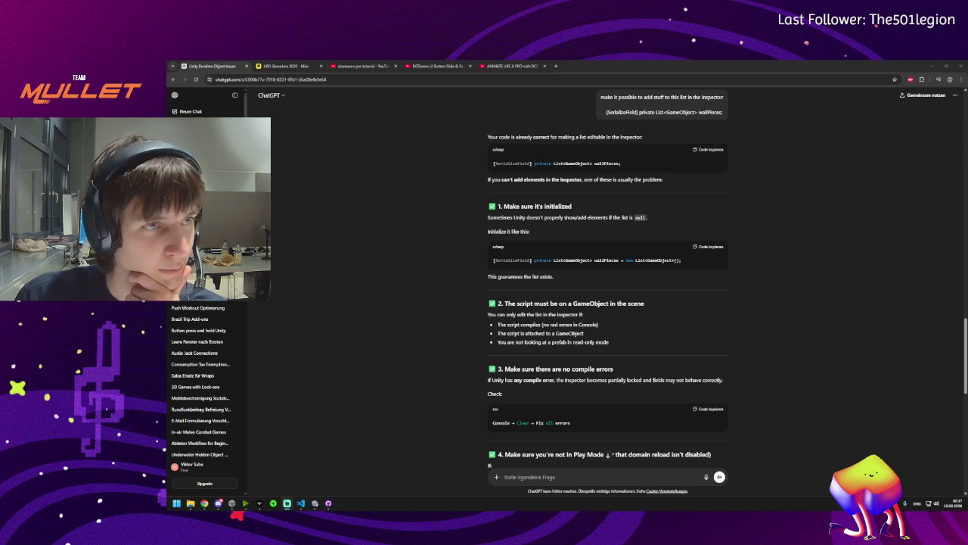
# Leave the ChatGPT answer on editable wallPieces lists and switch back to the recompiling Unity editor
pyautogui.click(316, 503)
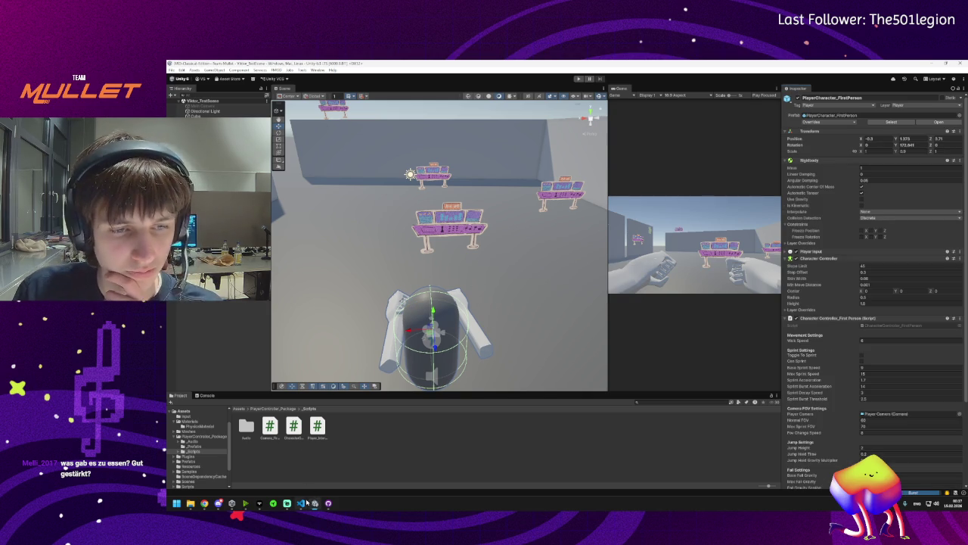
pyautogui.moveTo(508, 272)
pyautogui.mouseDown()
pyautogui.moveTo(483, 279)
pyautogui.moveTo(485, 266)
pyautogui.mouseUp()
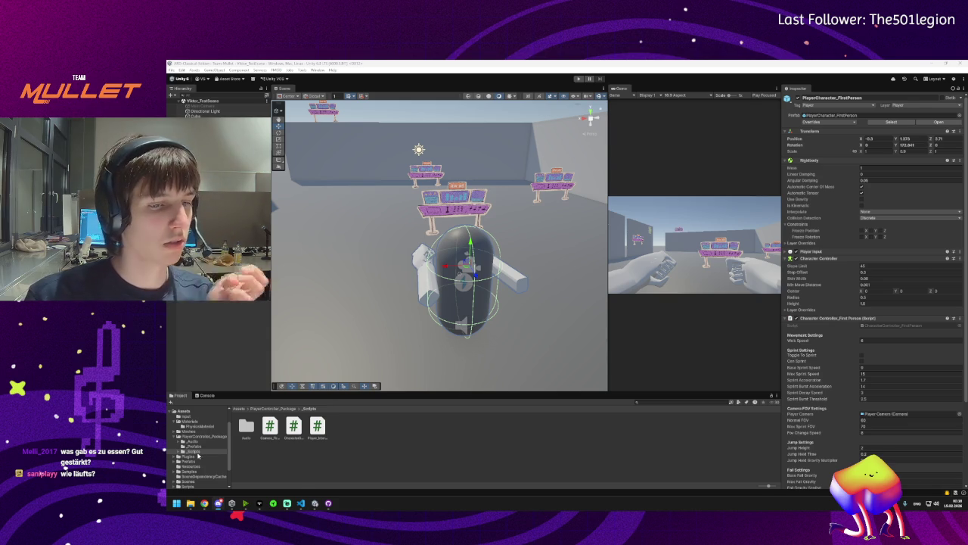
pyautogui.moveTo(202, 507)
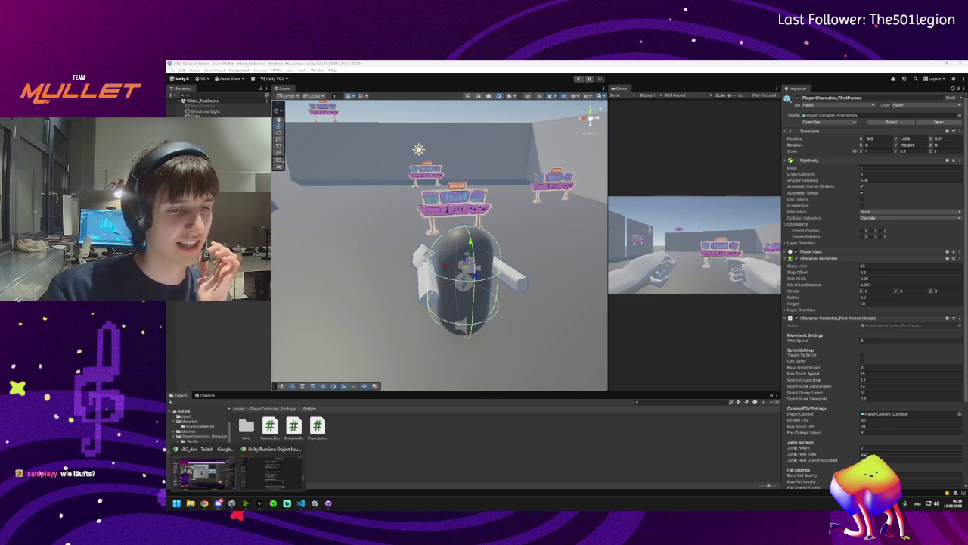
pyautogui.moveTo(220, 474)
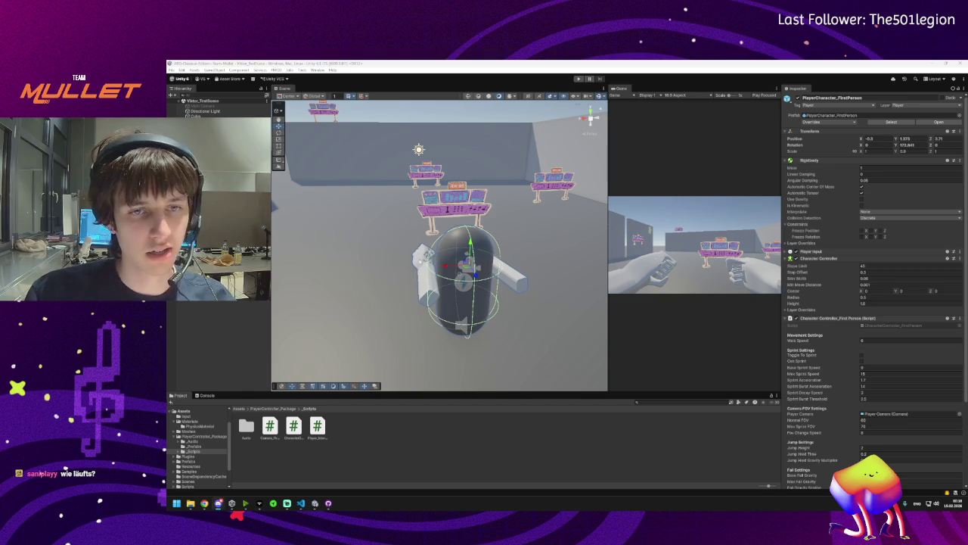
# Select and frame the left hand, then expand its Material and Mesh Renderer settings
pyautogui.click(422, 258)
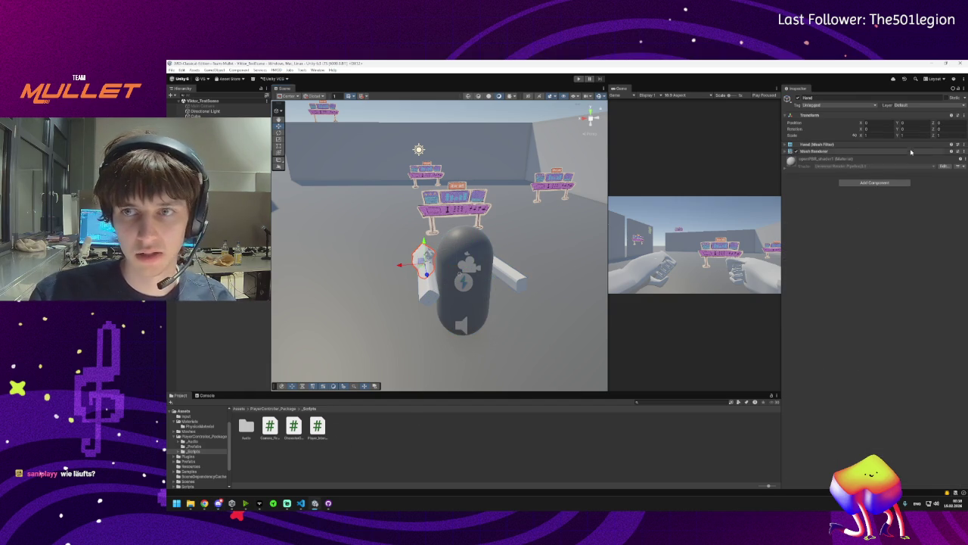
pyautogui.click(791, 161)
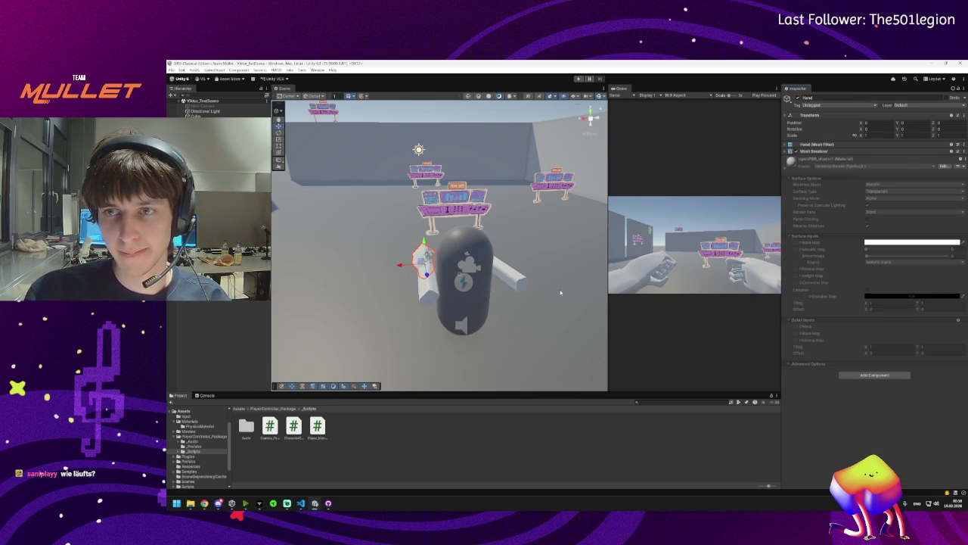
pyautogui.press('f')
pyautogui.moveTo(580, 287)
pyautogui.mouseDown()
pyautogui.moveTo(772, 261)
pyautogui.moveTo(756, 257)
pyautogui.mouseUp()
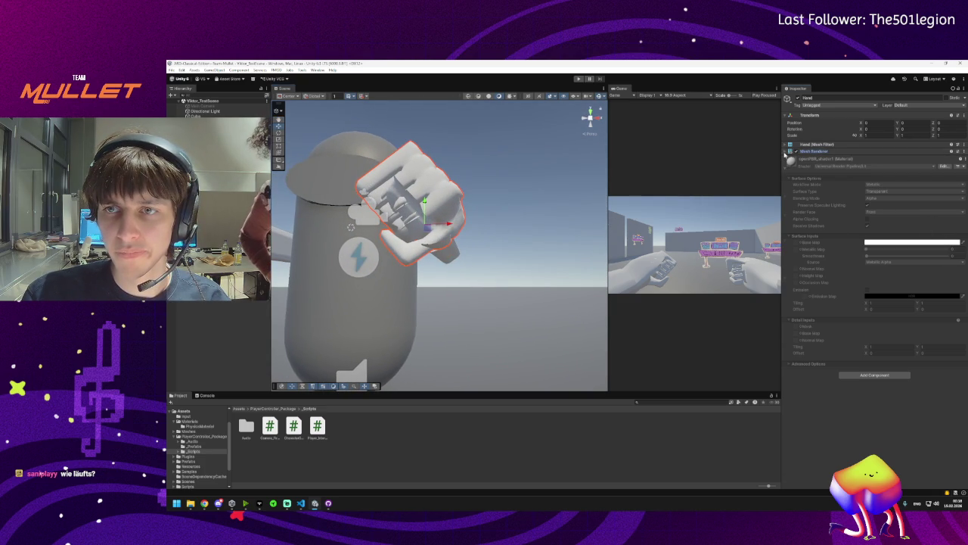
pyautogui.click(784, 152)
pyautogui.click(785, 144)
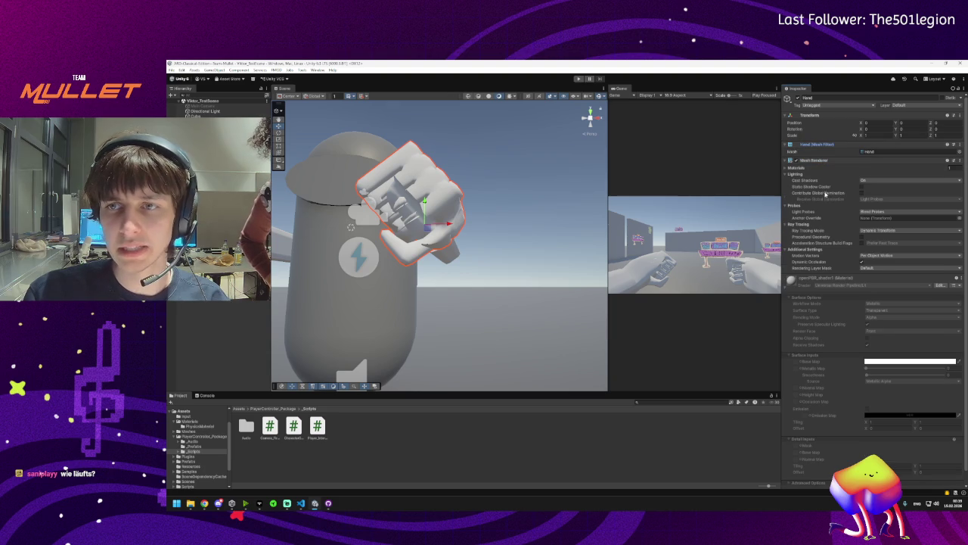
pyautogui.moveTo(827, 188)
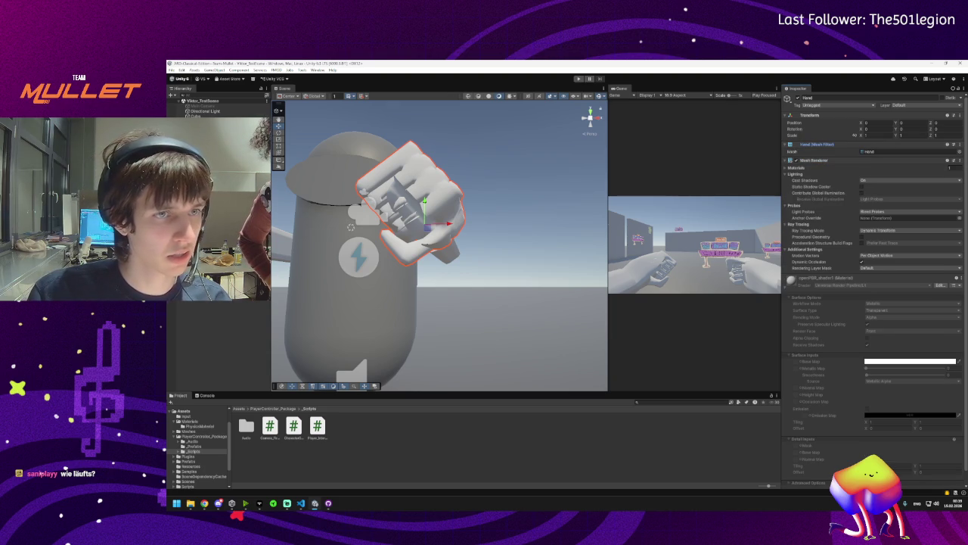
# Check the hand's parent Arm object, view the hand from another angle, then return to top-level Assets
pyautogui.click(445, 251)
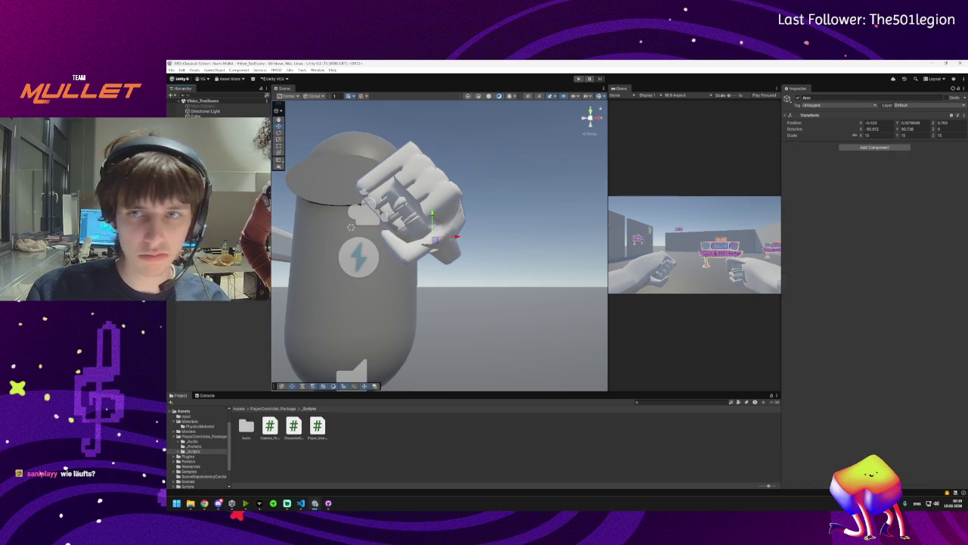
pyautogui.click(445, 251)
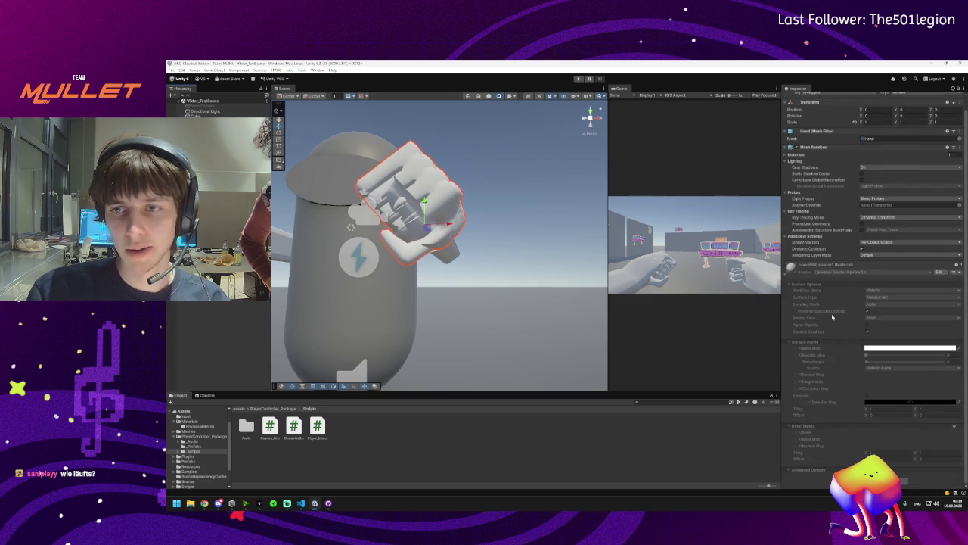
pyautogui.scroll(1, 817, 276)
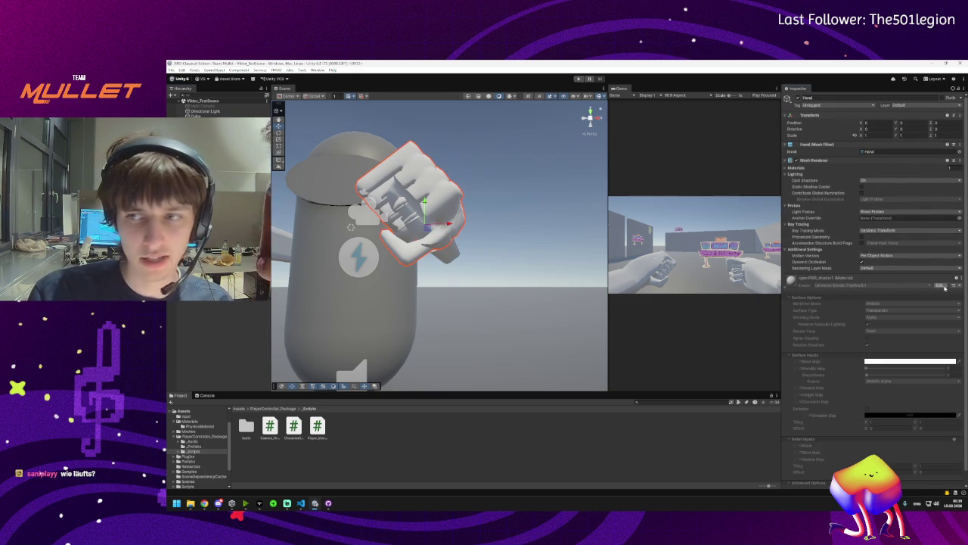
pyautogui.moveTo(401, 264); pyautogui.dragTo(273, 416)
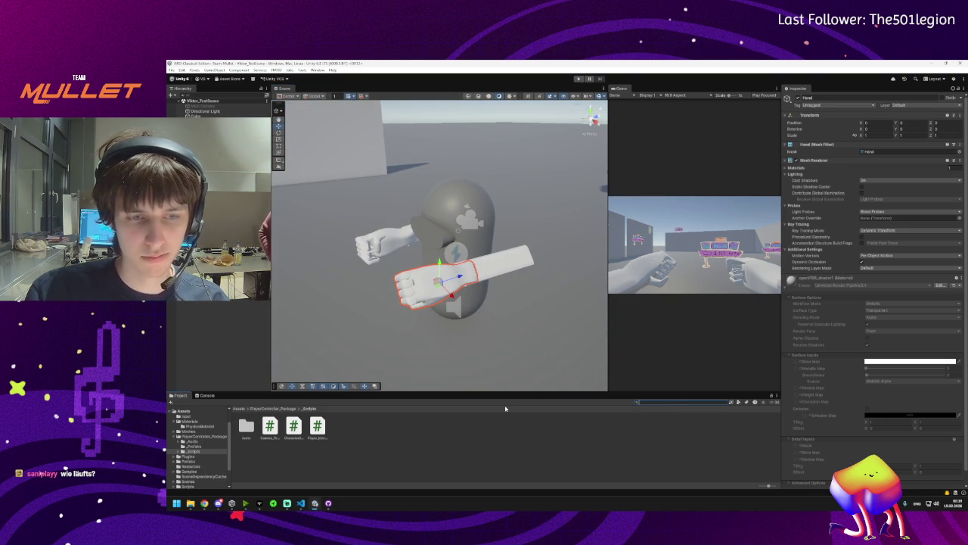
pyautogui.click(239, 408)
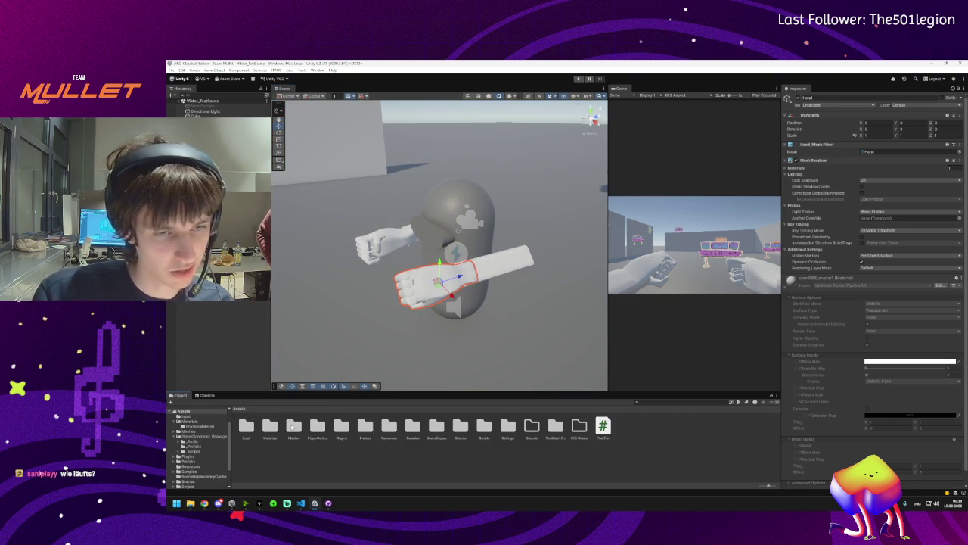
# Create a new material named 'Arms' inside the Materials folder
pyautogui.doubleClick(271, 426)
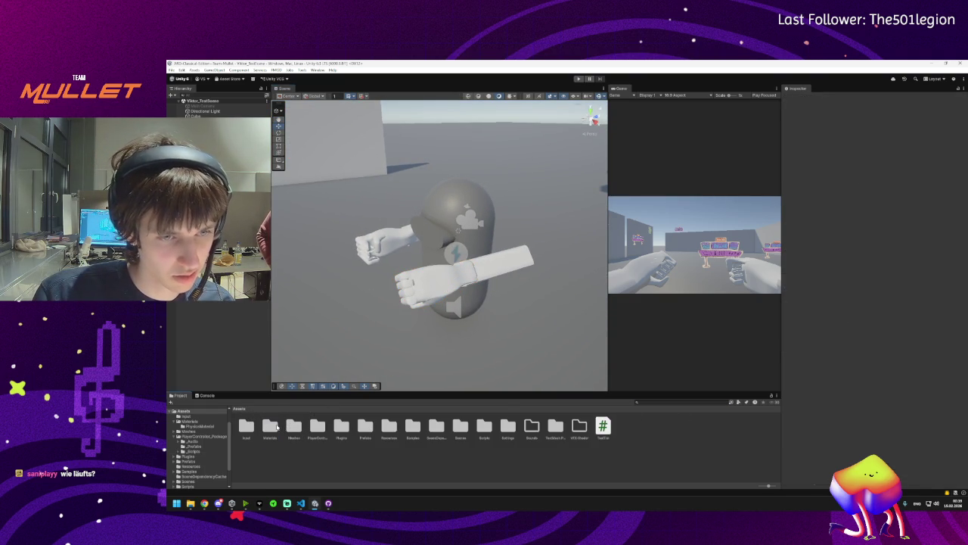
pyautogui.rightClick(366, 426)
pyautogui.moveTo(424, 243)
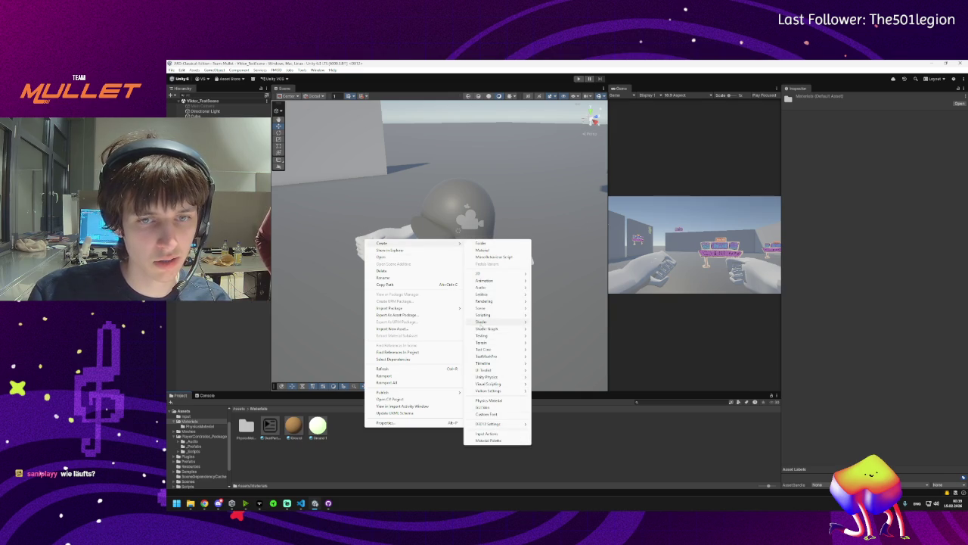
pyautogui.click(483, 250)
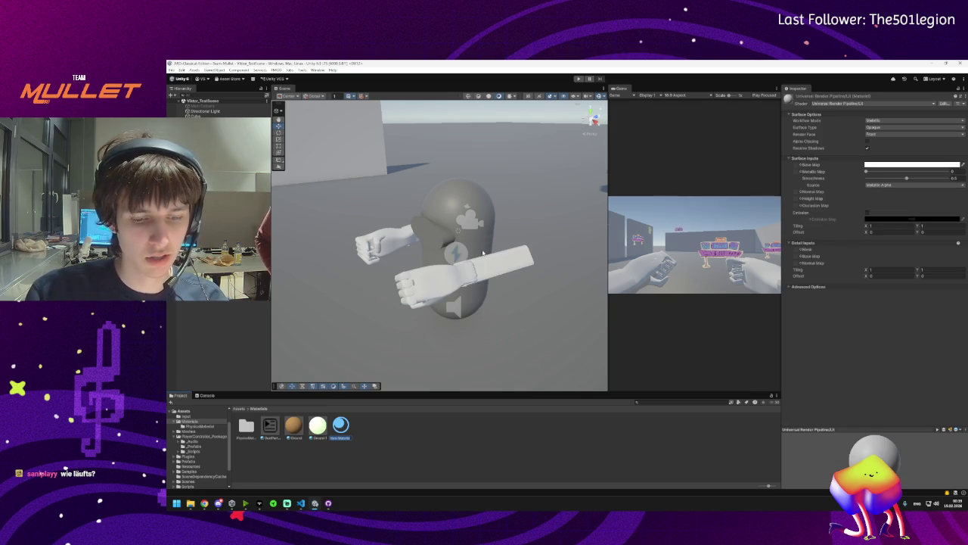
pyautogui.press('BackSpace')
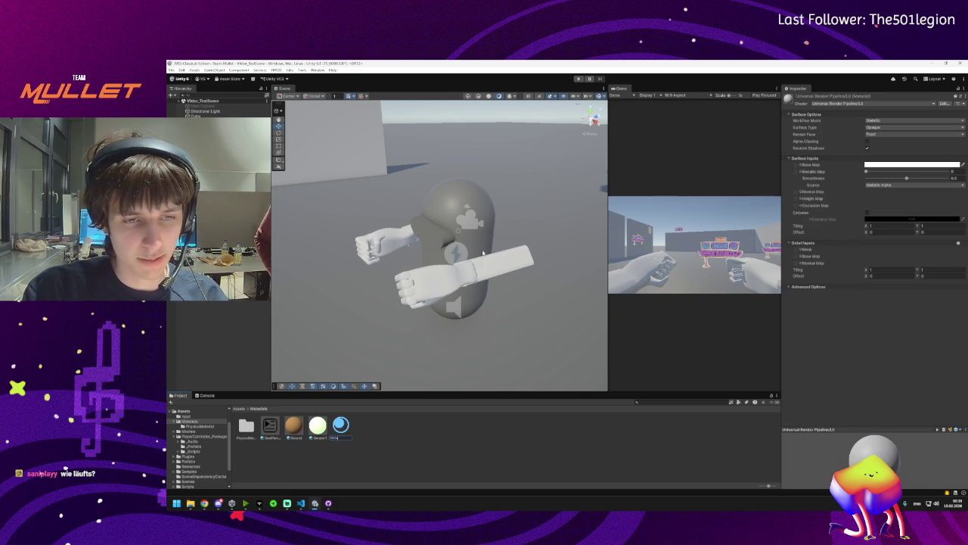
pyautogui.write('Arms')
pyautogui.press('Return')
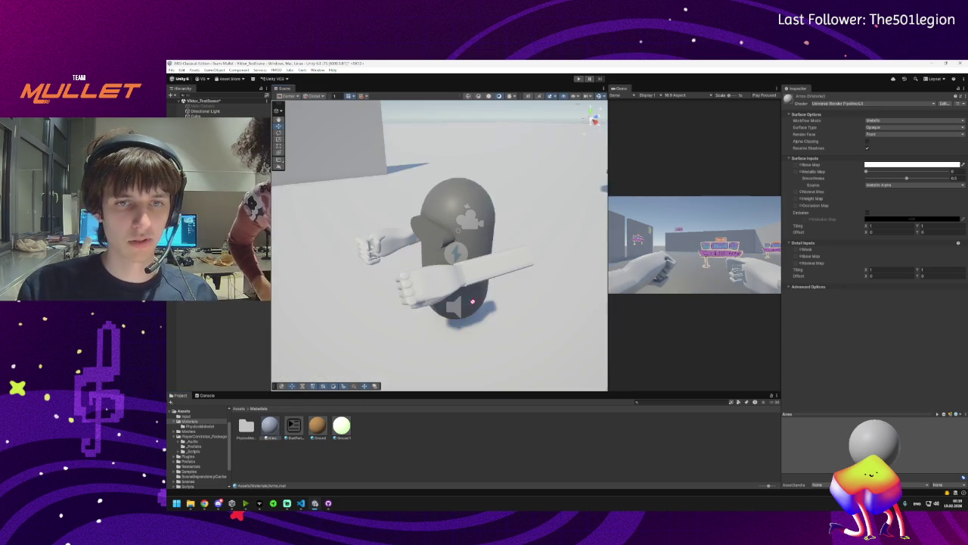
# Orbit close around the capsule and its fists, then maximize the Scene view
pyautogui.moveTo(327, 382)
pyautogui.mouseDown()
pyautogui.moveTo(452, 311)
pyautogui.moveTo(489, 266)
pyautogui.moveTo(363, 356)
pyautogui.mouseUp()
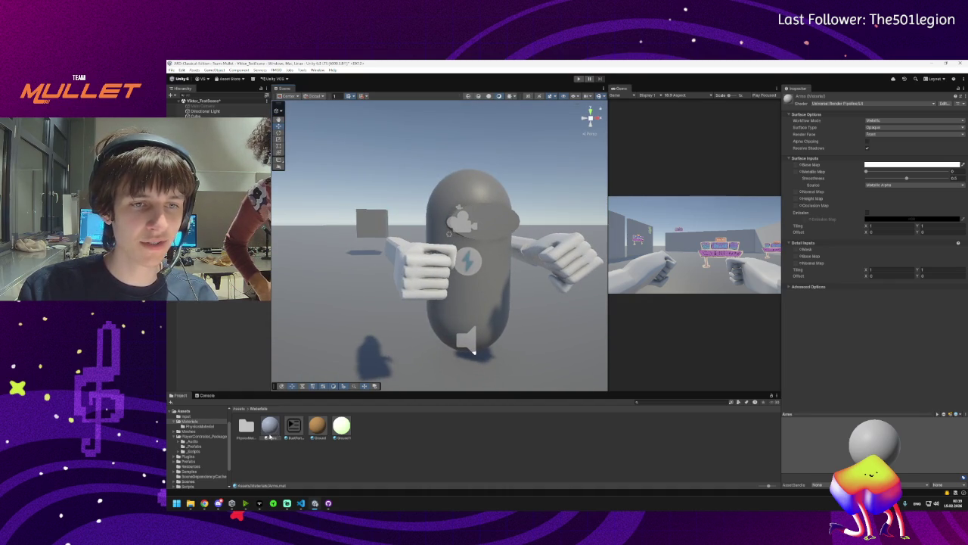
pyautogui.scroll(3, 420, 264)
pyautogui.moveTo(420, 264)
pyautogui.mouseDown()
pyautogui.moveTo(392, 280)
pyautogui.moveTo(489, 238)
pyautogui.moveTo(356, 305)
pyautogui.moveTo(414, 293)
pyautogui.mouseUp()
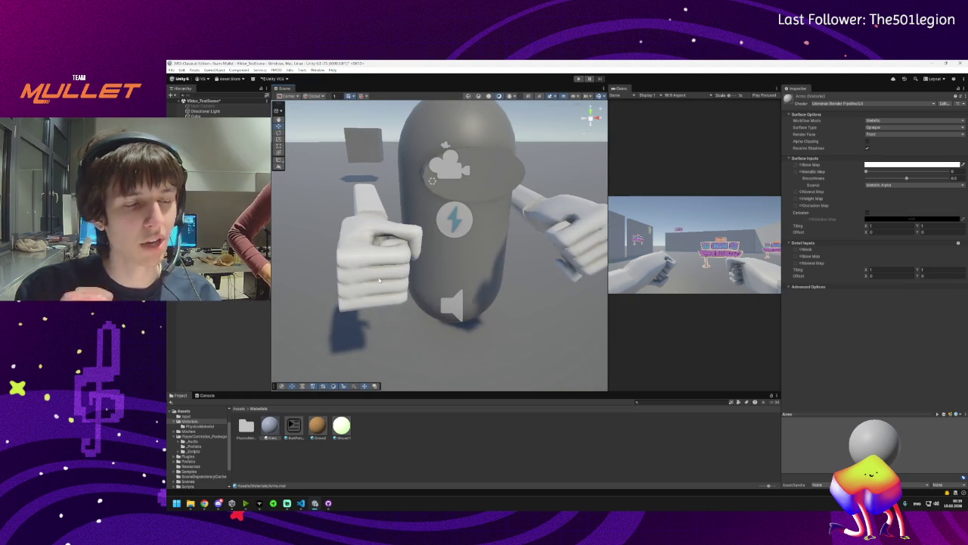
pyautogui.moveTo(379, 280)
pyautogui.mouseDown()
pyautogui.moveTo(386, 236)
pyautogui.moveTo(399, 254)
pyautogui.mouseUp()
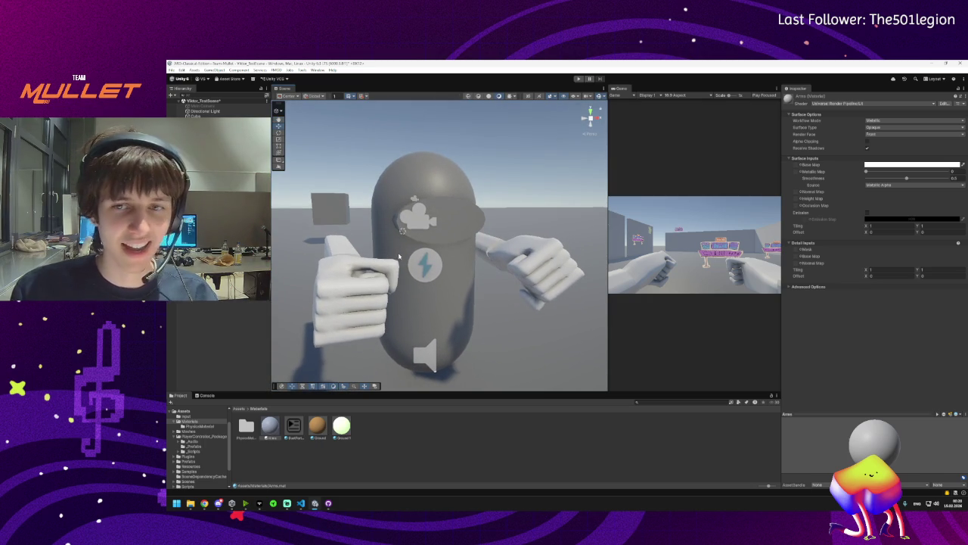
pyautogui.moveTo(323, 297); pyautogui.dragTo(453, 276)
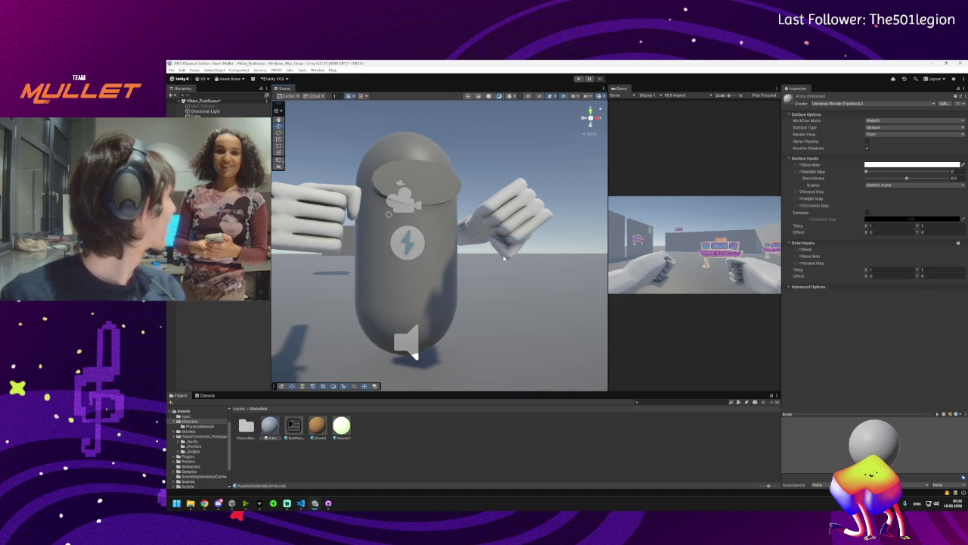
pyautogui.moveTo(503, 257)
pyautogui.mouseDown()
pyautogui.moveTo(486, 286)
pyautogui.moveTo(587, 241)
pyautogui.mouseUp()
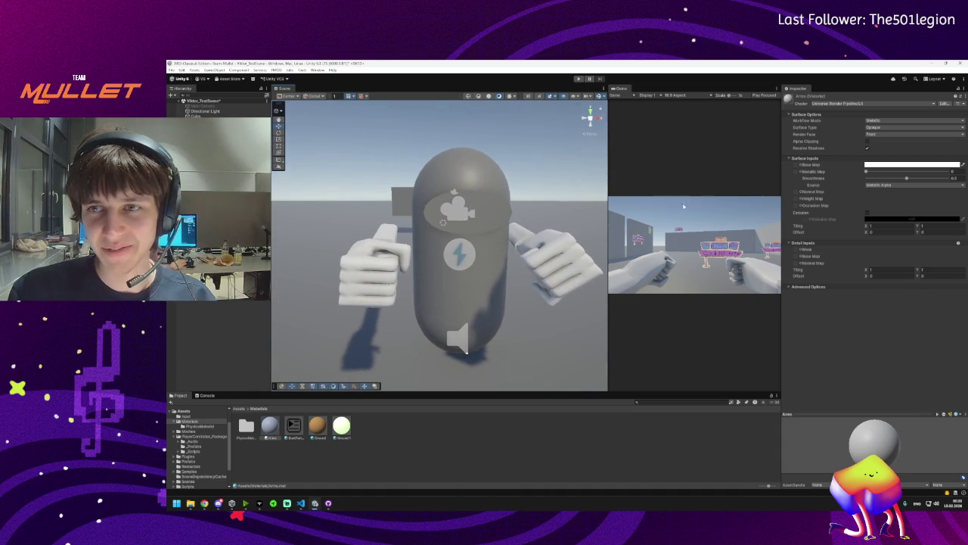
pyautogui.moveTo(722, 224)
pyautogui.mouseDown()
pyautogui.moveTo(656, 227)
pyautogui.moveTo(493, 264)
pyautogui.moveTo(417, 132)
pyautogui.mouseUp()
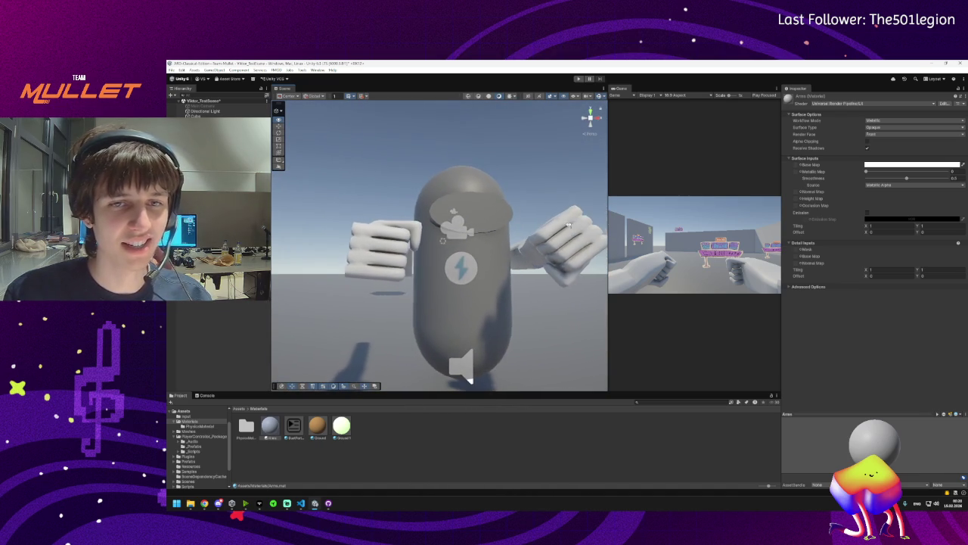
pyautogui.doubleClick(290, 89)
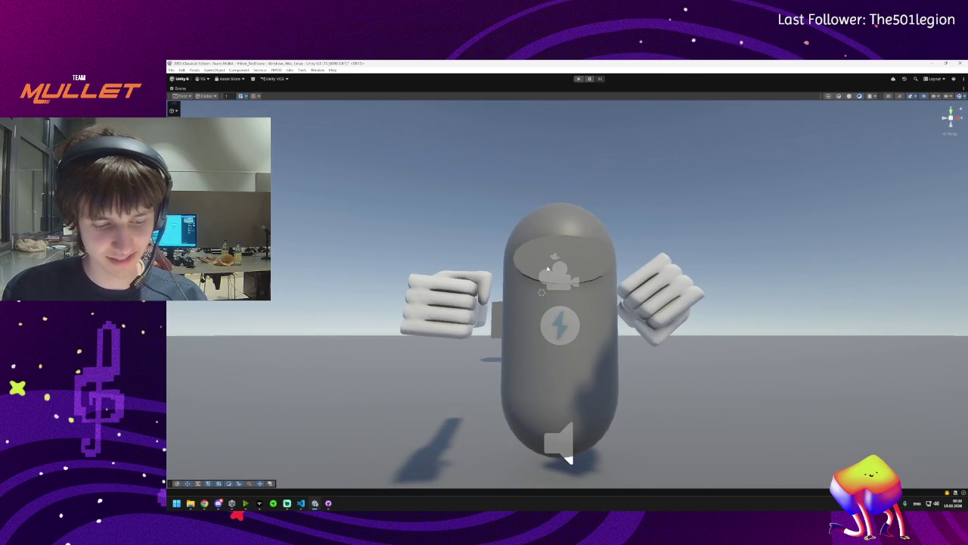
pyautogui.press('super+shift+s')
pyautogui.moveTo(813, 153)
pyautogui.mouseDown()
pyautogui.moveTo(464, 464)
pyautogui.moveTo(292, 476)
pyautogui.moveTo(317, 474)
pyautogui.mouseUp()
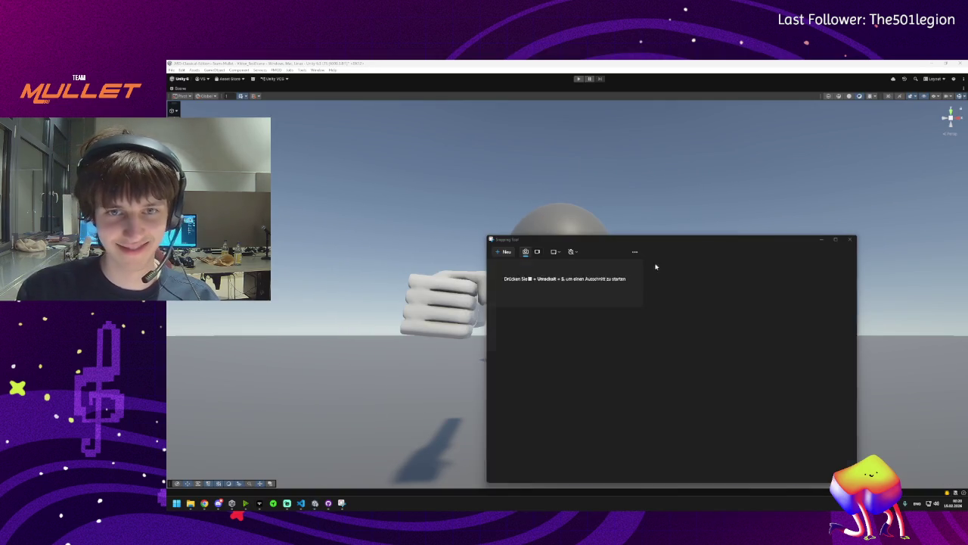
pyautogui.click(823, 240)
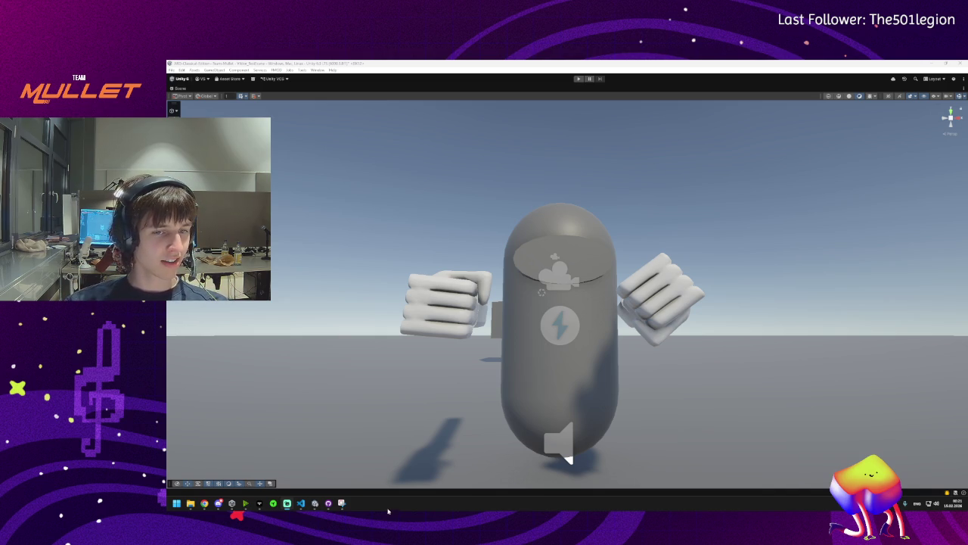
# Orbit the Scene view toward the character, then enter Play mode with Ctrl+P to test the fists
pyautogui.moveTo(321, 513)
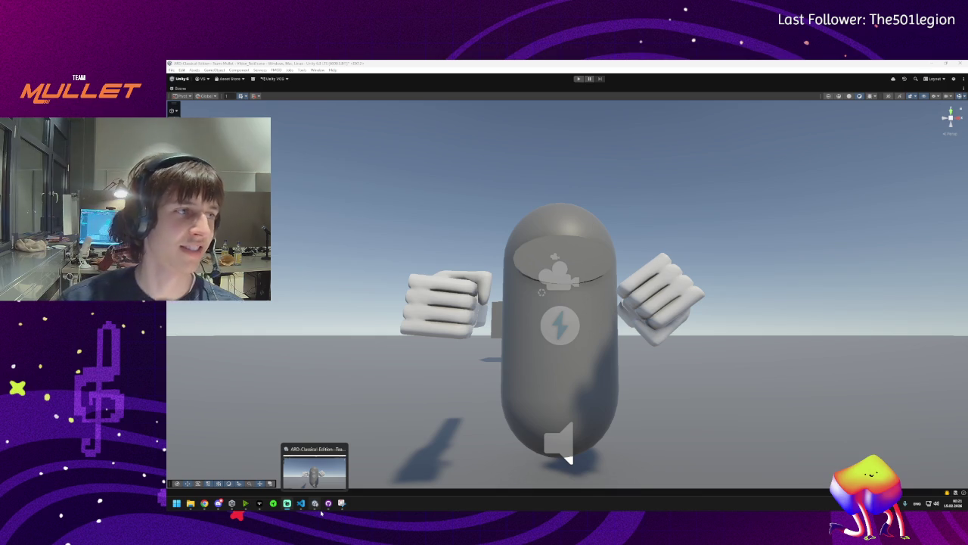
pyautogui.moveTo(318, 183)
pyautogui.mouseDown()
pyautogui.moveTo(426, 182)
pyautogui.moveTo(490, 209)
pyautogui.moveTo(698, 200)
pyautogui.moveTo(628, 206)
pyautogui.mouseUp()
pyautogui.hotkey('ctrl', 'p')
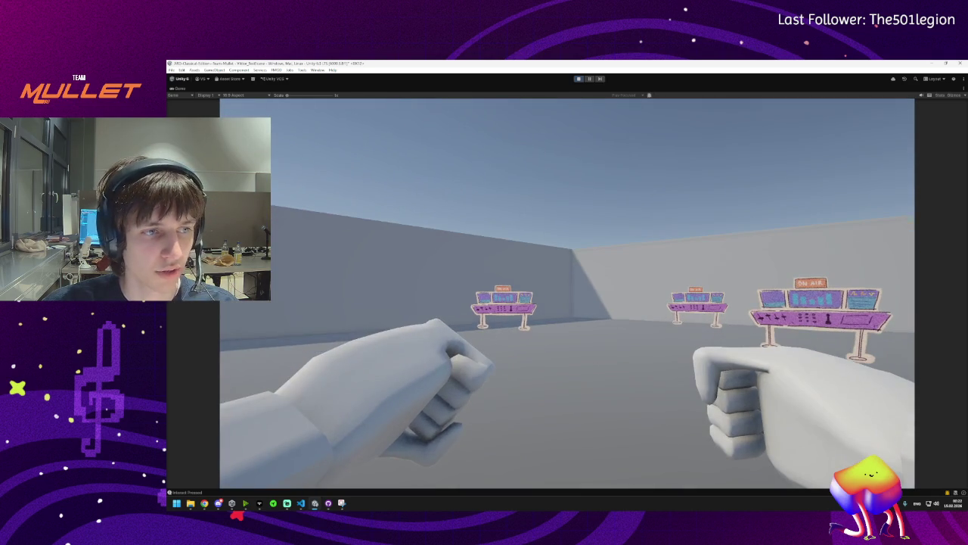
# Restore the full editor layout from the maximized Game view while the game keeps running
pyautogui.press('super')
pyautogui.click(497, 382)
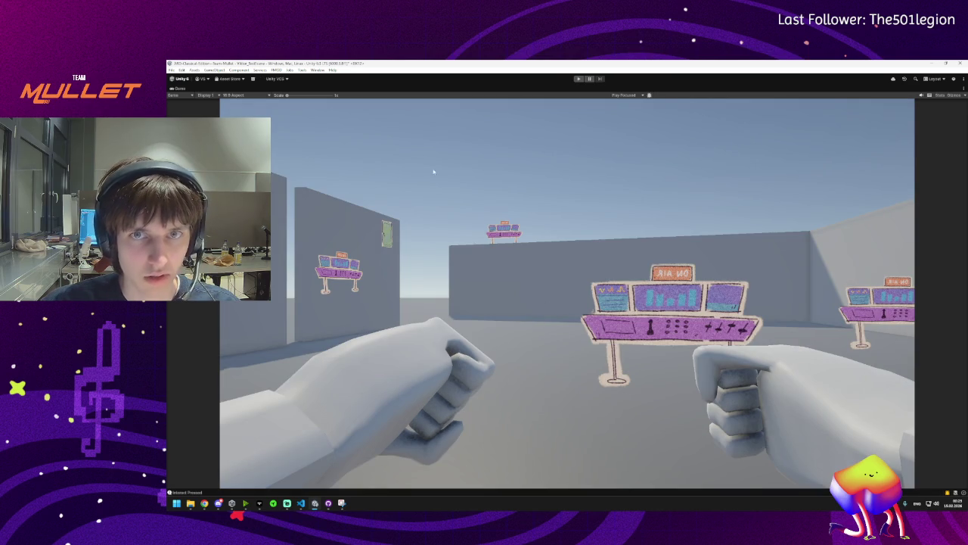
pyautogui.doubleClick(174, 88)
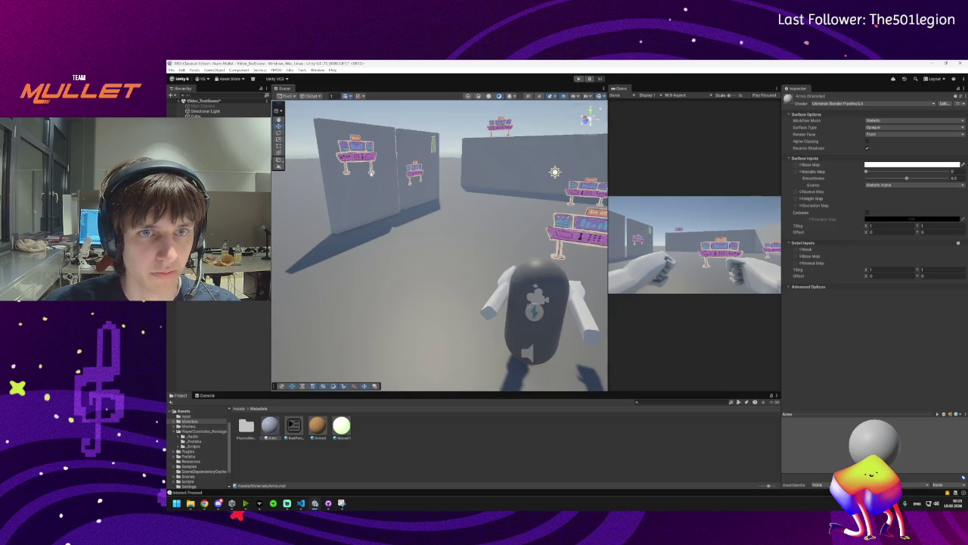
# Pan over the room and desks, show top-level Assets, then switch to Player_Interact.cs
pyautogui.moveTo(484, 197)
pyautogui.mouseDown()
pyautogui.moveTo(451, 183)
pyautogui.moveTo(465, 202)
pyautogui.mouseUp()
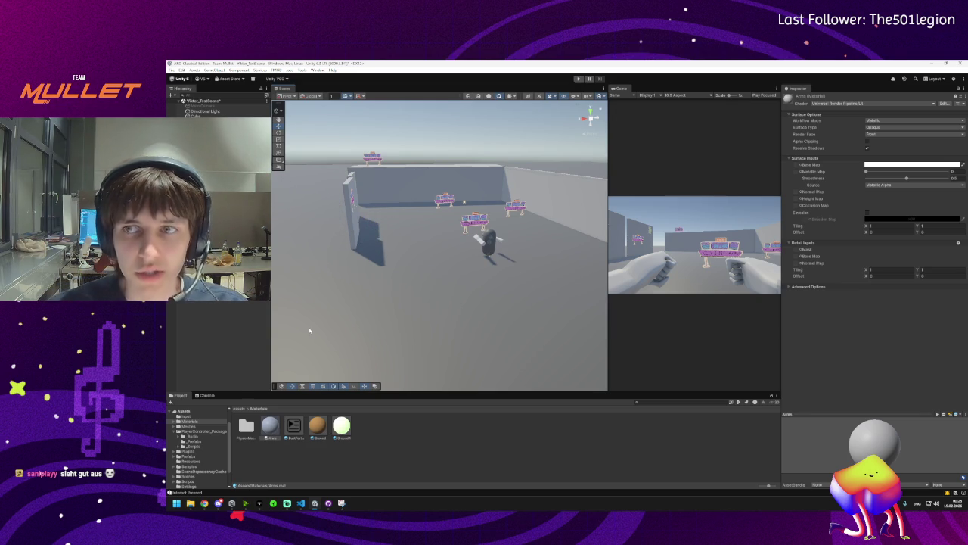
pyautogui.moveTo(410, 261); pyautogui.dragTo(388, 298)
pyautogui.click(236, 409)
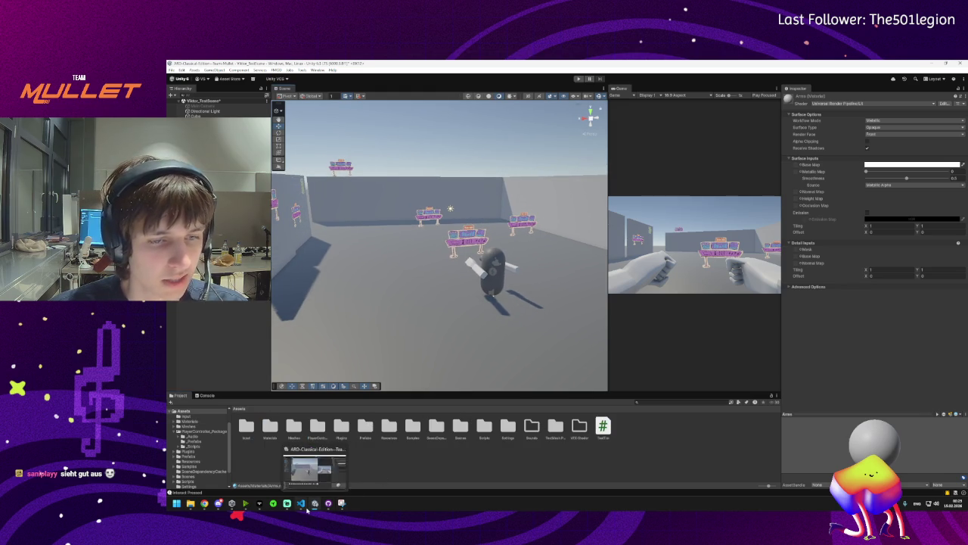
pyautogui.click(307, 508)
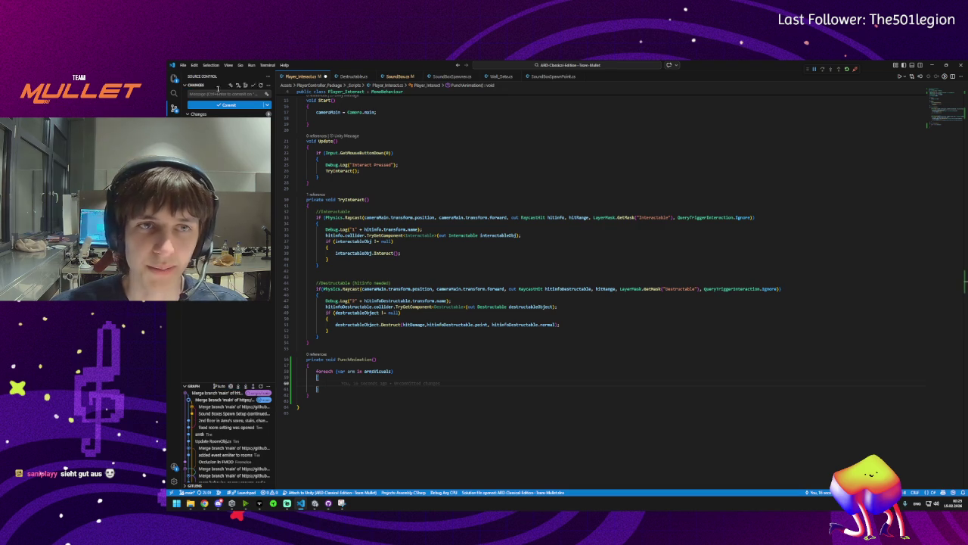
# Change the foreach loop variable type from var to GameObject in PunchAnimation
pyautogui.scroll(5, 385, 175)
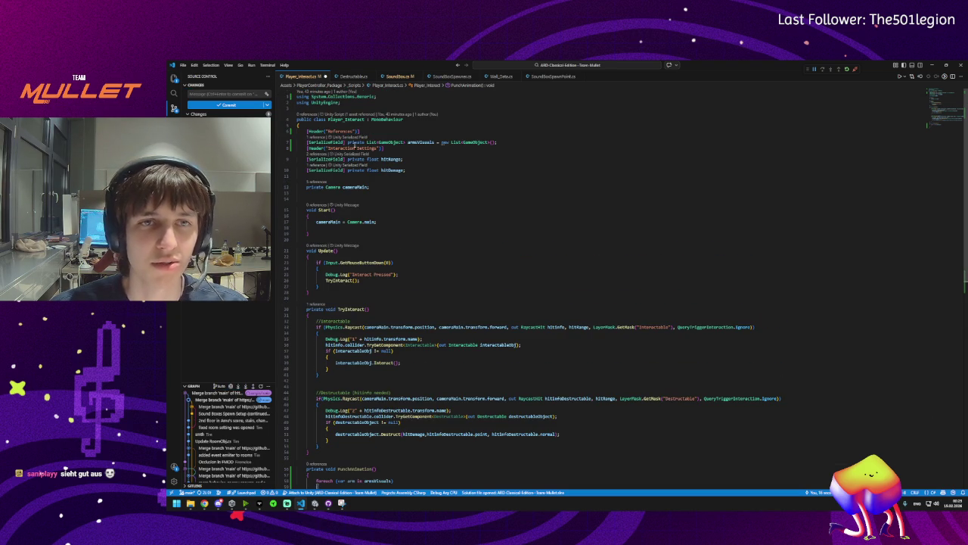
pyautogui.scroll(-5, 436, 199)
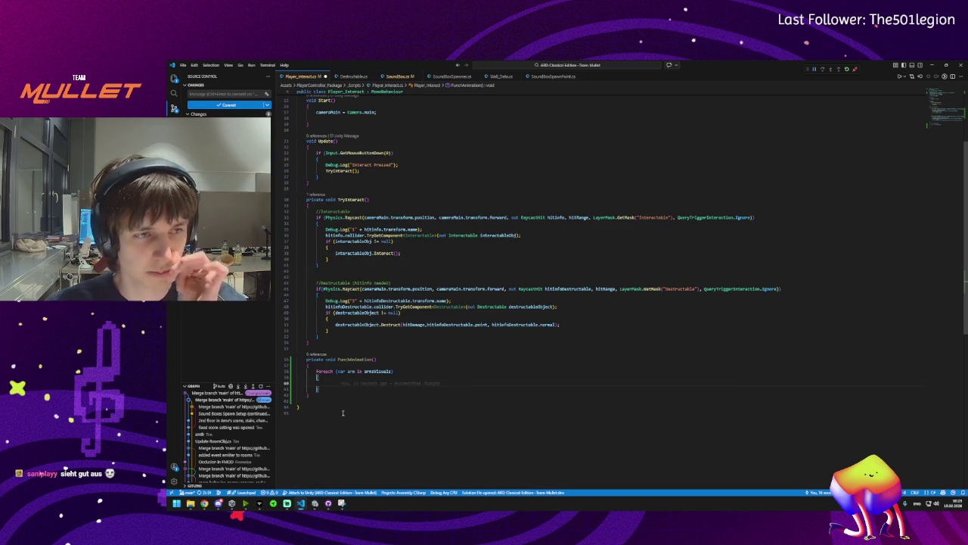
pyautogui.moveTo(358, 385)
pyautogui.doubleClick(342, 371)
pyautogui.write('Game')
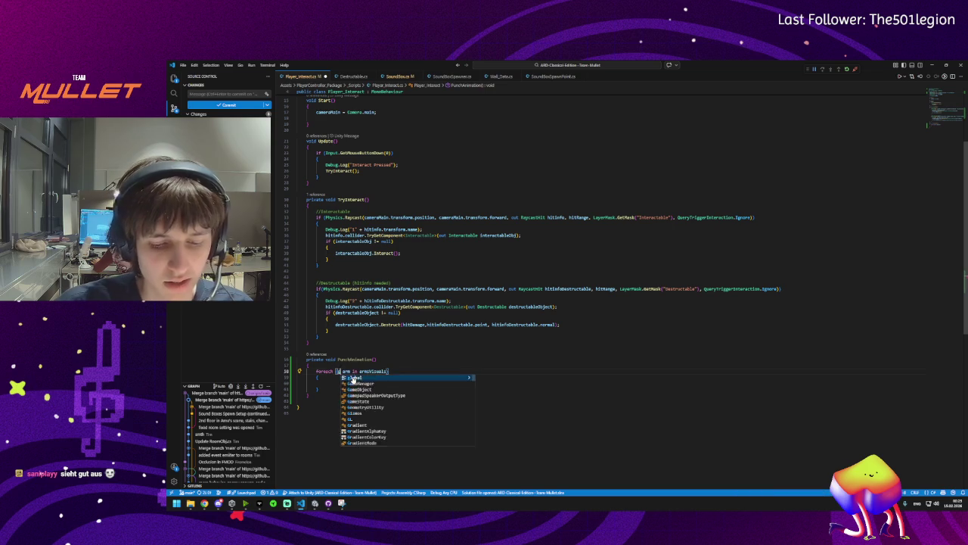
pyautogui.write('Obj')
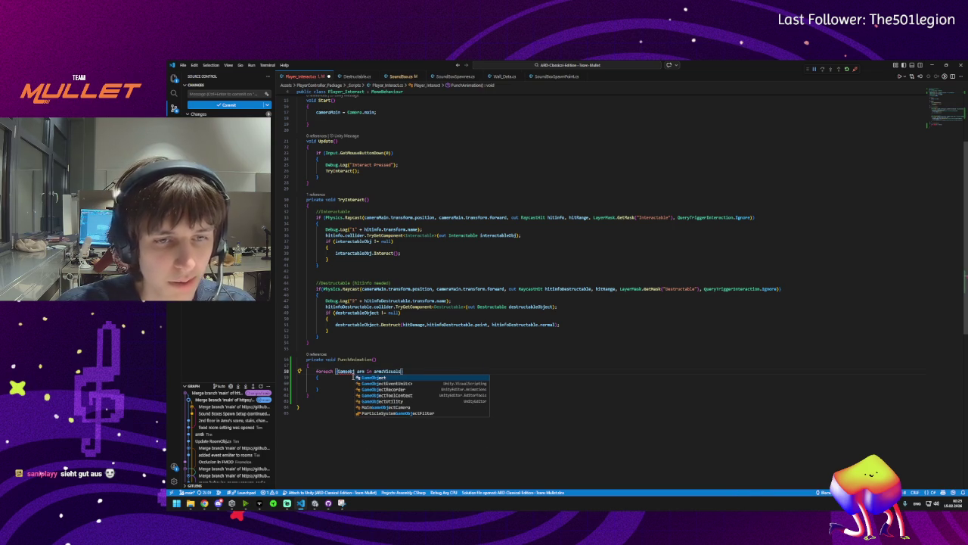
pyautogui.press('Tab')
# Add arm.GetComponent<DOTweenAnimation>().DORestart(); inside the loop body
pyautogui.doubleClick(367, 371)
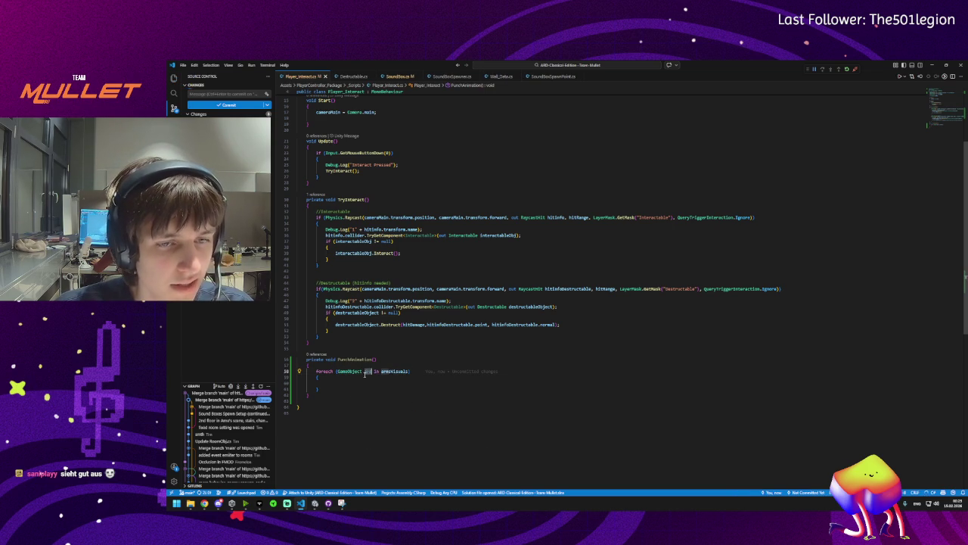
pyautogui.click(345, 382)
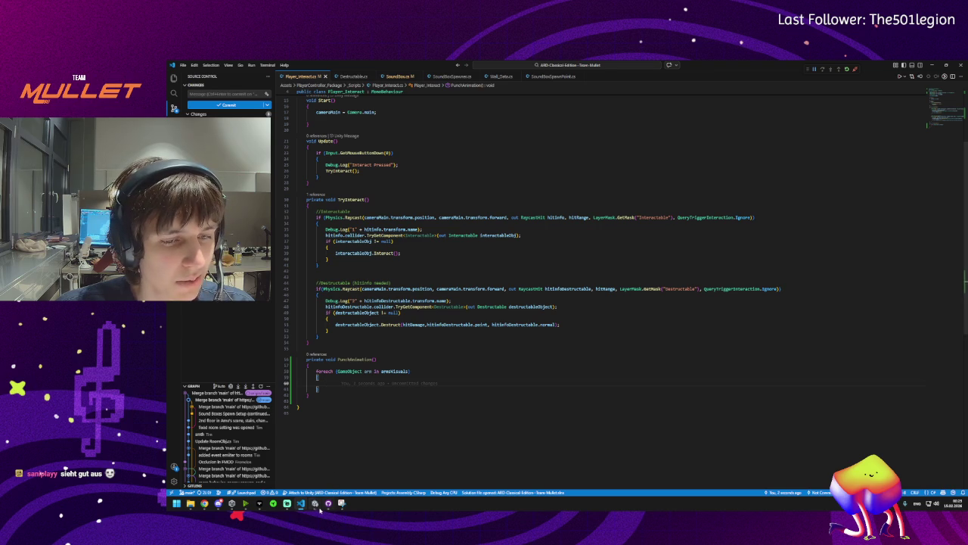
pyautogui.moveTo(318, 508)
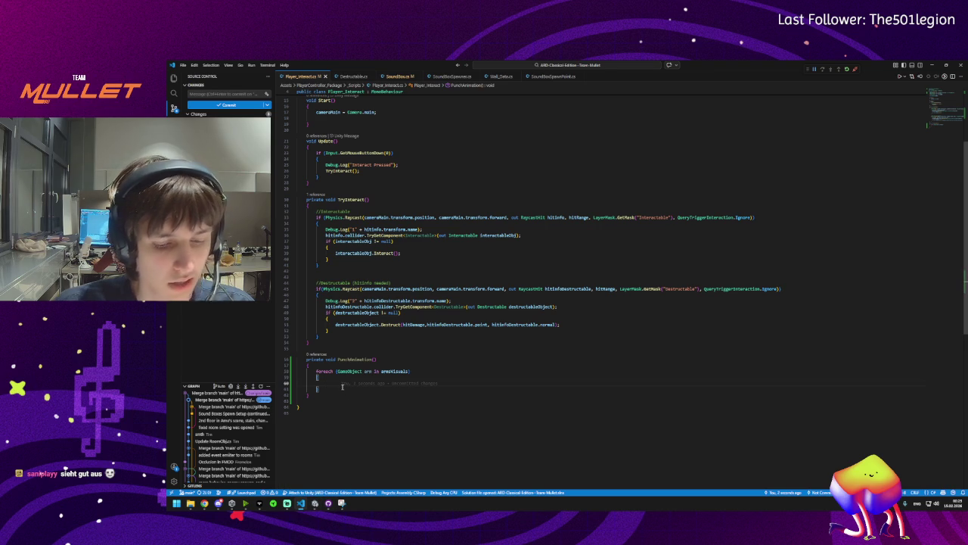
pyautogui.write('Get')
pyautogui.press('BackSpace')
pyautogui.press('BackSpace')
pyautogui.press('BackSpace')
pyautogui.write('arm.Get')
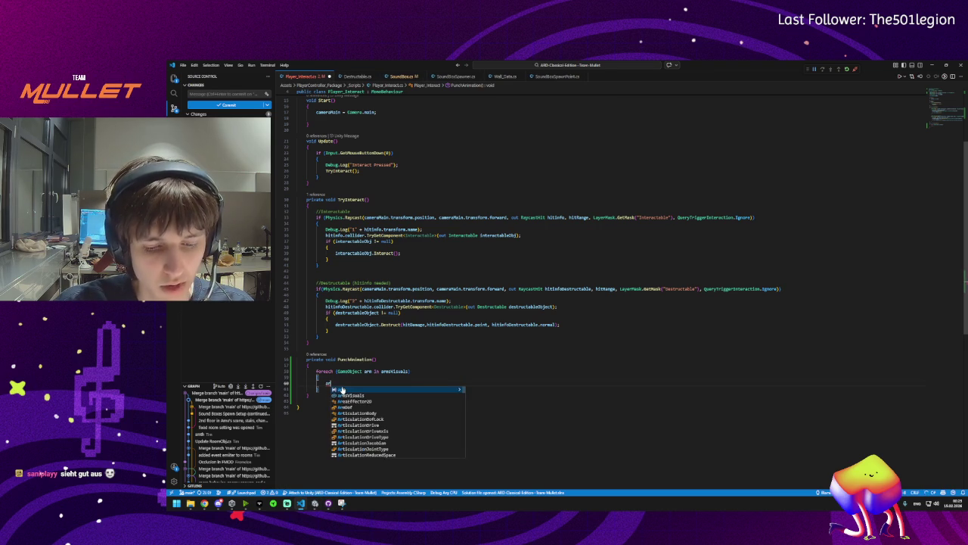
pyautogui.press('Return')
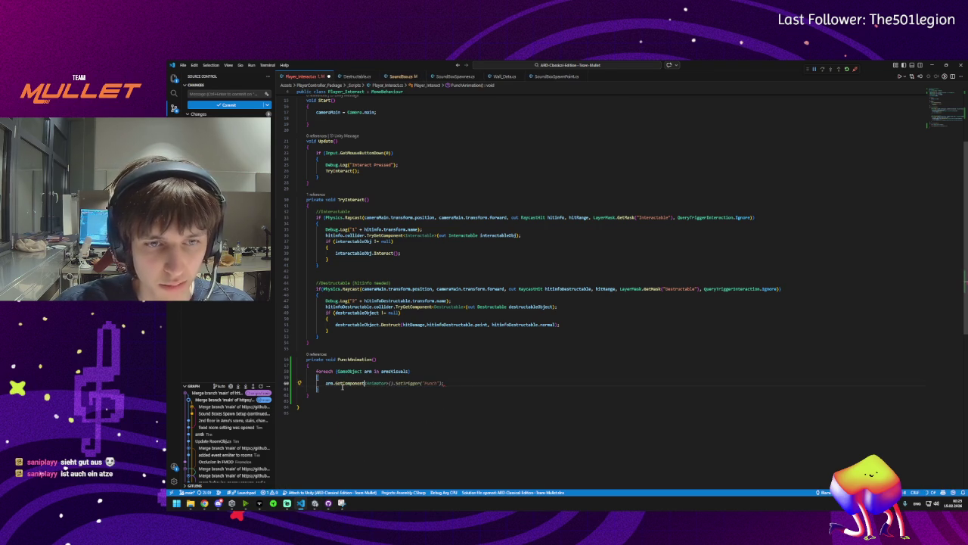
pyautogui.write('(Do')
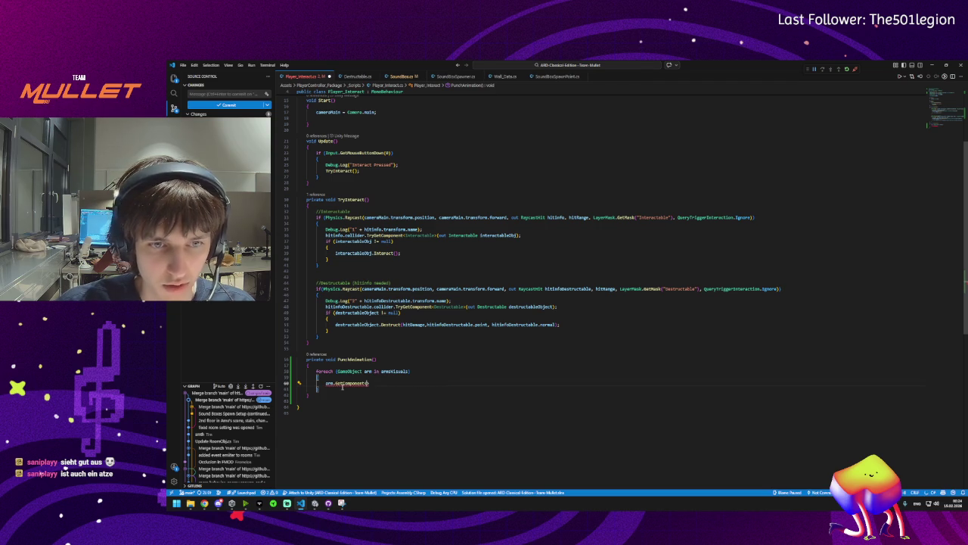
pyautogui.write('Twee')
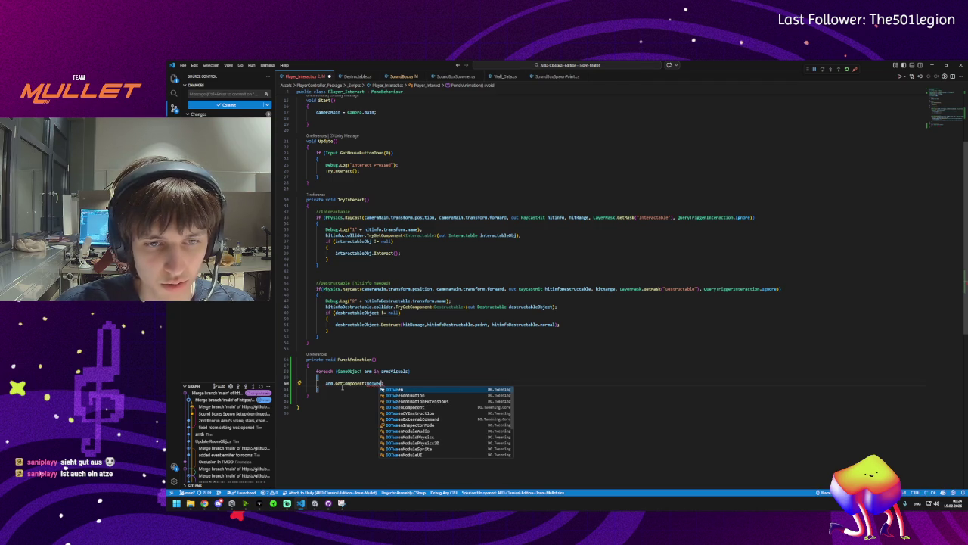
pyautogui.write('nSh')
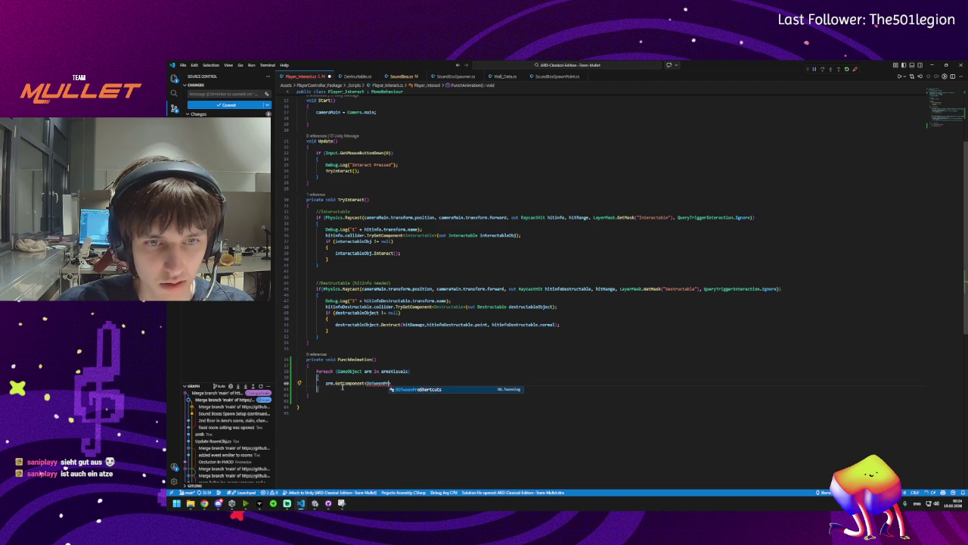
pyautogui.press('BackSpace')
pyautogui.press('BackSpace')
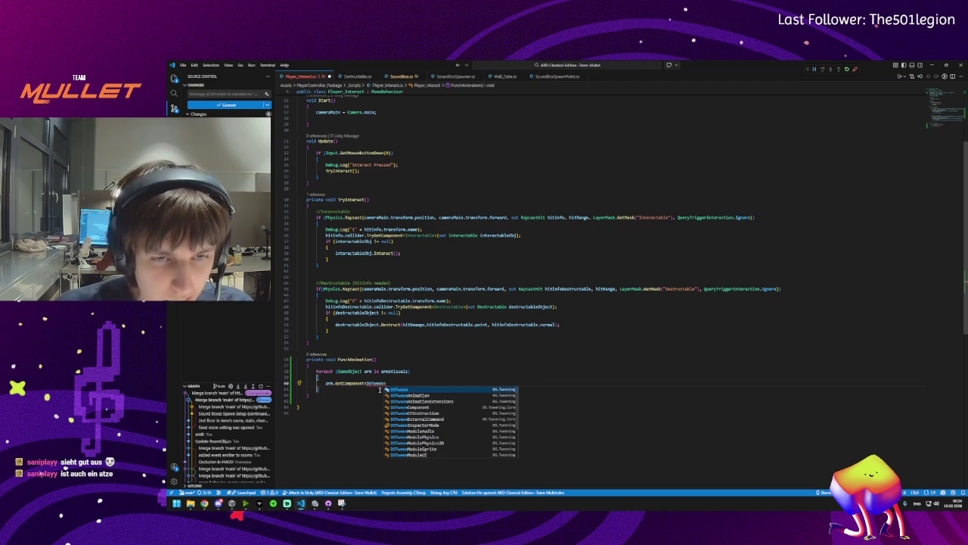
pyautogui.click(396, 396)
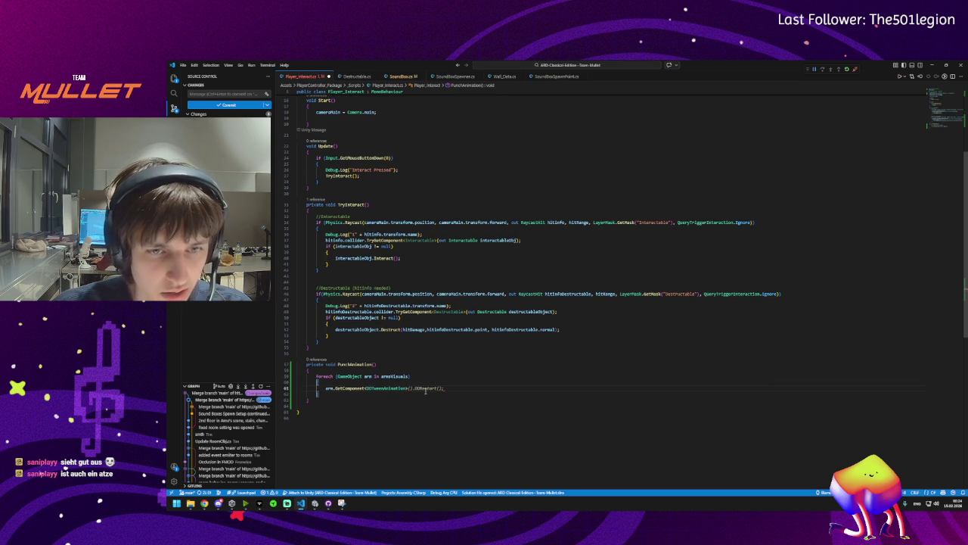
pyautogui.press('Tab')
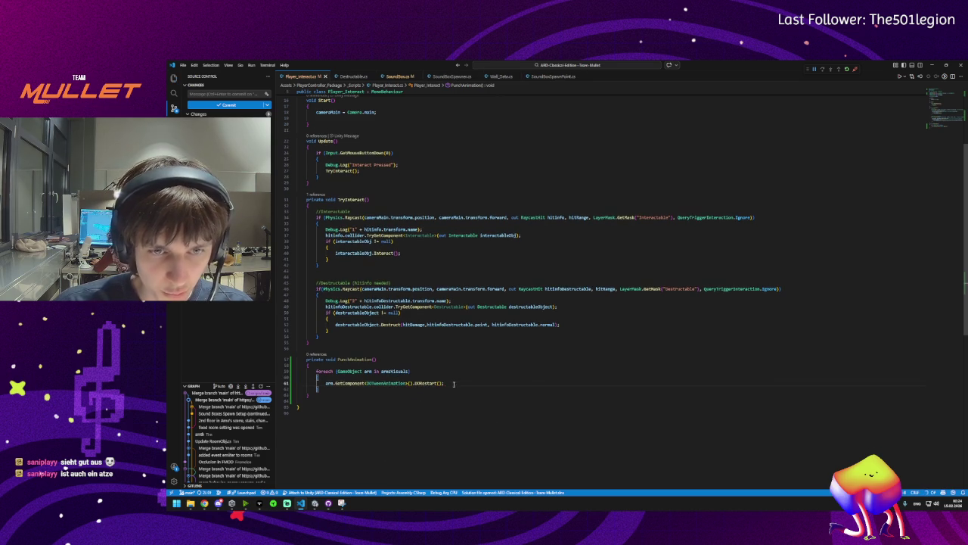
pyautogui.click(326, 383)
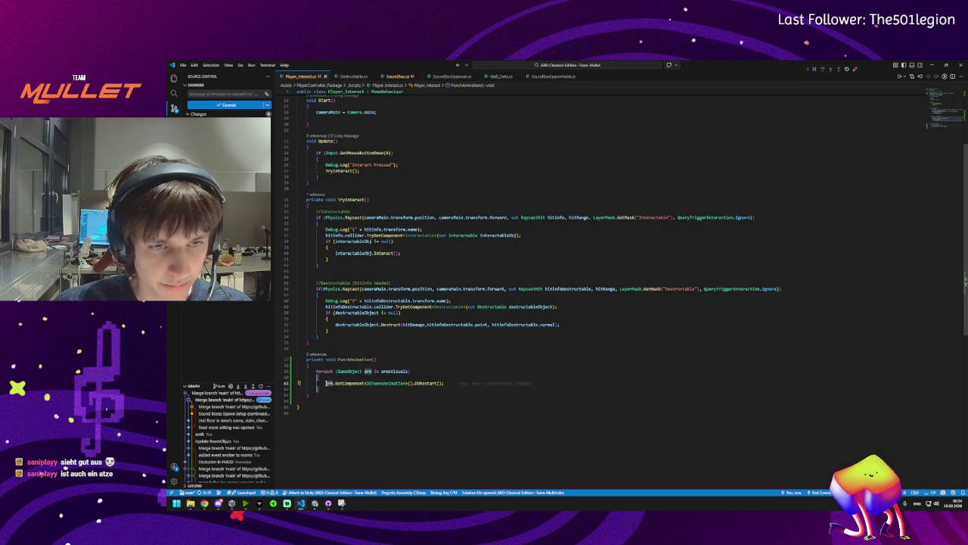
pyautogui.click(357, 383)
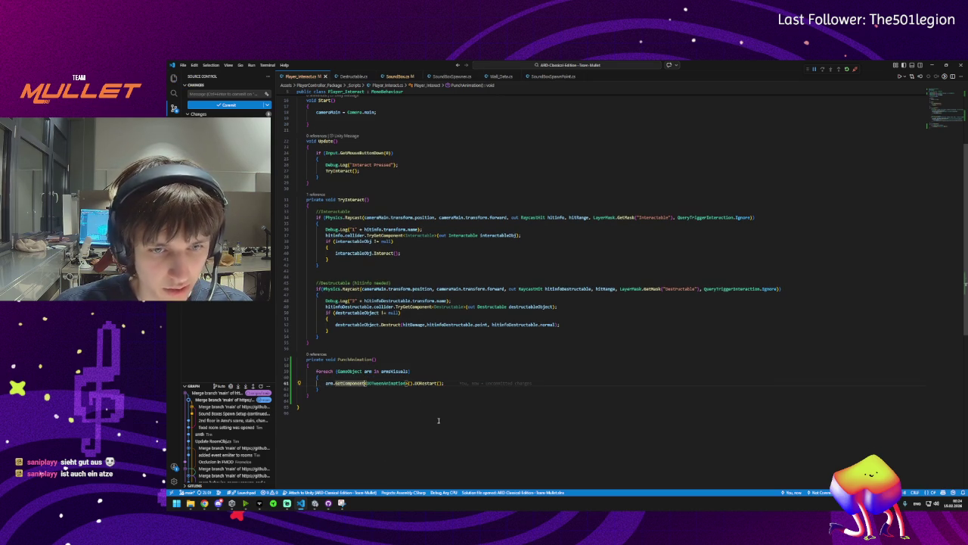
pyautogui.hotkey('ctrl', 'Left')
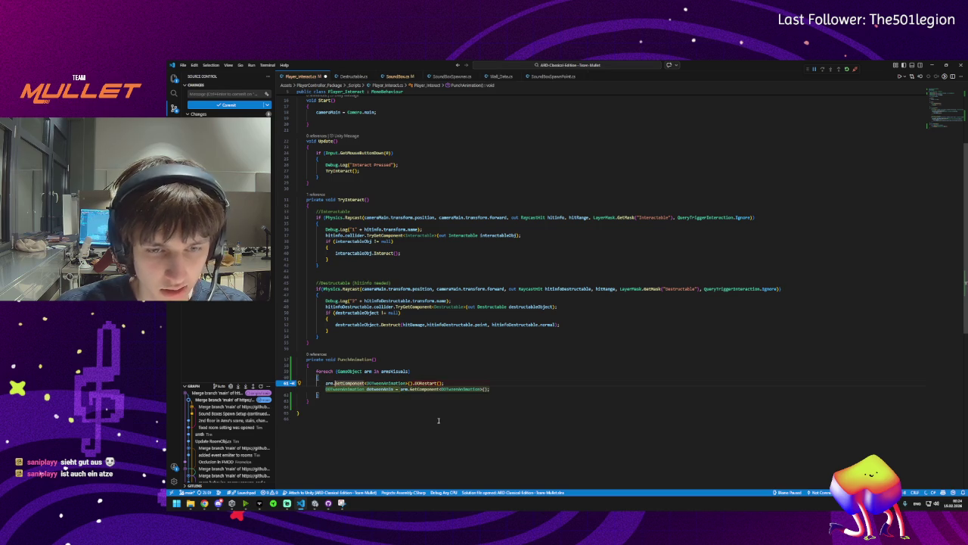
# Rewrite the call as arm.TryGetComponent(out DOTweenAnimation dotweenAnim)
pyautogui.press('BackSpace')
pyautogui.write('.')
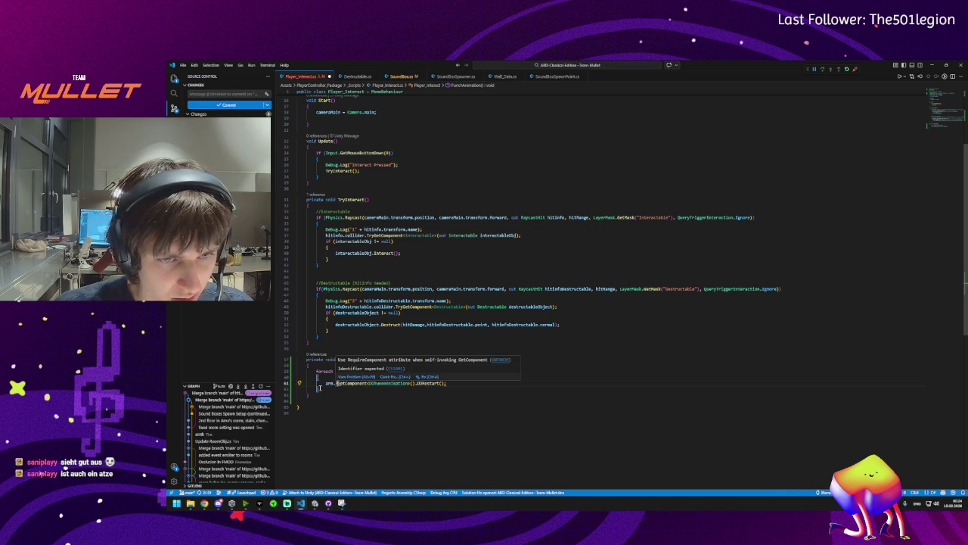
pyautogui.click(325, 383)
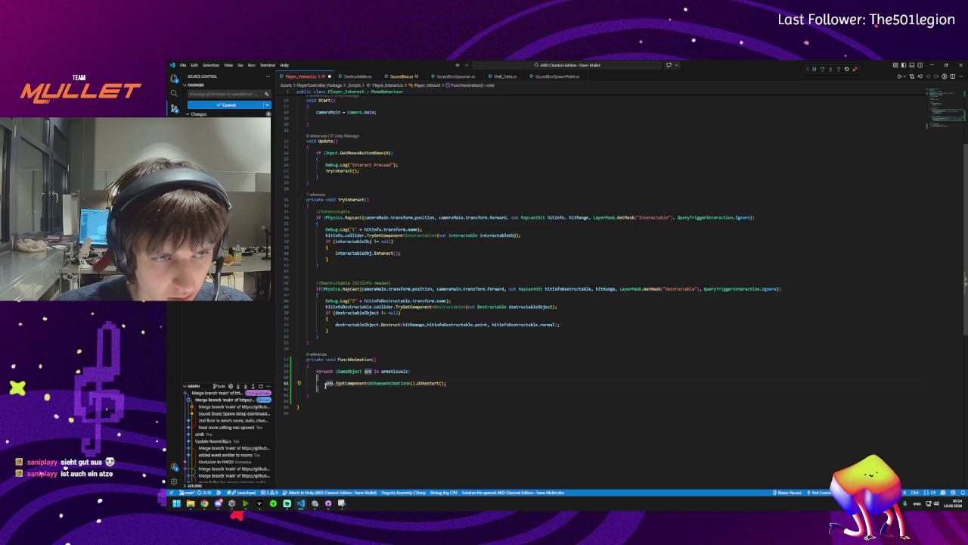
pyautogui.click(347, 383)
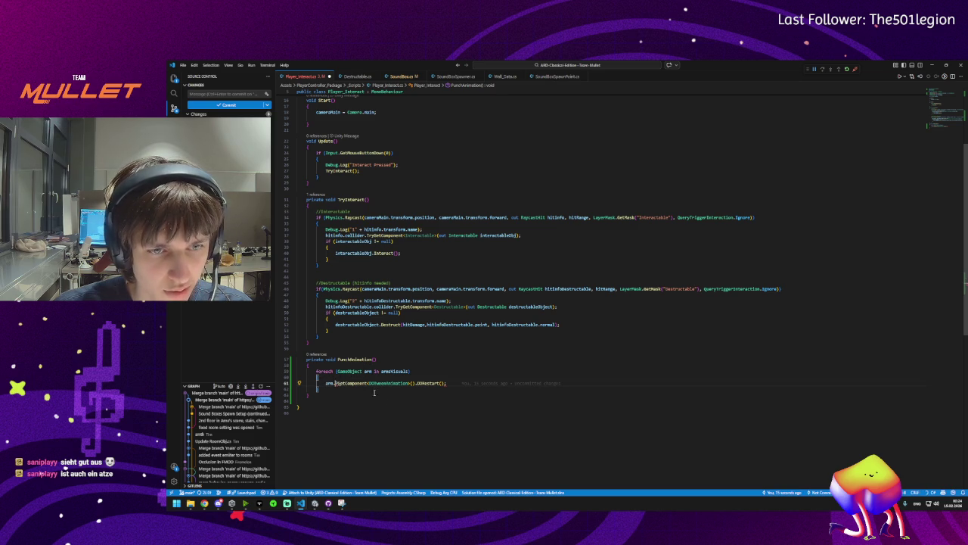
pyautogui.press('BackSpace')
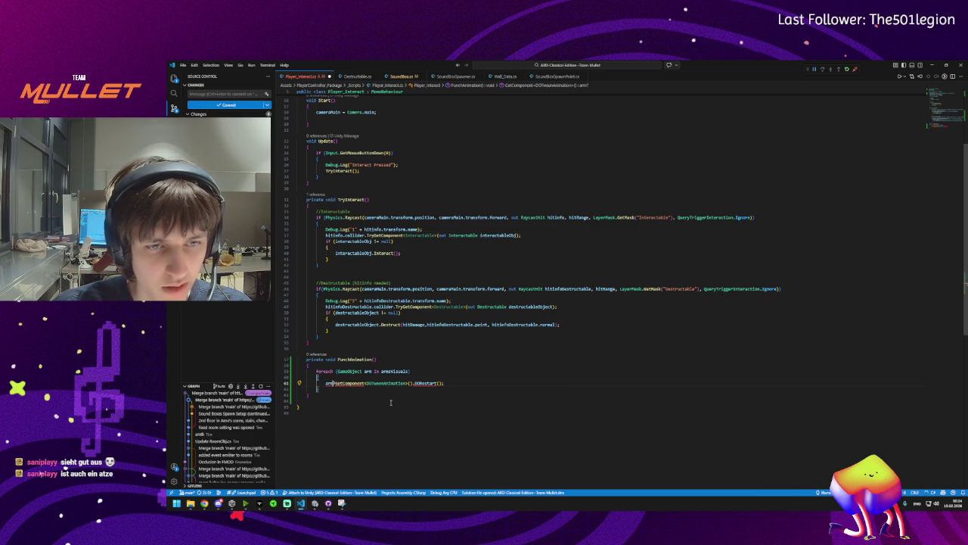
pyautogui.press('BackSpace')
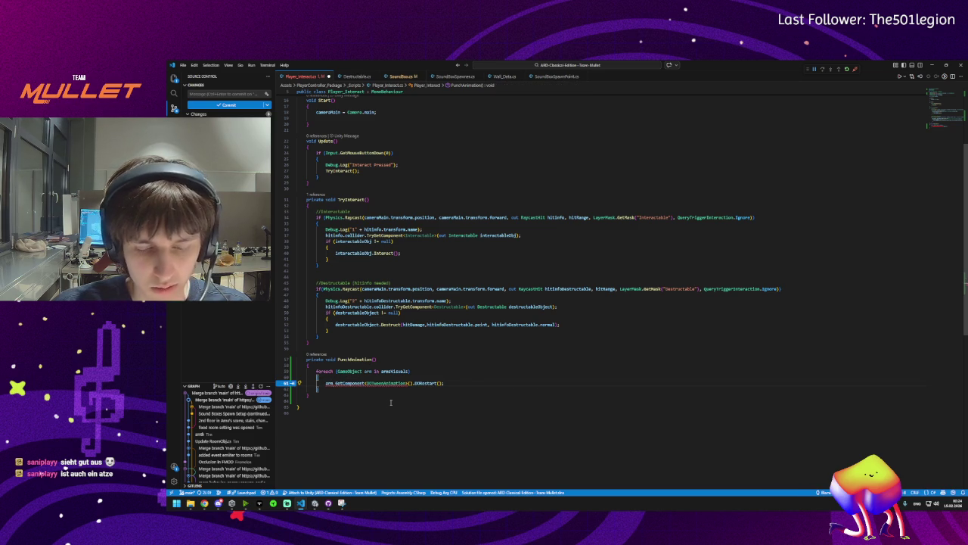
pyautogui.press('BackSpace')
pyautogui.write('.')
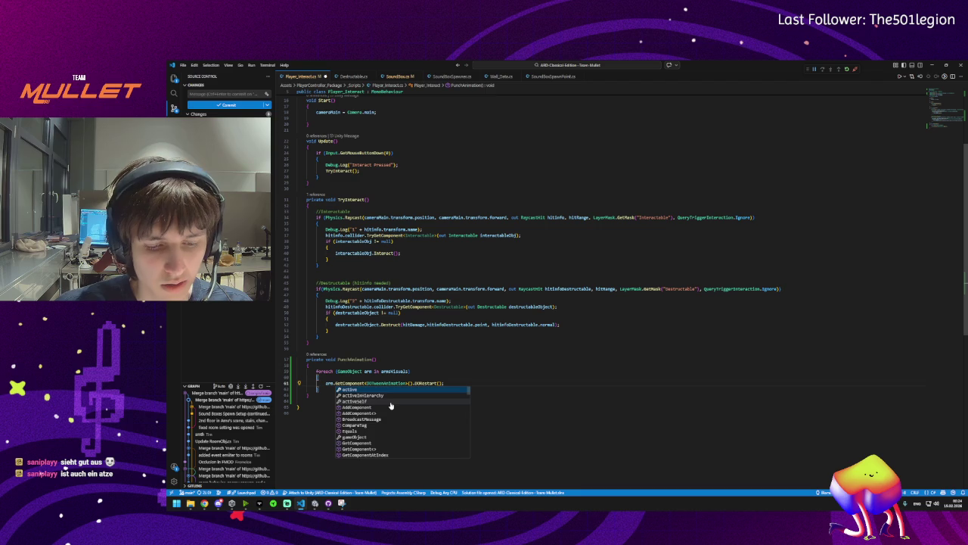
pyautogui.write('Try')
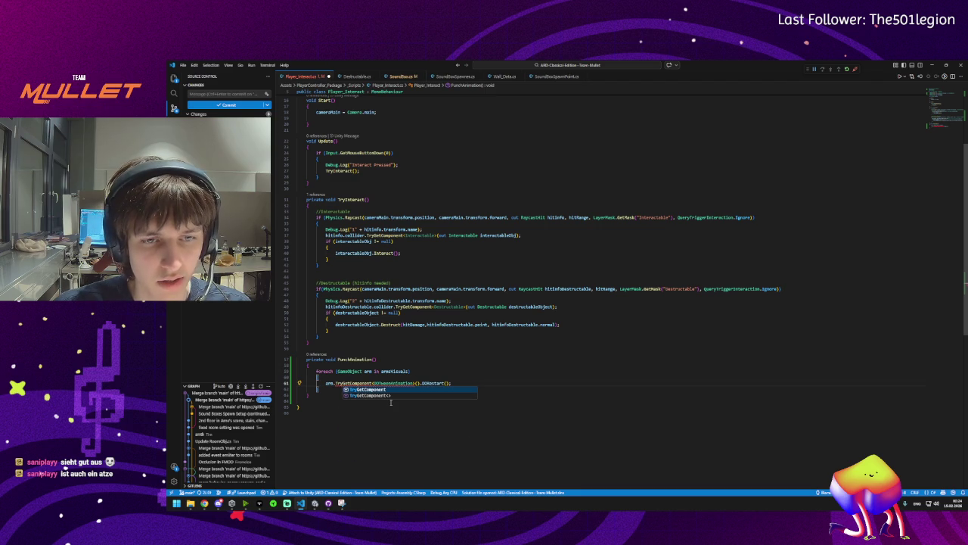
pyautogui.press('Tab')
pyautogui.press('Delete')
pyautogui.write('(')
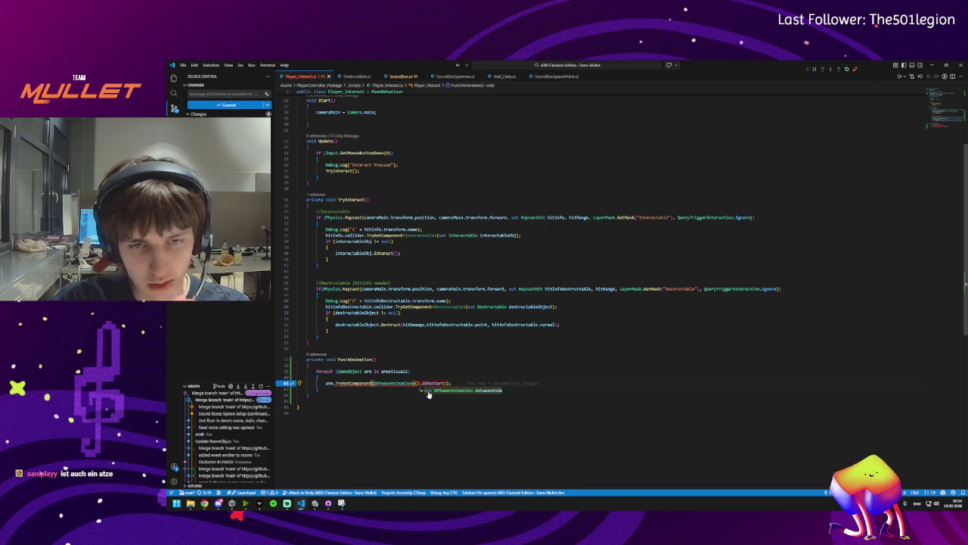
pyautogui.press('Tab')
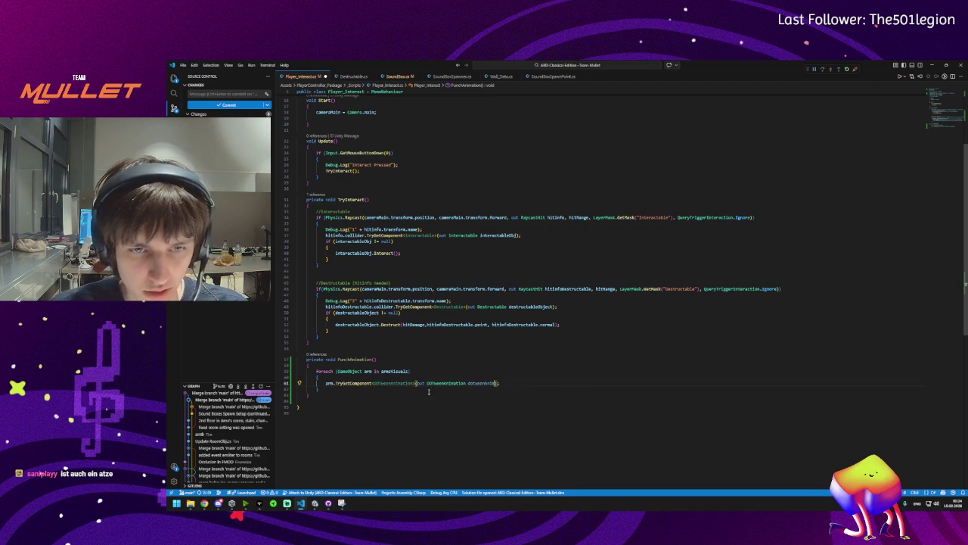
# Restart dotweenAnim when found, else log a Debug.LogWarning naming the arm missing it
pyautogui.press('Tab')
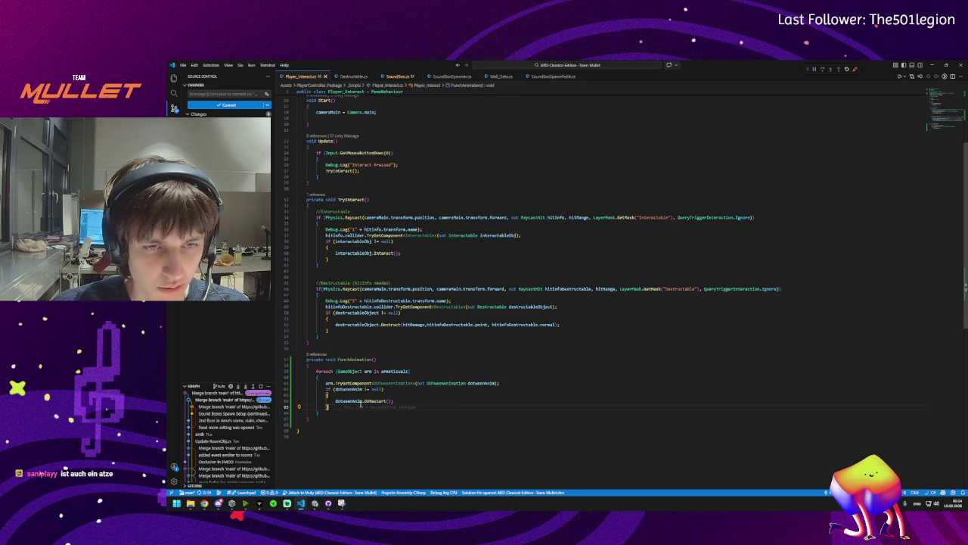
pyautogui.press('Return')
pyautogui.write('else')
pyautogui.press('Tab')
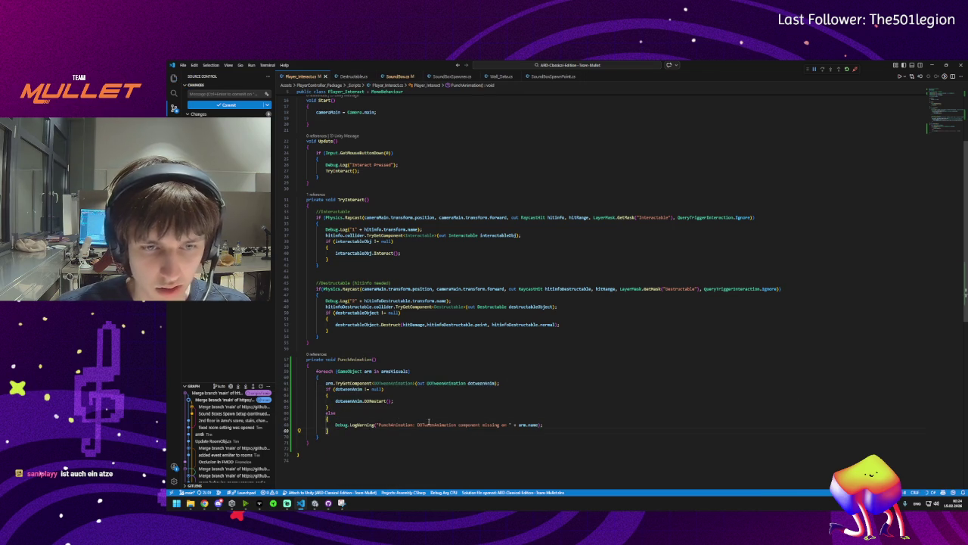
pyautogui.click(467, 425)
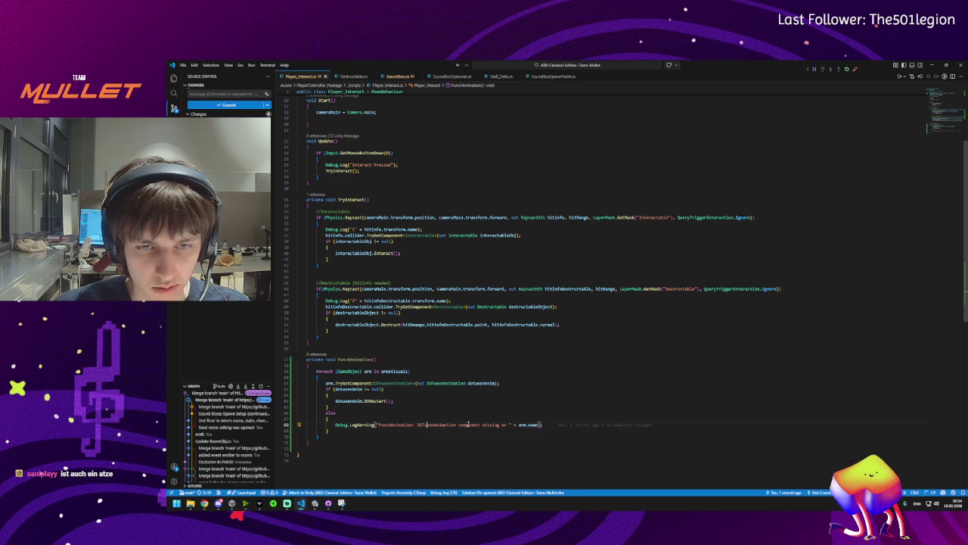
pyautogui.click(553, 424)
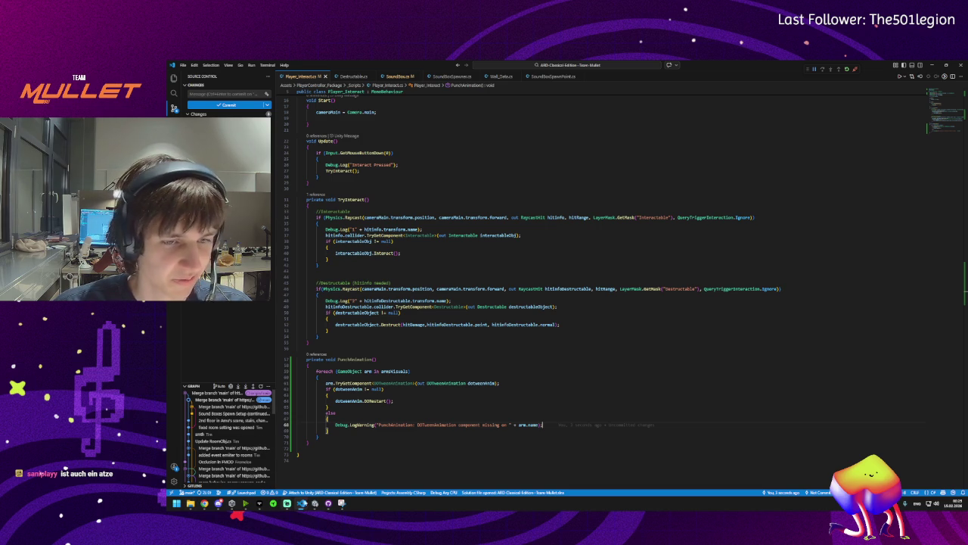
pyautogui.click(341, 503)
pyautogui.moveTo(689, 243); pyautogui.dragTo(615, 176)
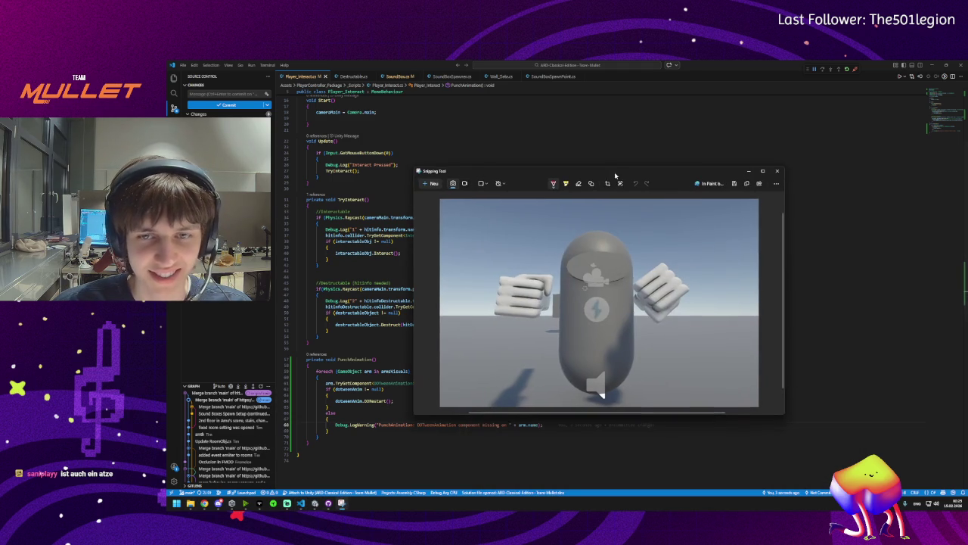
pyautogui.scroll(-1, 589, 286)
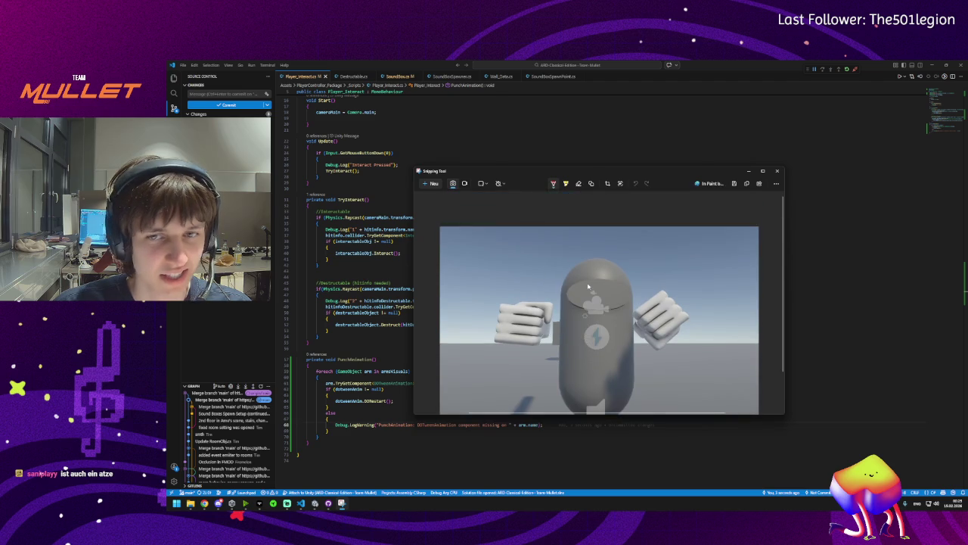
pyautogui.scroll(1, 588, 286)
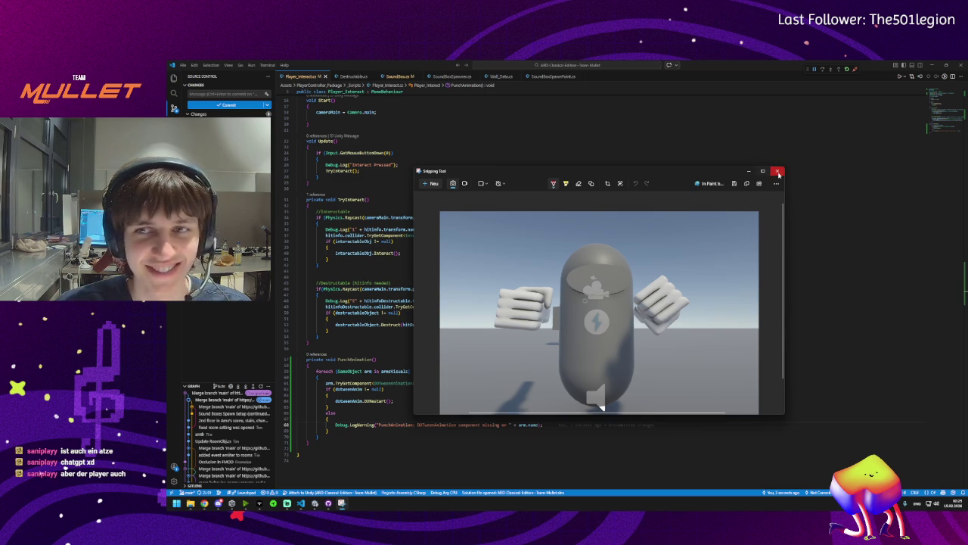
pyautogui.click(776, 172)
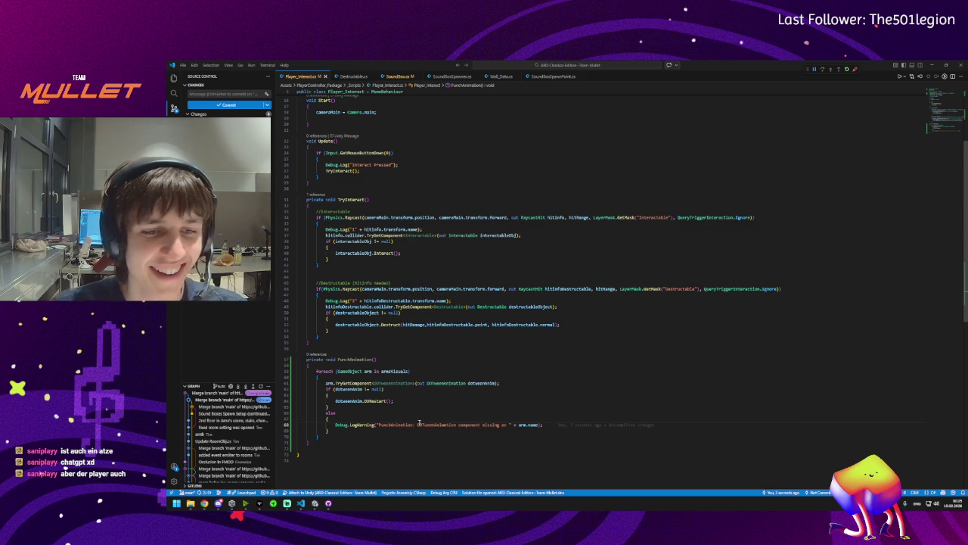
pyautogui.moveTo(354, 360)
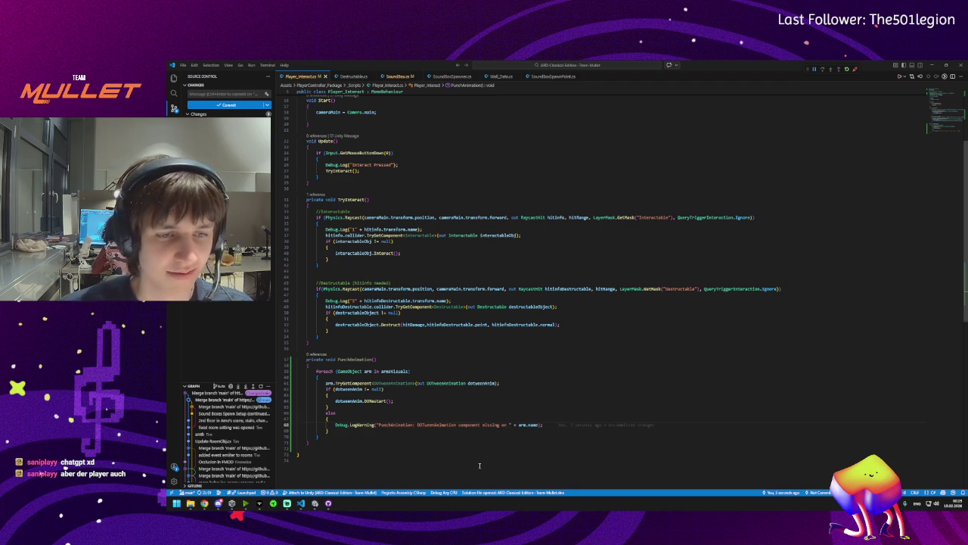
pyautogui.moveTo(329, 503)
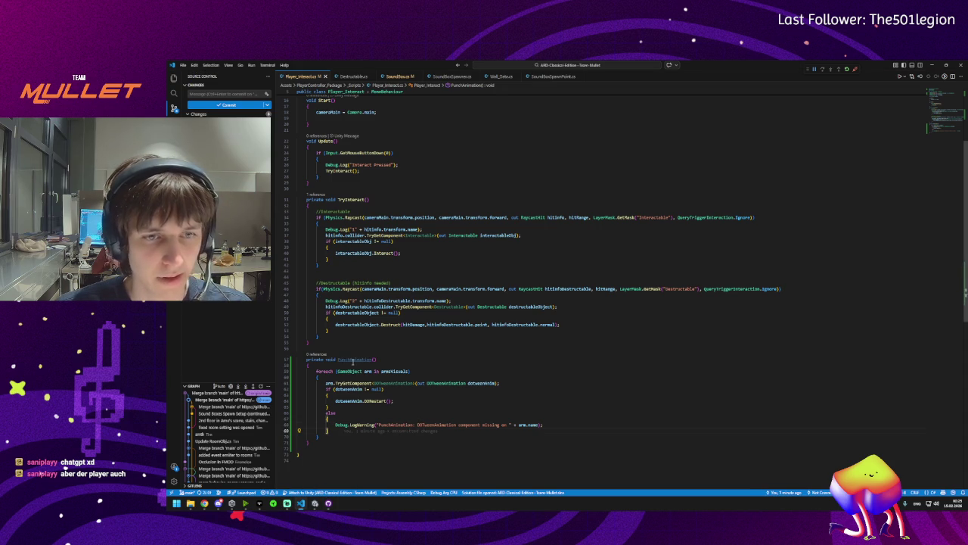
pyautogui.click(356, 359)
pyautogui.moveTo(356, 359)
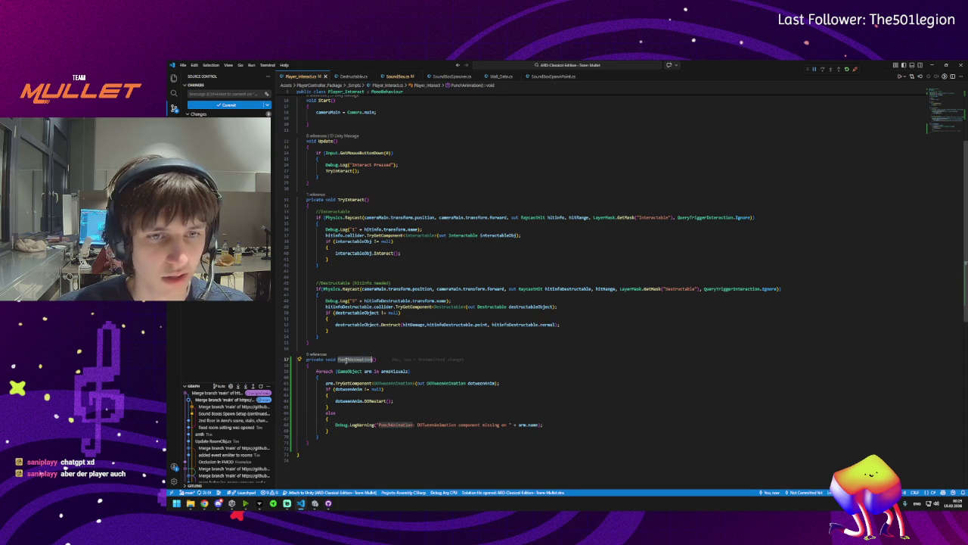
pyautogui.scroll(5, 345, 360)
pyautogui.click(355, 294)
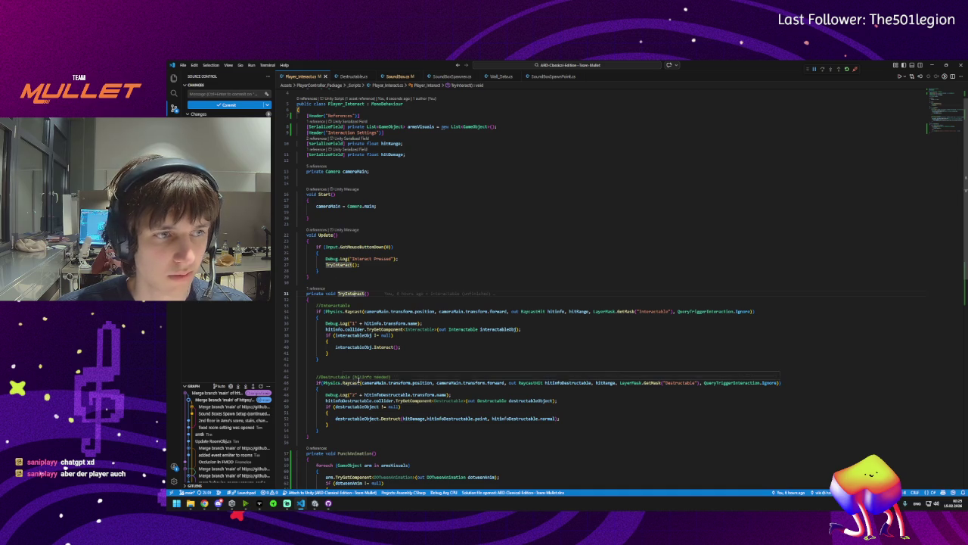
pyautogui.click(394, 347)
pyautogui.moveTo(354, 334)
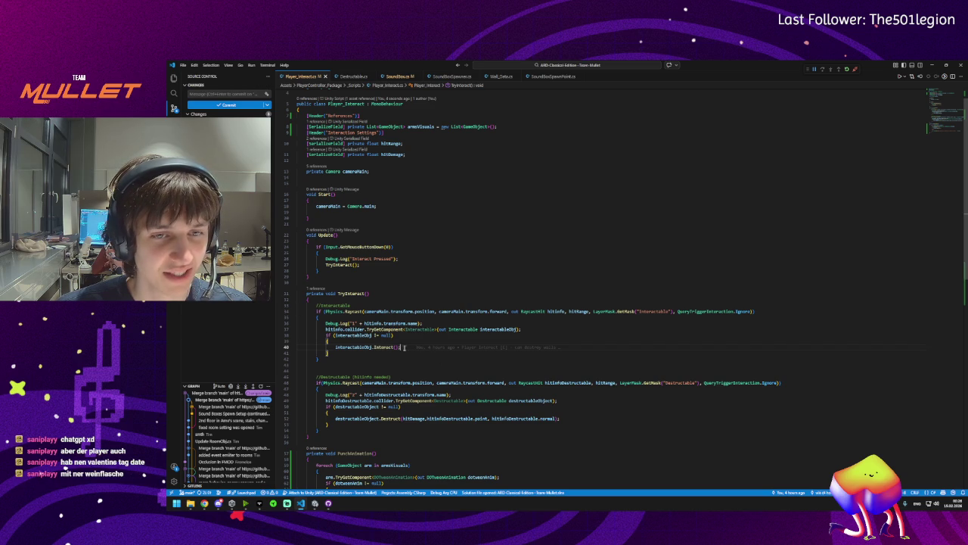
pyautogui.scroll(-5, 380, 316)
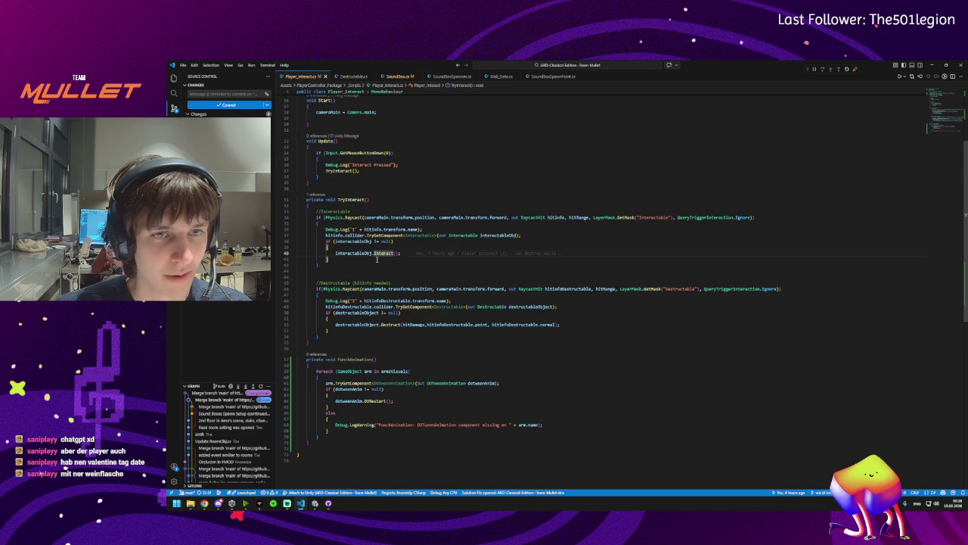
pyautogui.doubleClick(370, 359)
pyautogui.hotkey('ctrl', 'c')
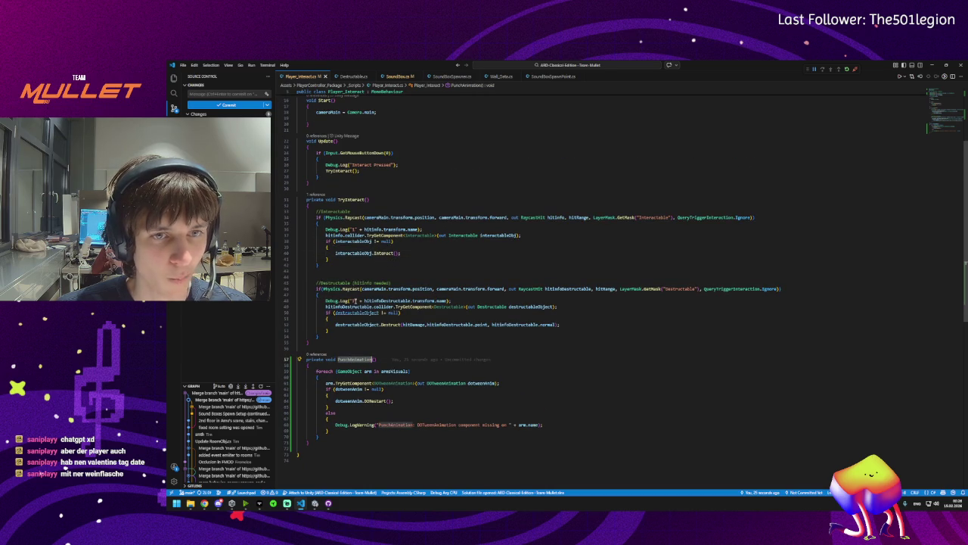
pyautogui.scroll(3, 347, 165)
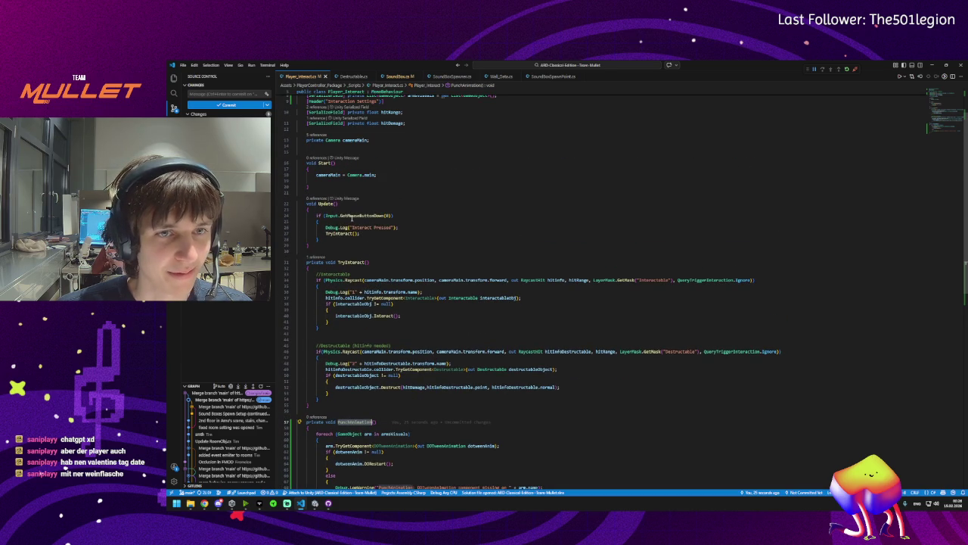
# Replace Update's Debug.Log("Interact Pressed") with PunchAnimation(); and save the script
pyautogui.click(351, 222)
pyautogui.moveTo(407, 227); pyautogui.dragTo(325, 228)
pyautogui.hotkey('ctrl', 'v')
pyautogui.write(';')
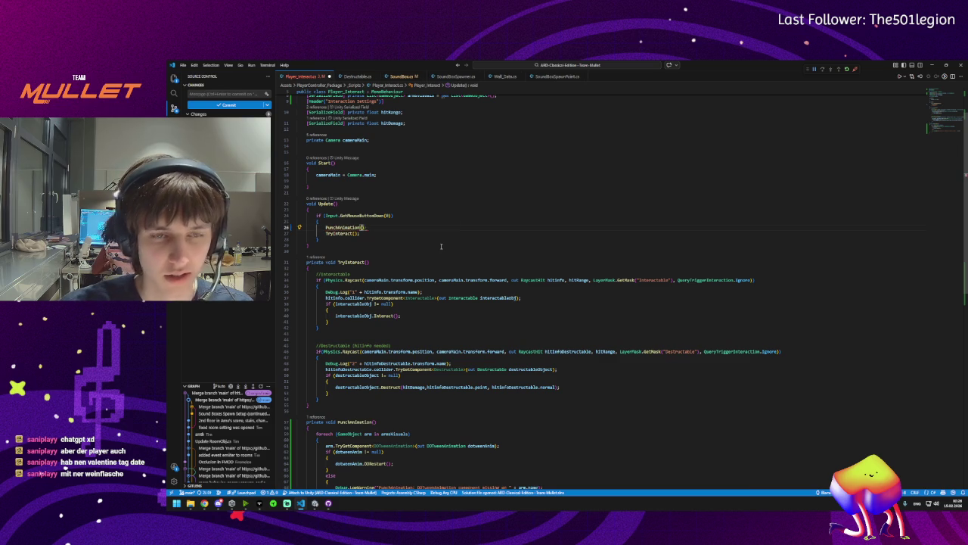
pyautogui.hotkey('ctrl', 's')
# Scroll down to PunchAnimation and place the caret on its opening line
pyautogui.scroll(-5, 361, 244)
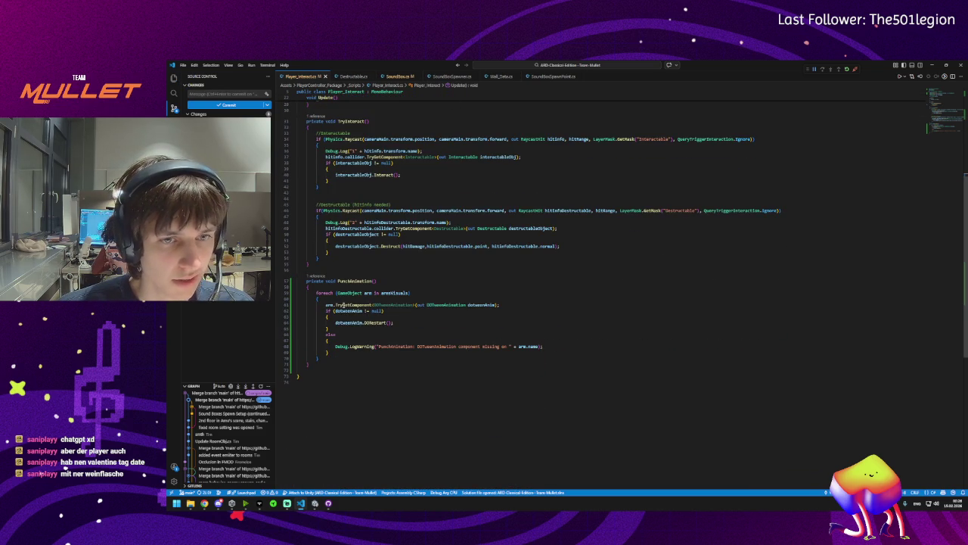
pyautogui.click(357, 316)
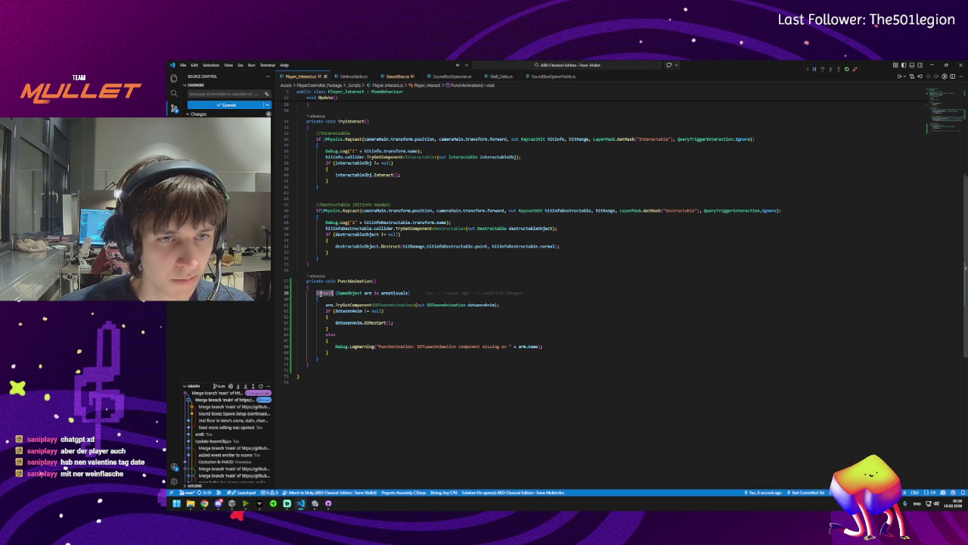
pyautogui.tripleClick(369, 292)
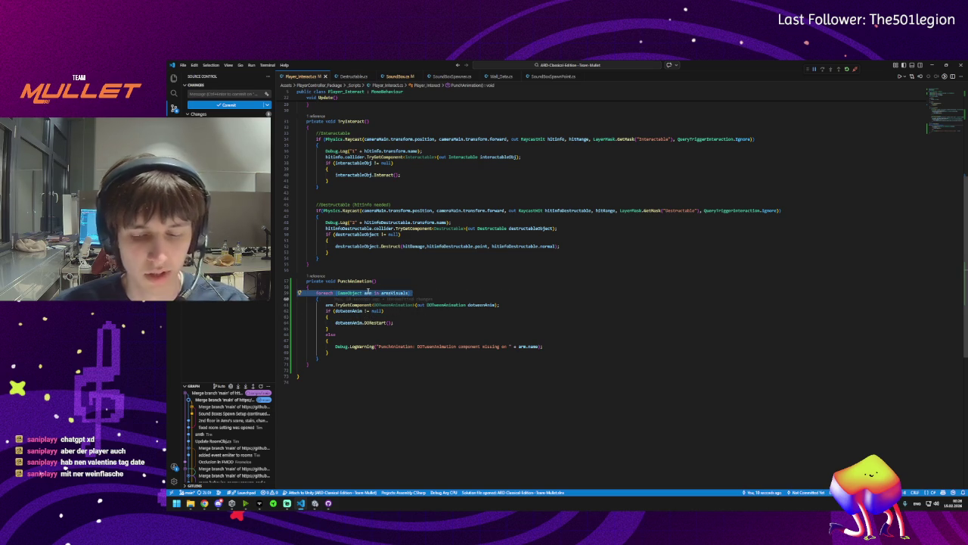
pyautogui.click(338, 289)
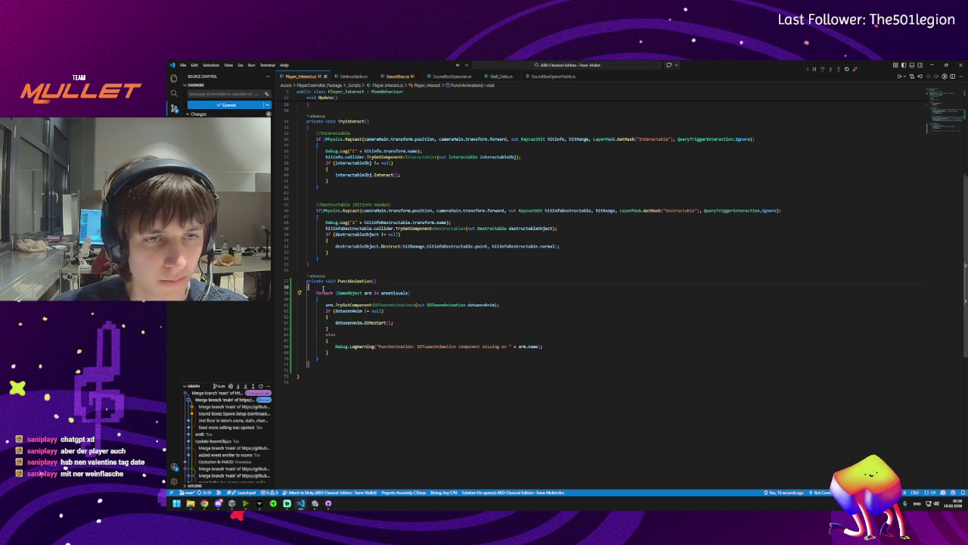
# Above the foreach loop, start an if condition on the arm visuals list's Count
pyautogui.press('Return')
pyautogui.press('Return')
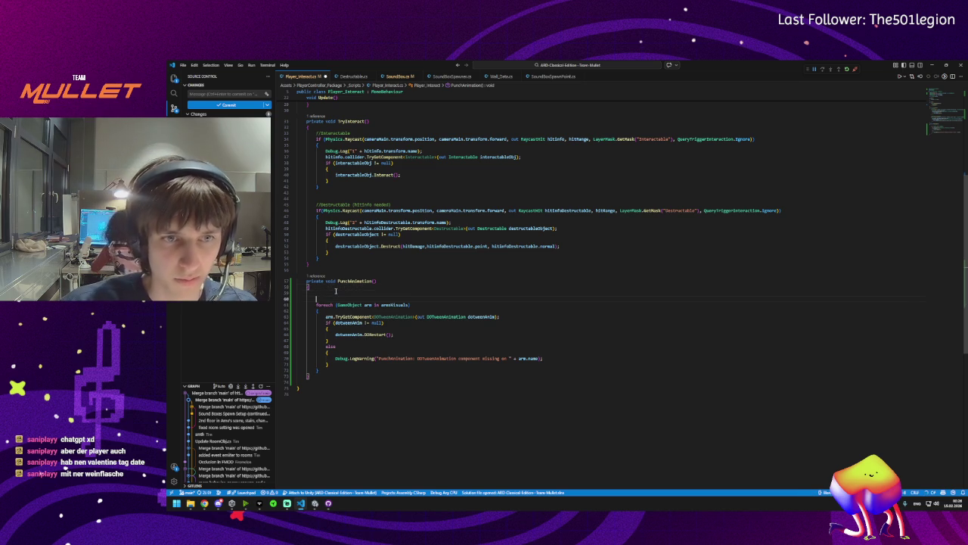
pyautogui.press('Up')
pyautogui.write('if')
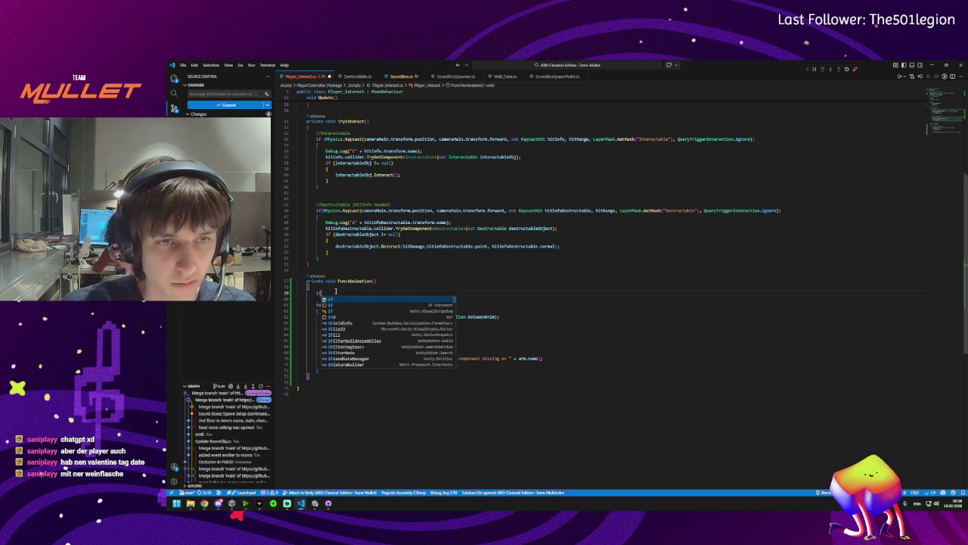
pyautogui.press('Escape')
pyautogui.write('(')
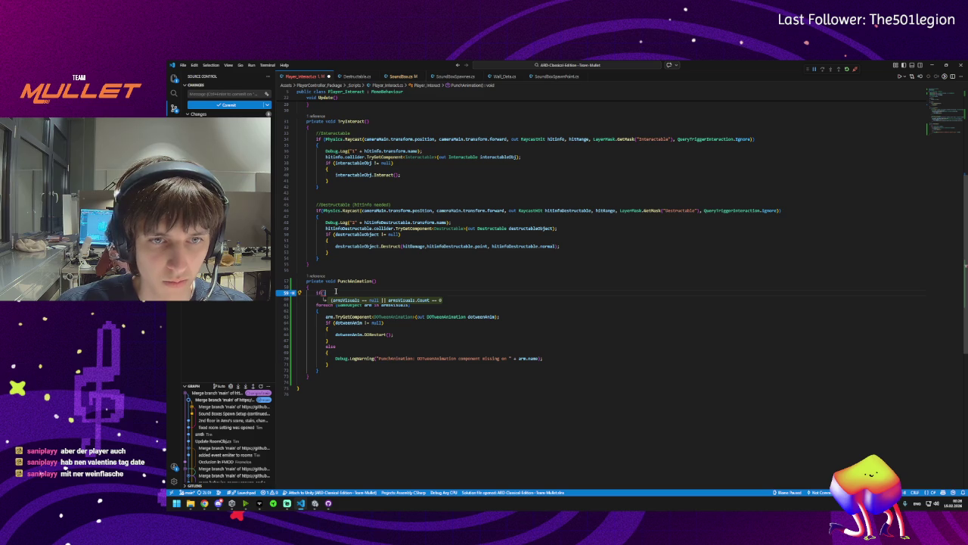
pyautogui.write('arms')
pyautogui.press('Tab')
pyautogui.write('.Vi')
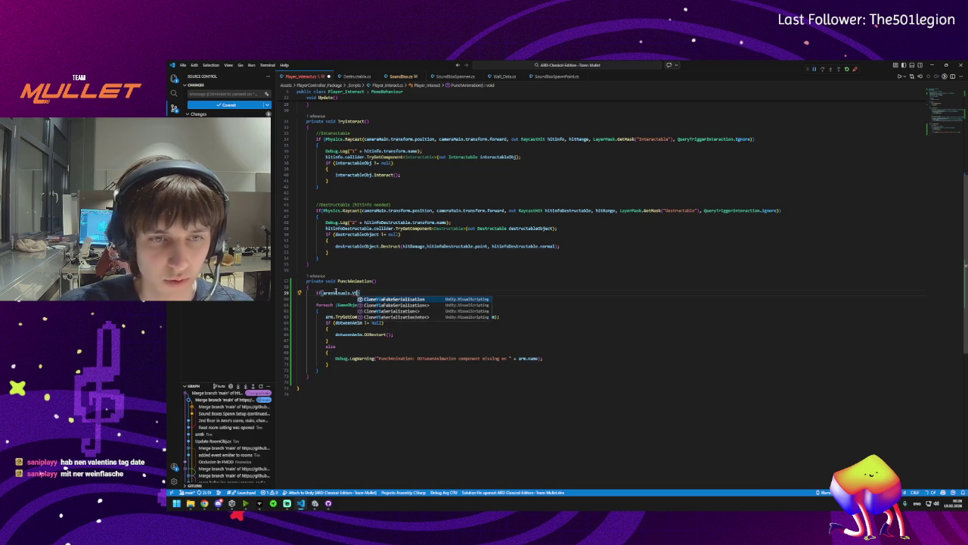
pyautogui.write('sua')
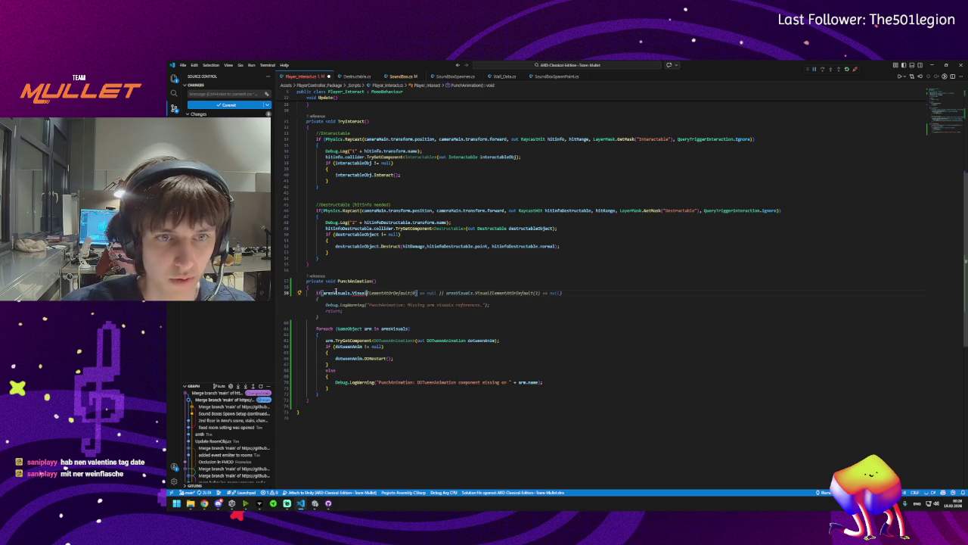
pyautogui.press('BackSpace')
pyautogui.press('BackSpace')
pyautogui.press('BackSpace')
pyautogui.write('Count')
pyautogui.hotkey('ctrl', 'space')
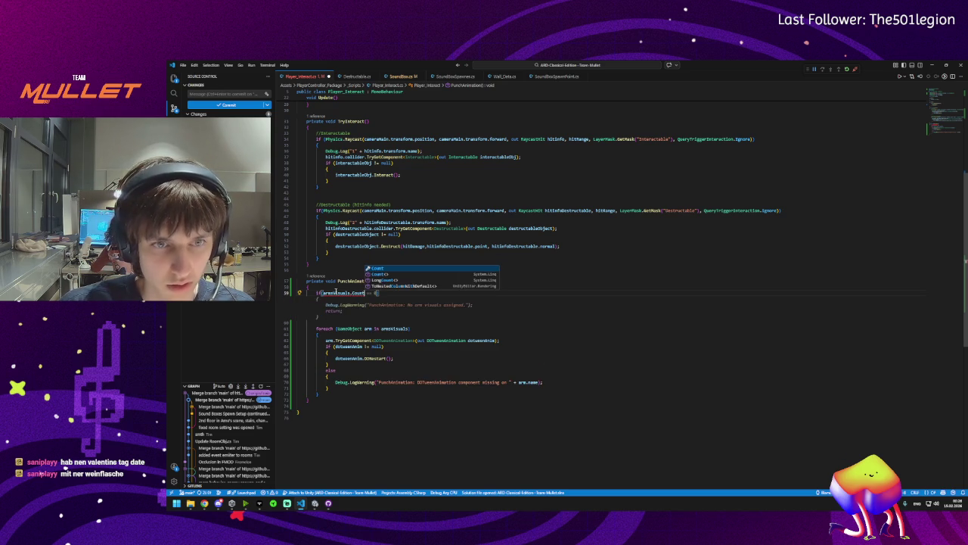
pyautogui.write('== ')
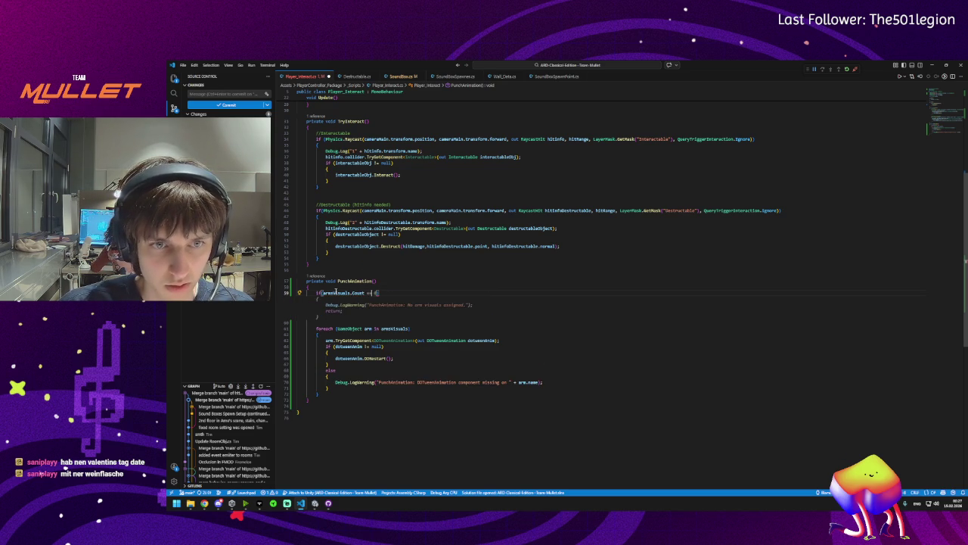
pyautogui.write('0')
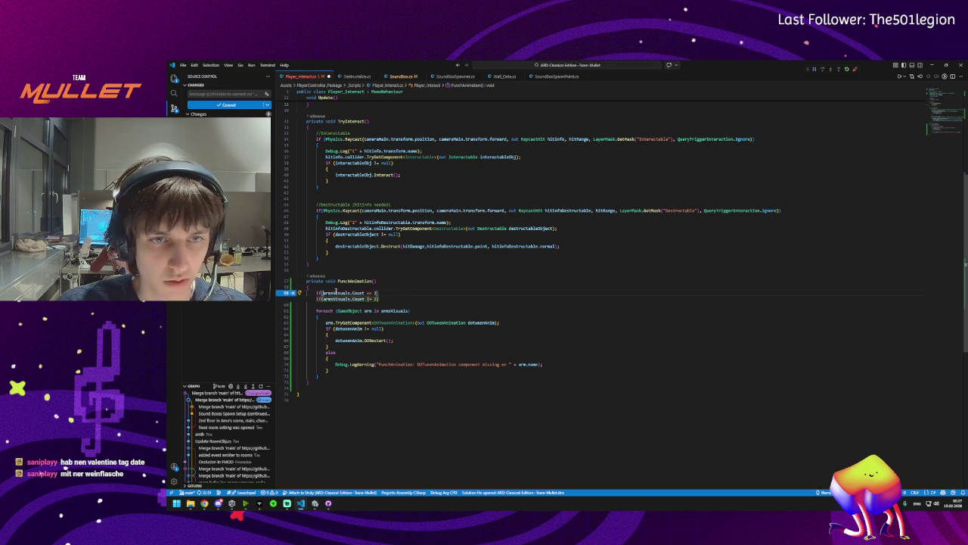
# Accept the suggested guard that warns 'Expected 2 arms' and returns unless Count is 2
pyautogui.press('Right')
pyautogui.press('Right')
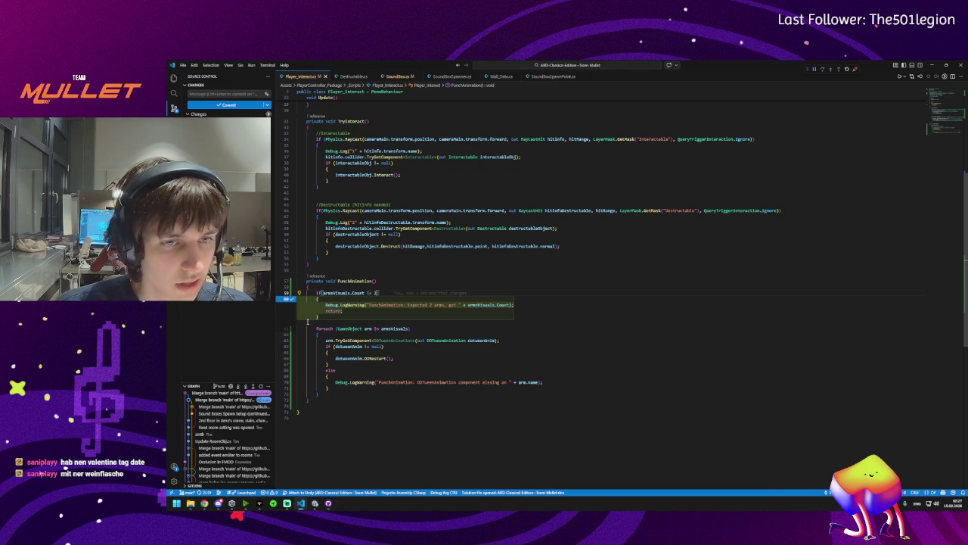
pyautogui.press('Tab')
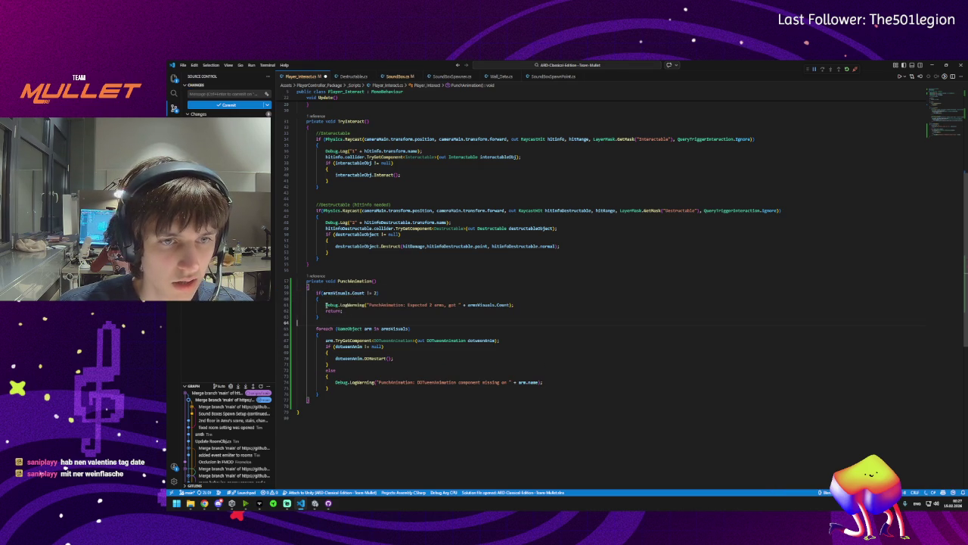
pyautogui.click(363, 317)
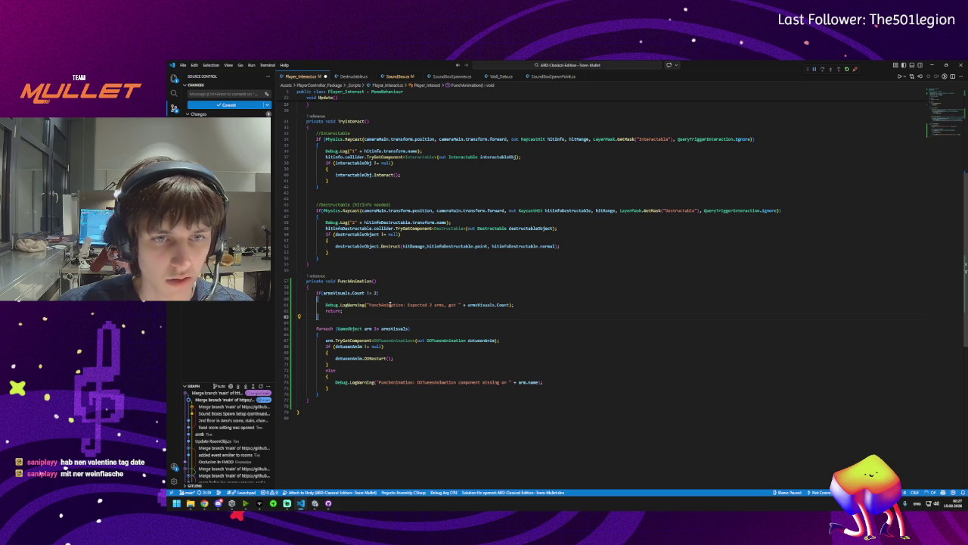
pyautogui.click(492, 304)
pyautogui.press('End')
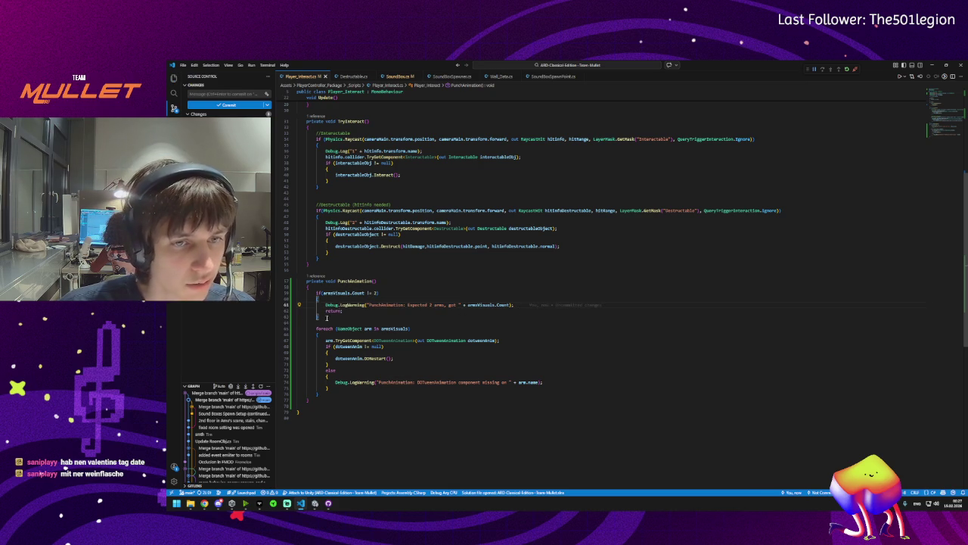
pyautogui.moveTo(492, 328); pyautogui.dragTo(298, 325)
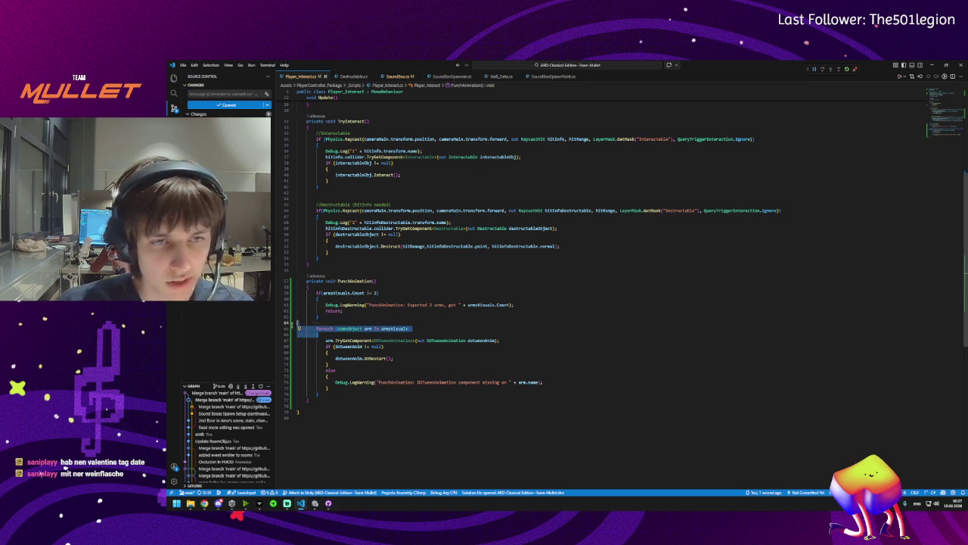
pyautogui.scroll(10, 399, 186)
# Open a new line below cameraMain, try a GameObject field declaration, then delete it
pyautogui.click(420, 176)
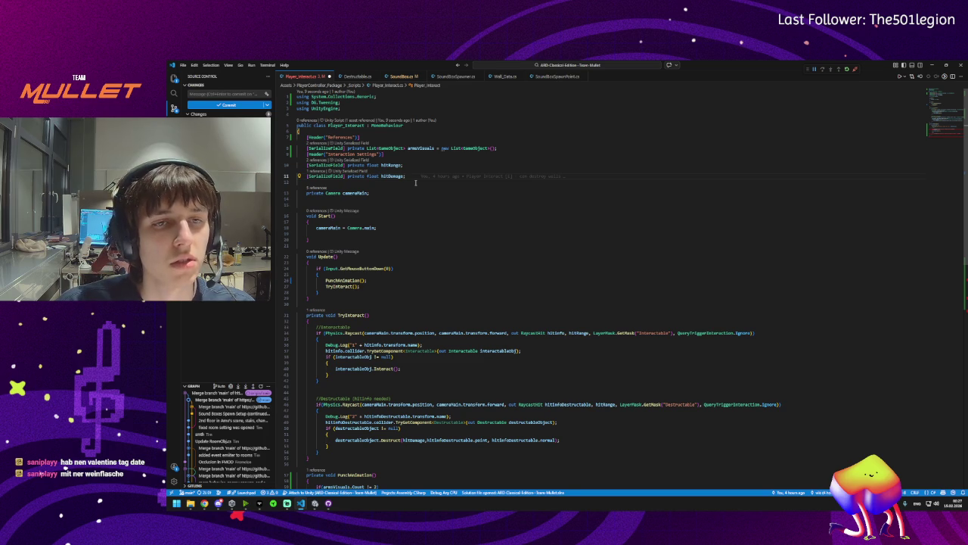
pyautogui.press('Return')
pyautogui.press('Return')
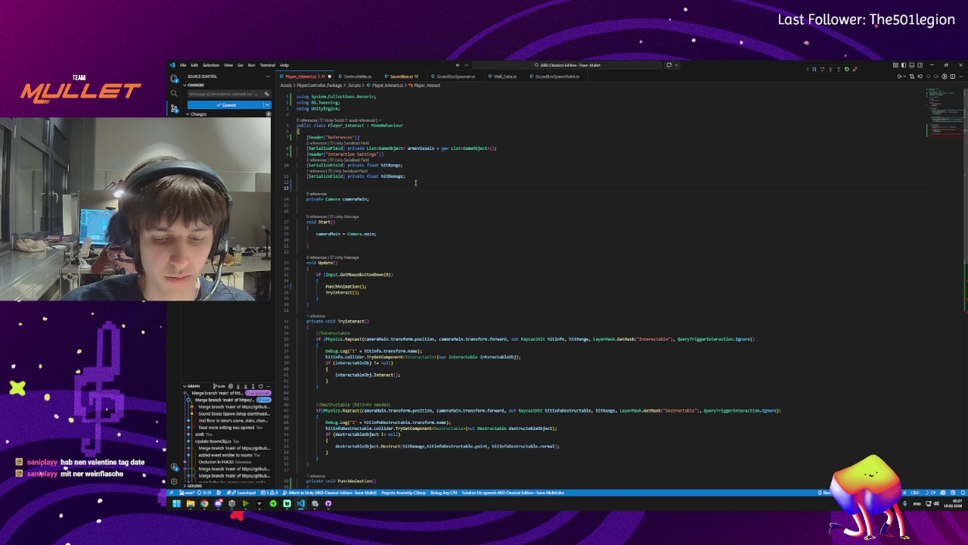
pyautogui.press('BackSpace')
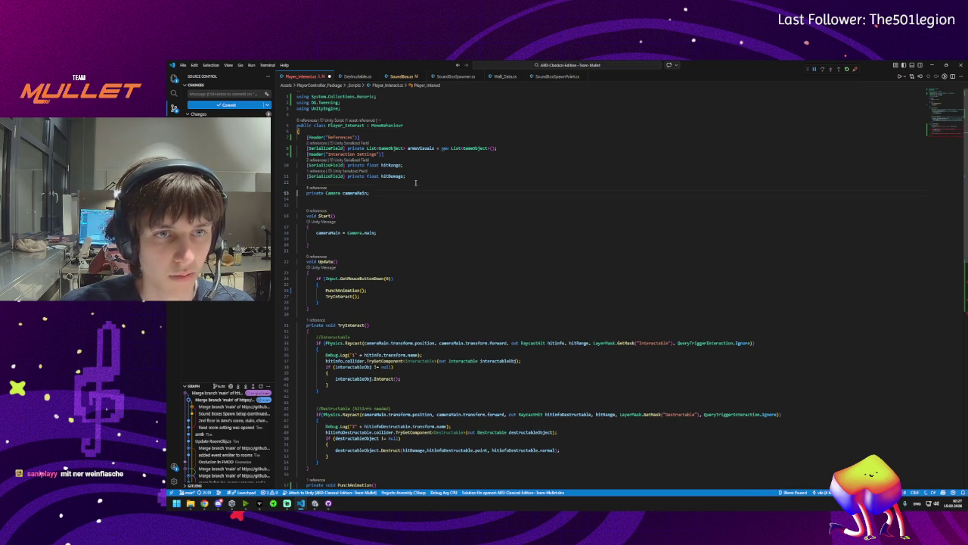
pyautogui.press('Return')
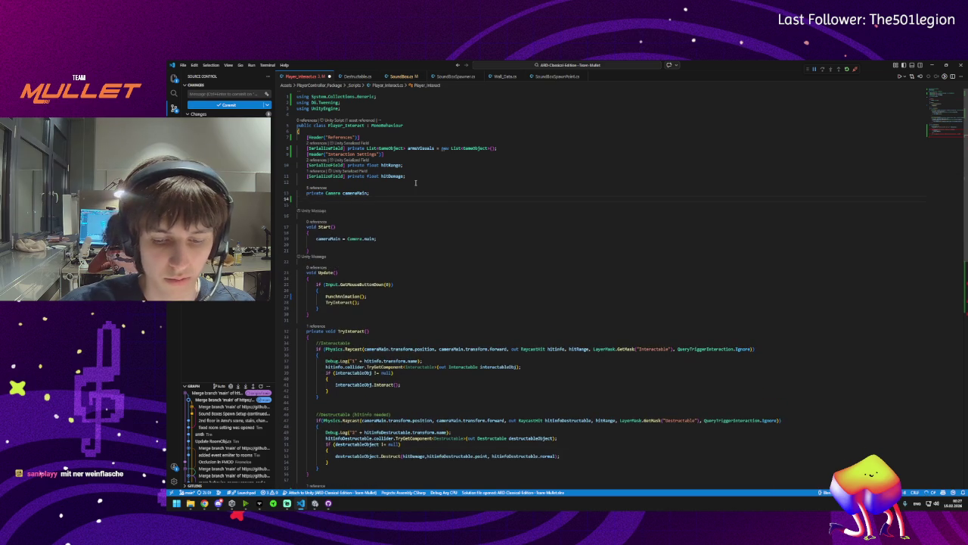
pyautogui.write('private GameObject arm;')
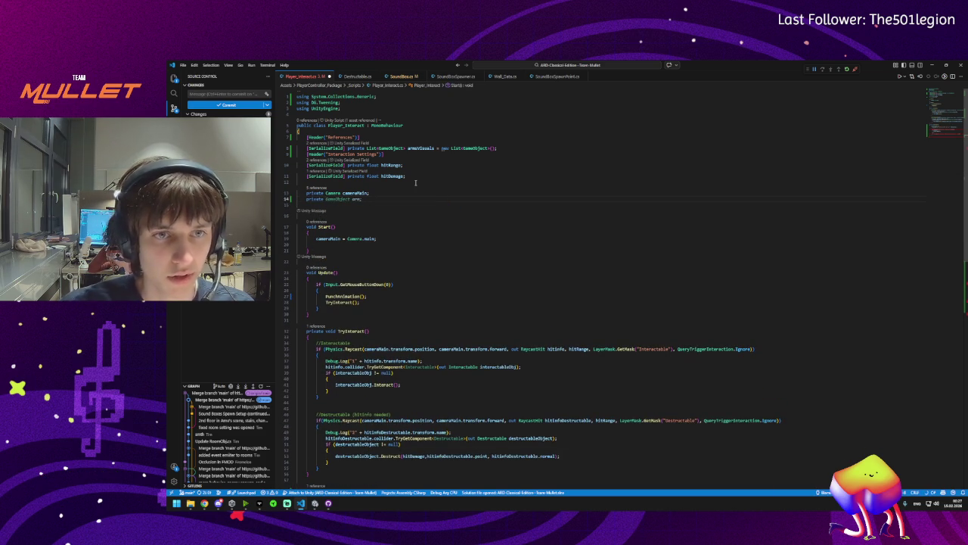
pyautogui.write('Game')
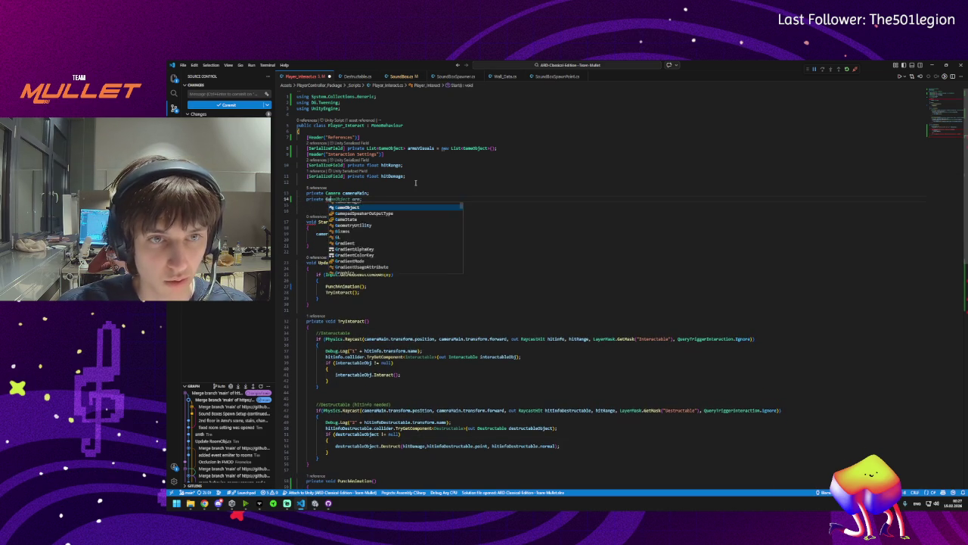
pyautogui.write('Obj')
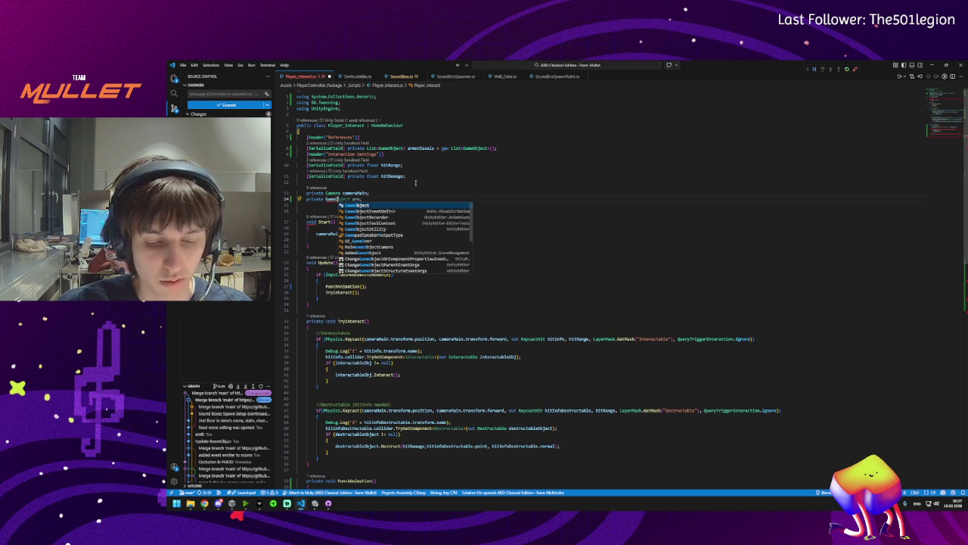
pyautogui.press('Tab')
pyautogui.write('sele')
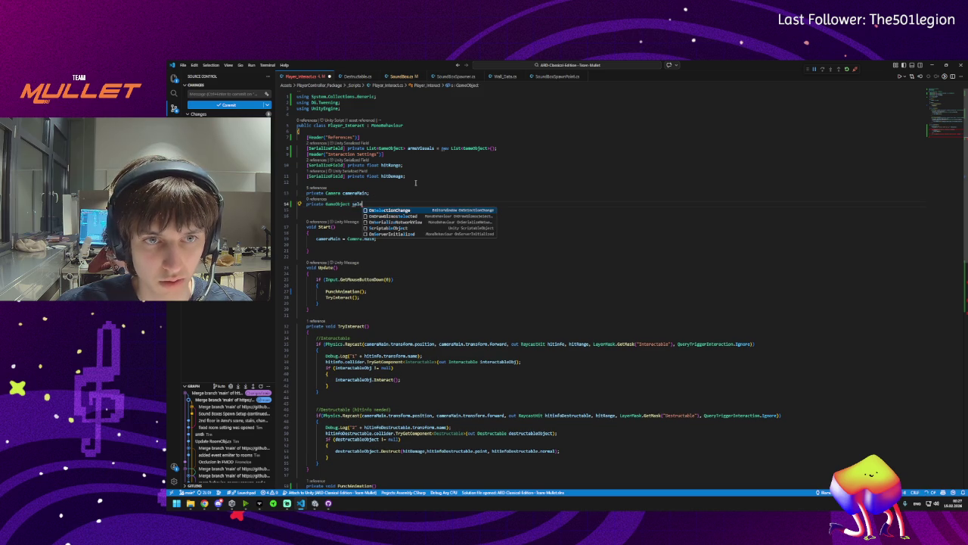
pyautogui.hotkey('ctrl', 'BackSpace')
pyautogui.hotkey('ctrl', 'BackSpace')
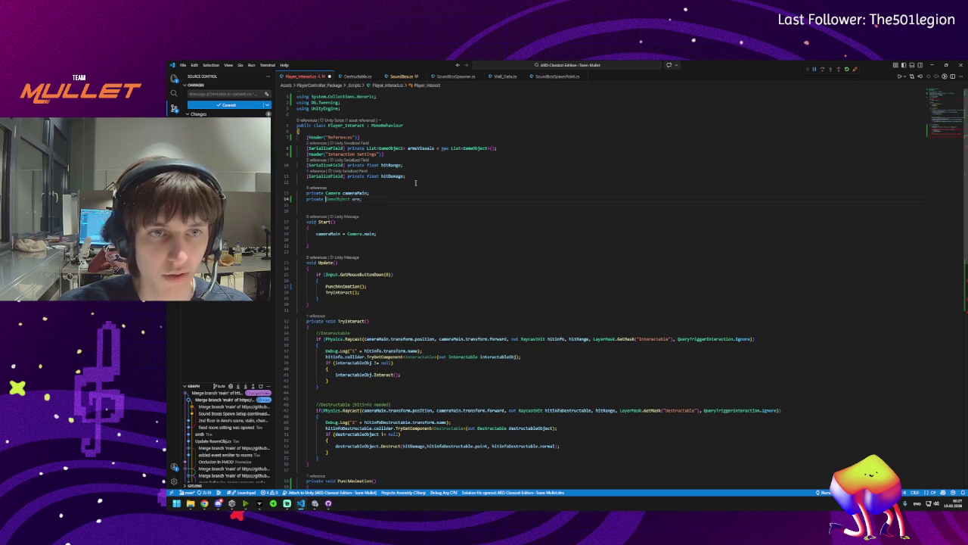
# Declare private bool leftArmPunching, then rename it to rightArmPunching
pyautogui.write('bool isPunching;')
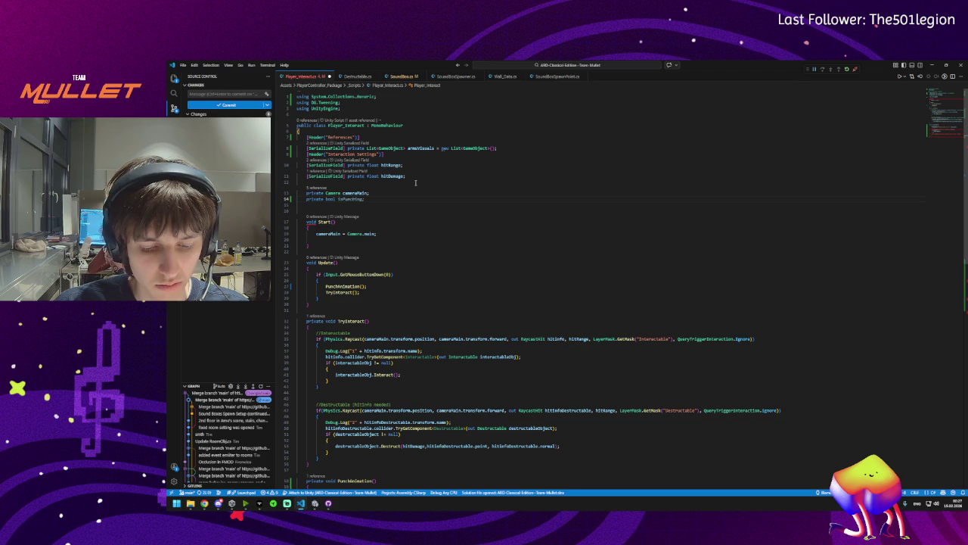
pyautogui.write('leftArmNext')
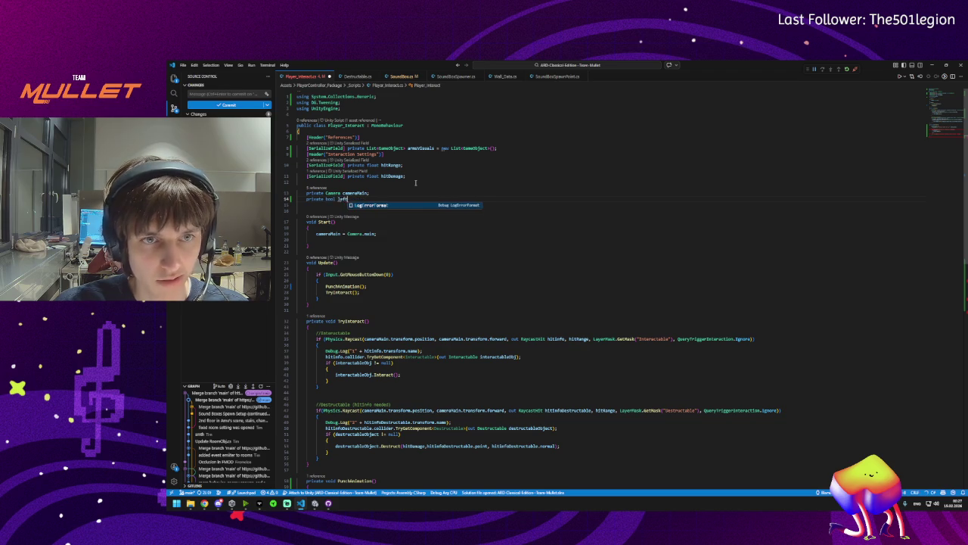
pyautogui.press('BackSpace')
pyautogui.press('BackSpace')
pyautogui.press('BackSpace')
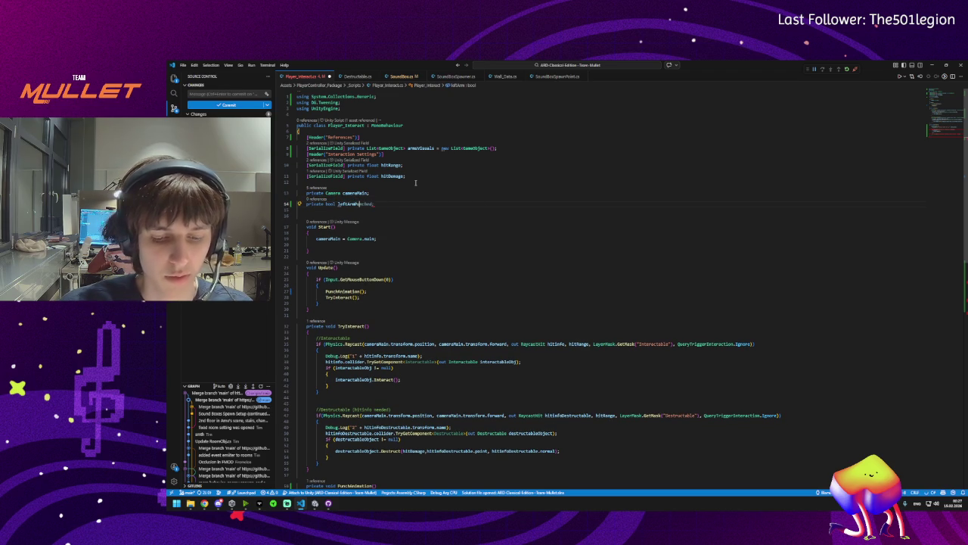
pyautogui.write('ching;')
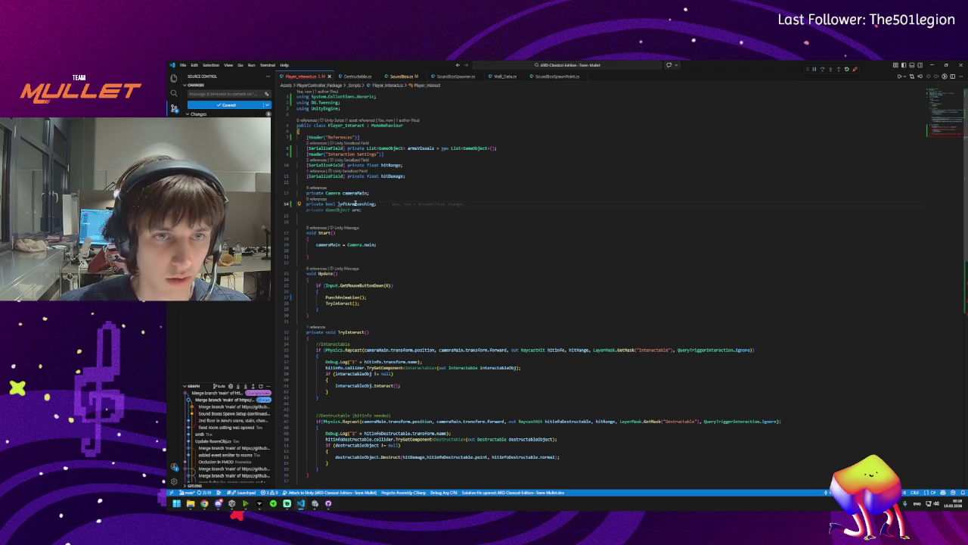
pyautogui.press('F2')
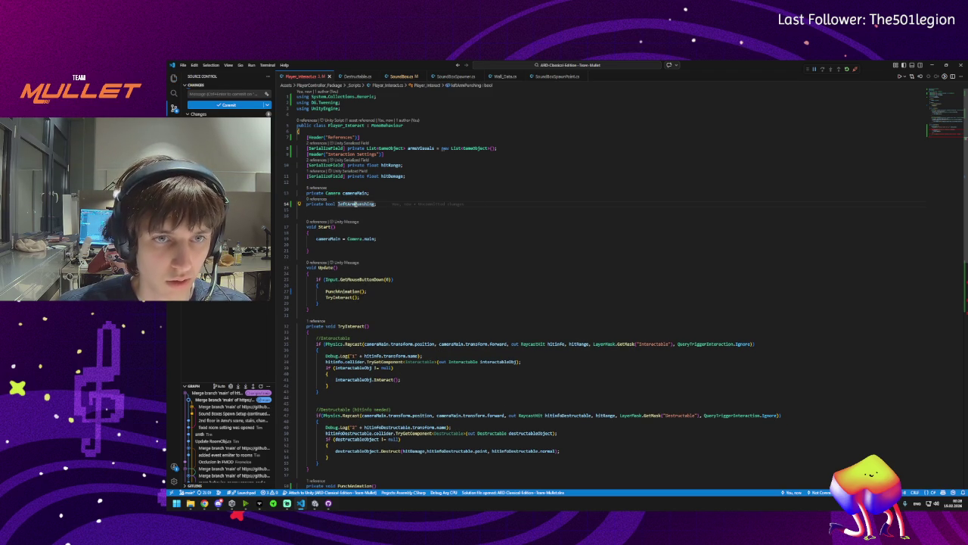
pyautogui.press('Return')
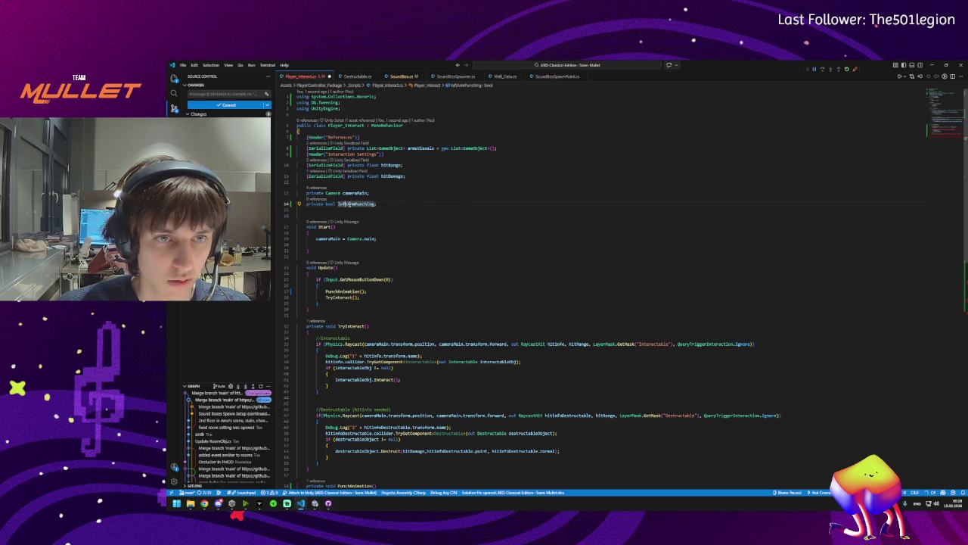
pyautogui.write('right')
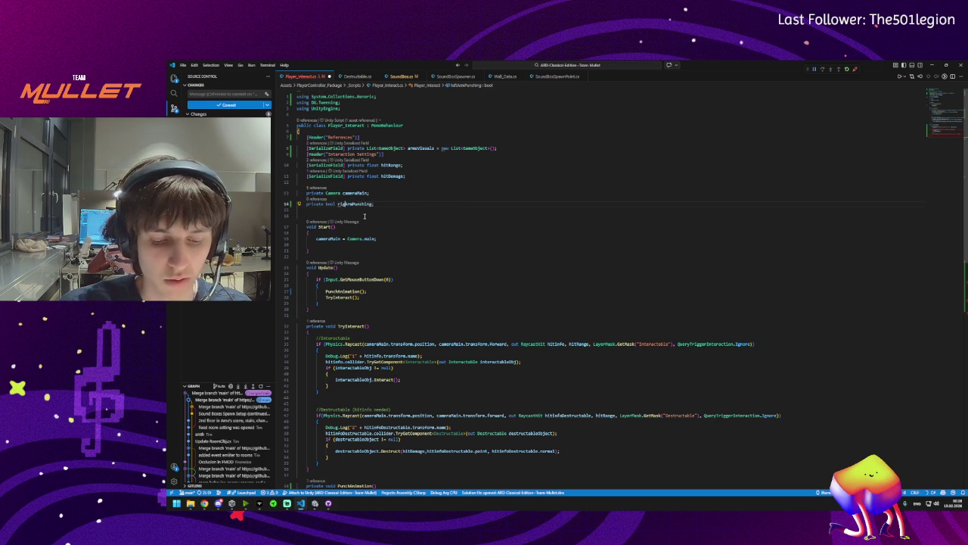
# Delete the foreach loop header and its opening brace in PunchAnimation
pyautogui.scroll(-10, 361, 204)
pyautogui.click(329, 309)
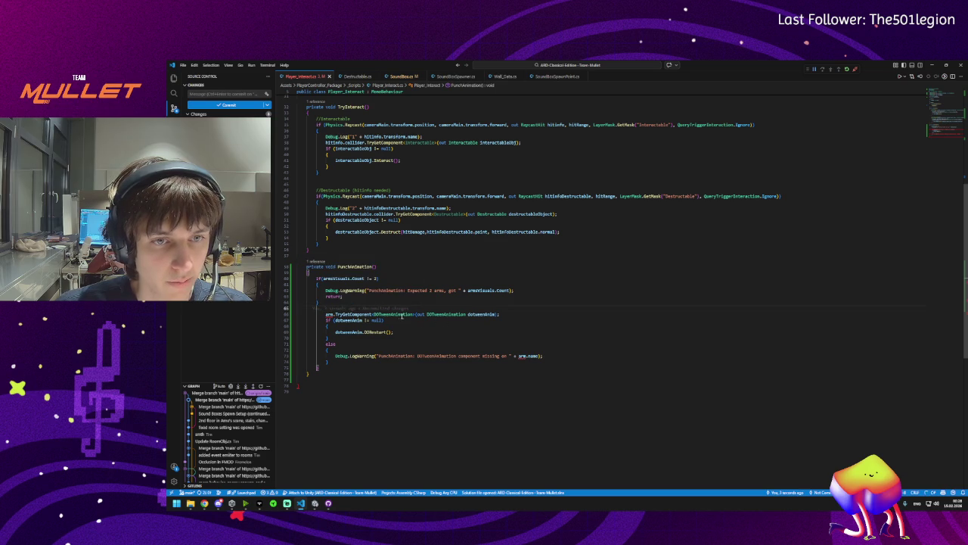
pyautogui.press('Tab')
pyautogui.press('Tab')
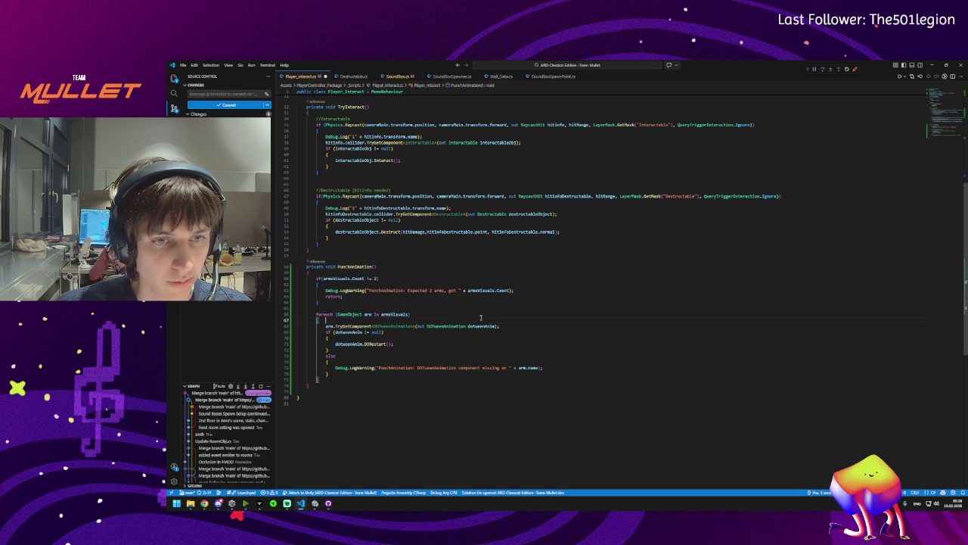
pyautogui.moveTo(324, 320); pyautogui.dragTo(317, 314)
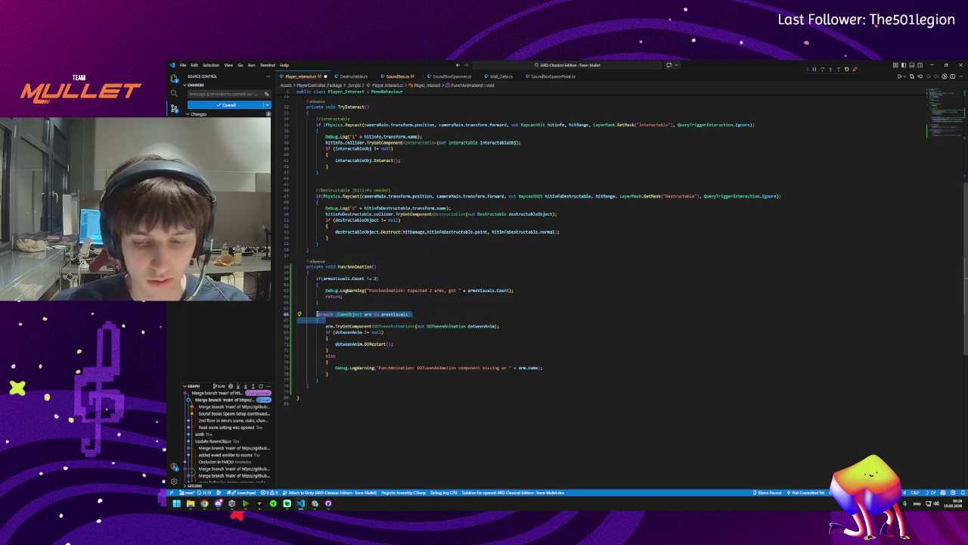
pyautogui.press('BackSpace')
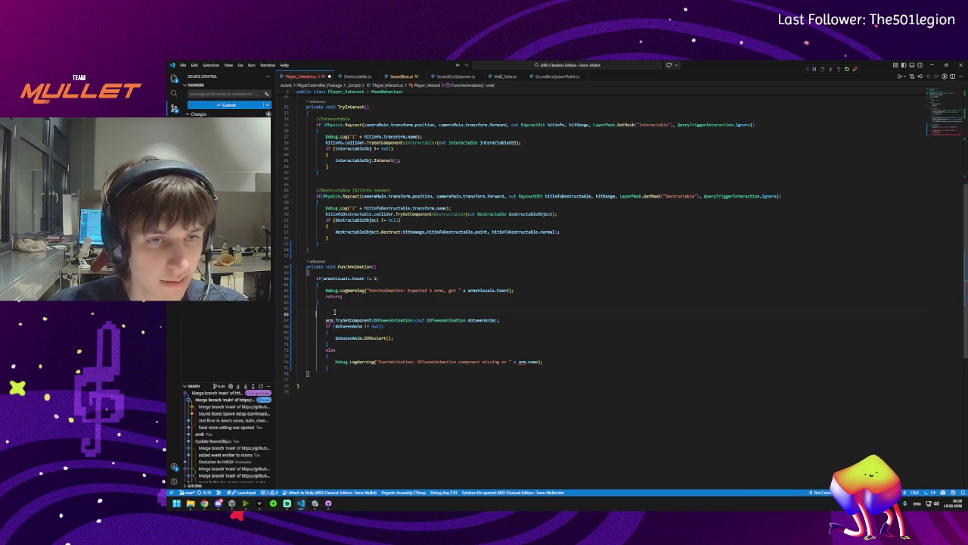
# Add if (rightArmPunching) calling PlayPunchAnimation on armsVisuals[0], else on armsVisuals[1]
pyautogui.write('rightArmPunching')
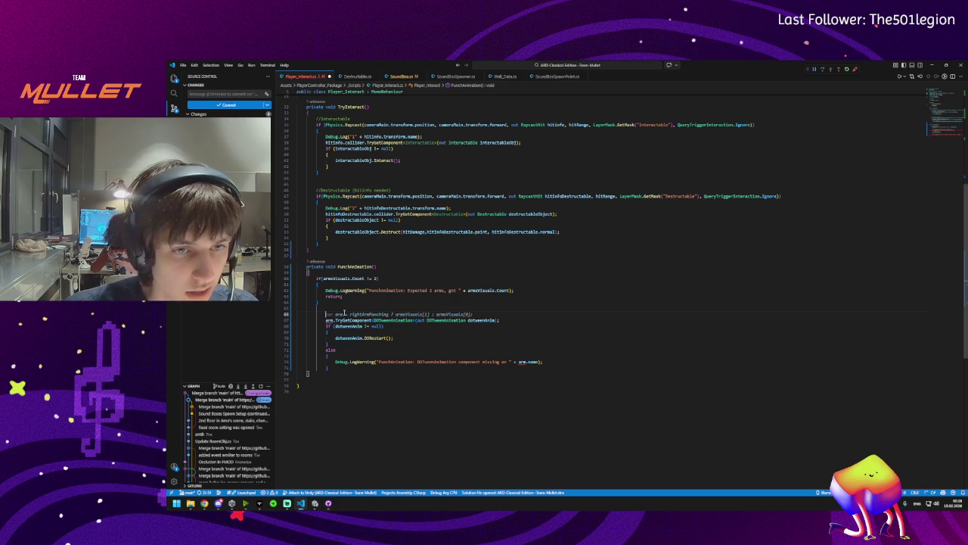
pyautogui.press('Home')
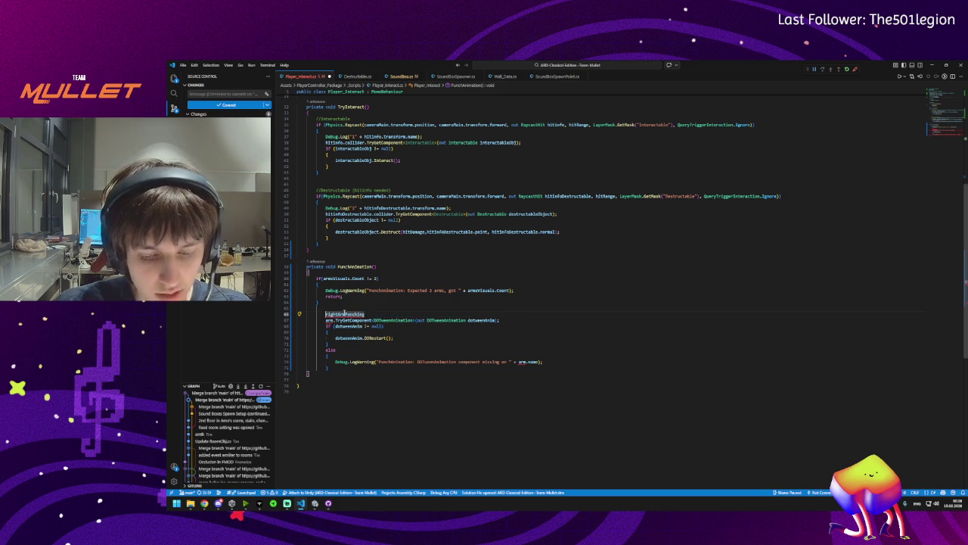
pyautogui.write('if')
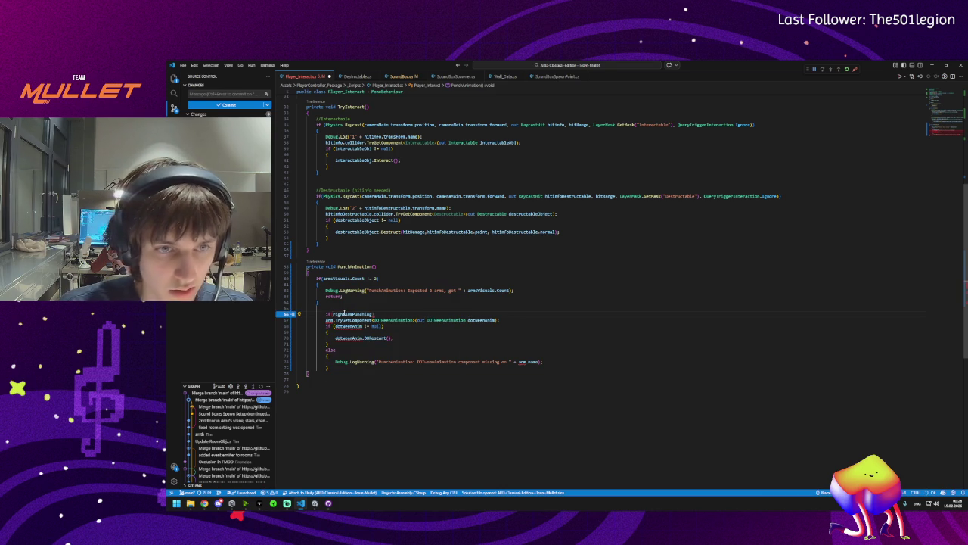
pyautogui.press('BackSpace')
pyautogui.write('(')
pyautogui.press('End')
pyautogui.write(')')
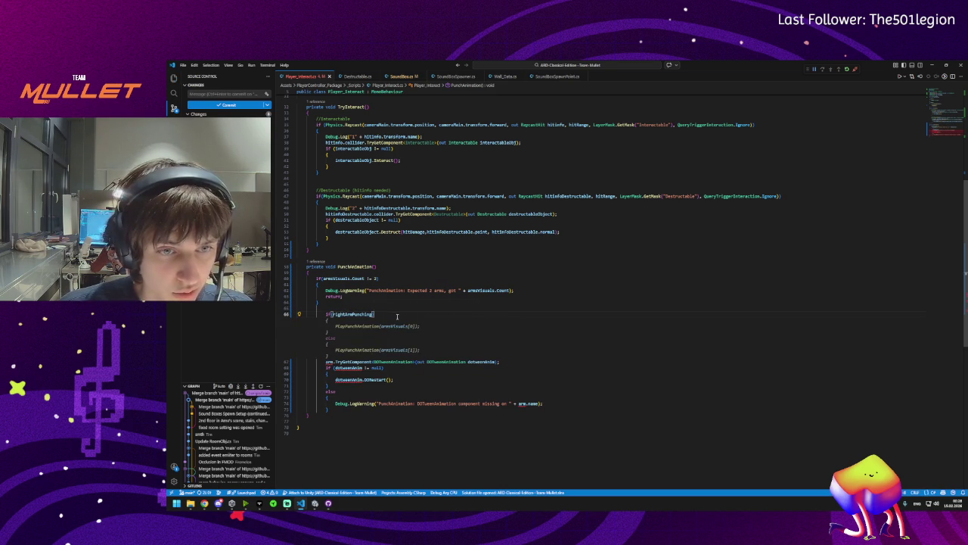
pyautogui.press('Tab')
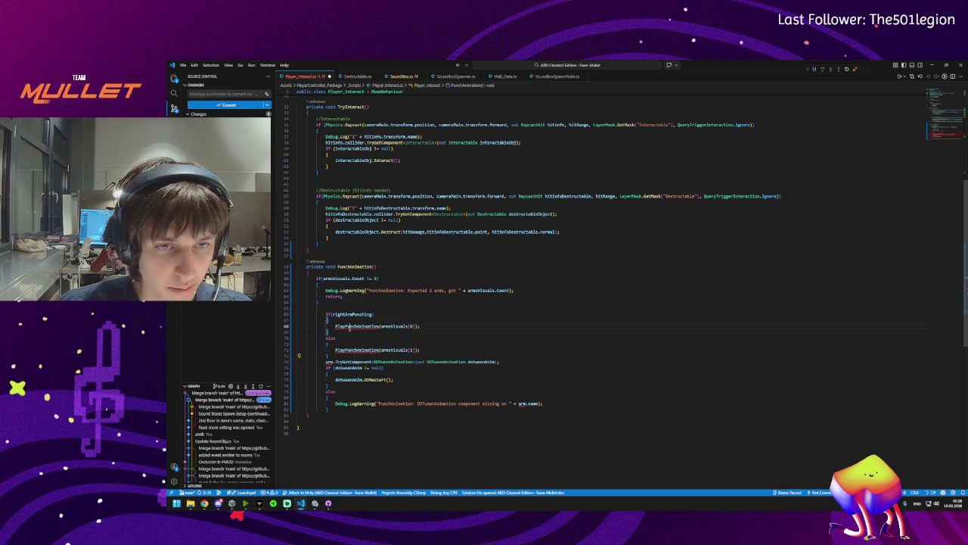
pyautogui.click(409, 326)
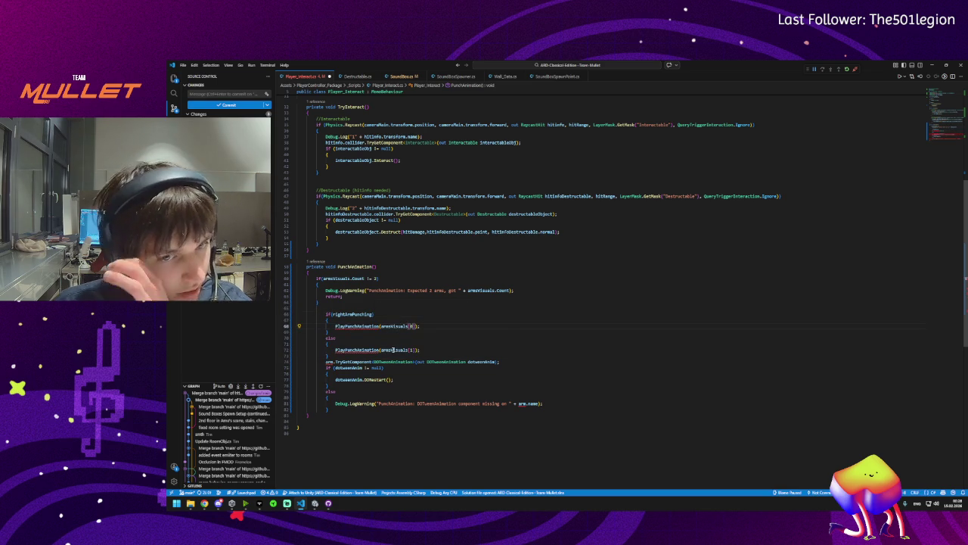
pyautogui.write('0')
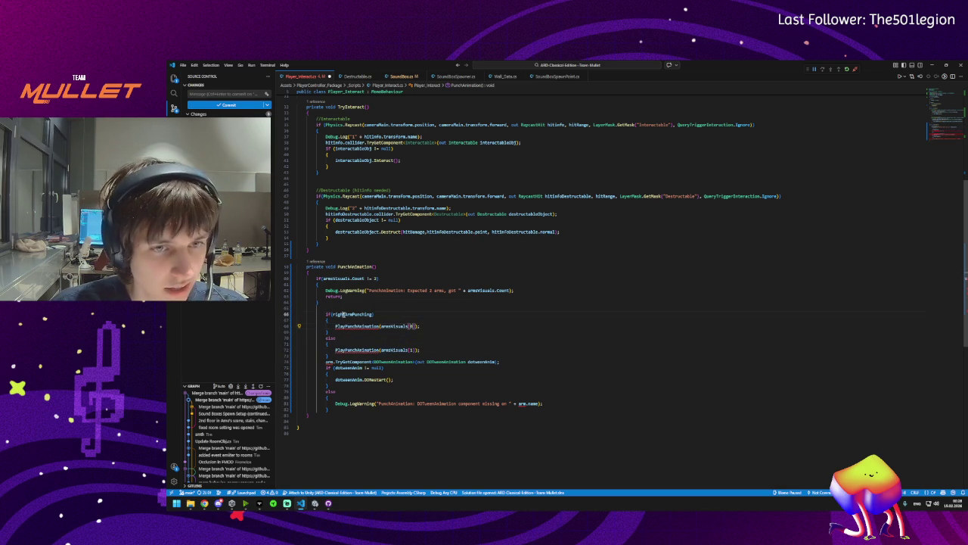
# Write the toggle line rightArmPunching = !rightArmPunching;
pyautogui.press('Return')
pyautogui.write('rightArmPunching')
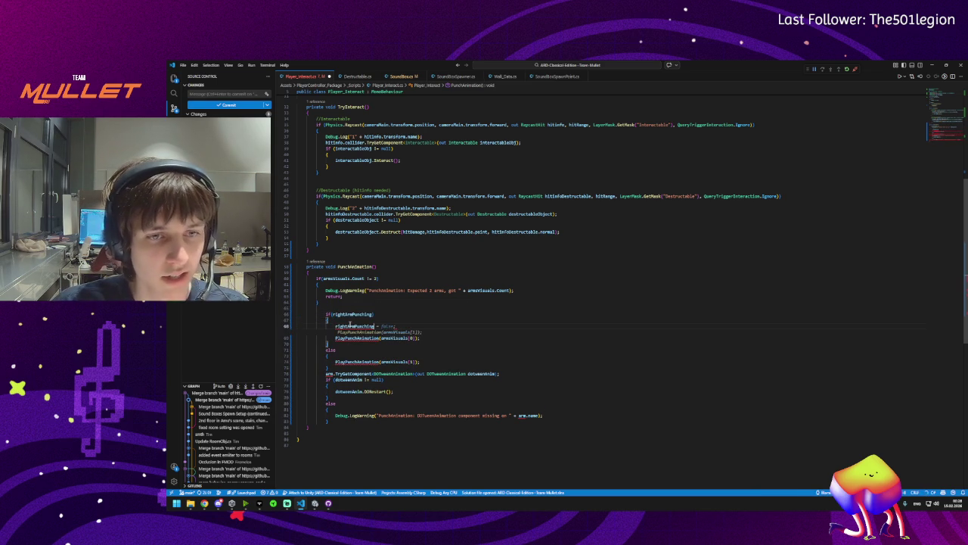
pyautogui.press('Escape')
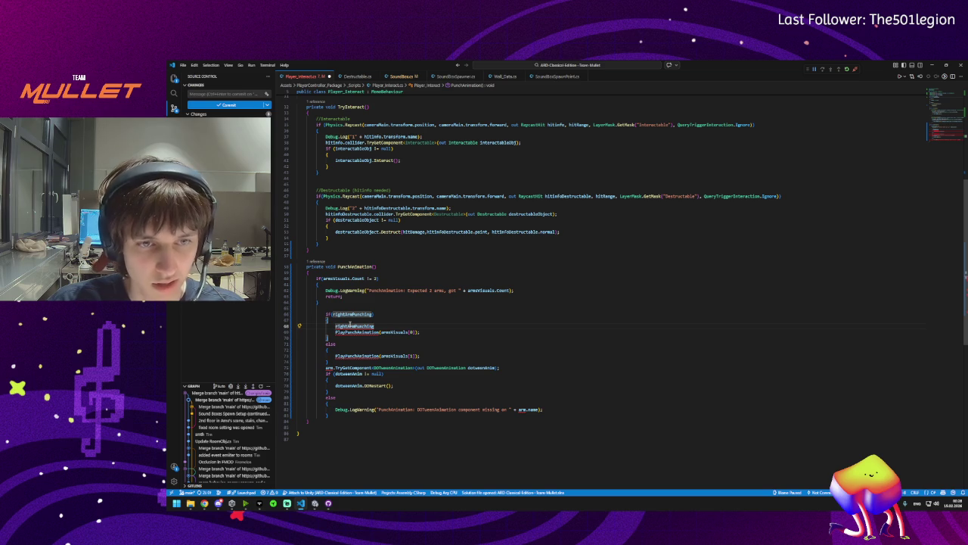
pyautogui.write(' = ')
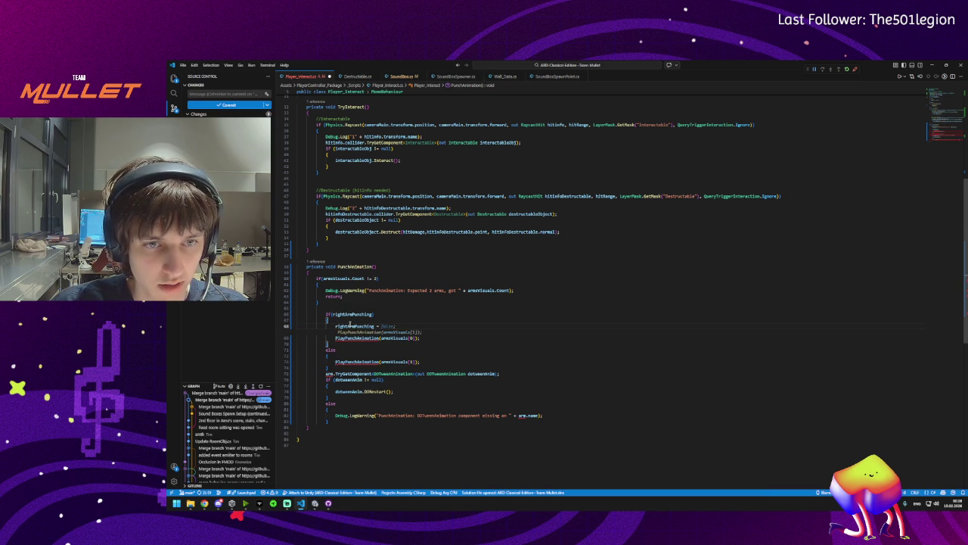
pyautogui.write('!')
pyautogui.write('right')
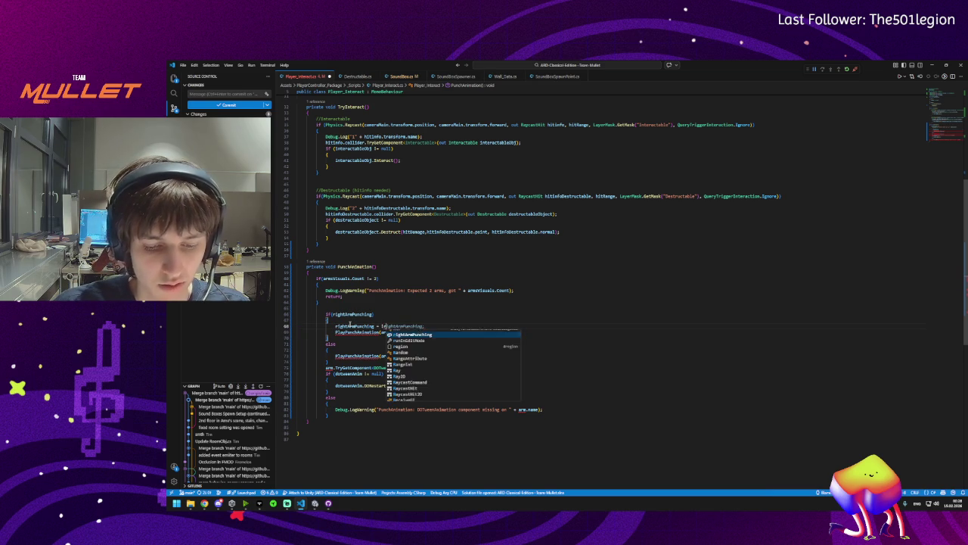
pyautogui.press('Tab')
pyautogui.write(';')
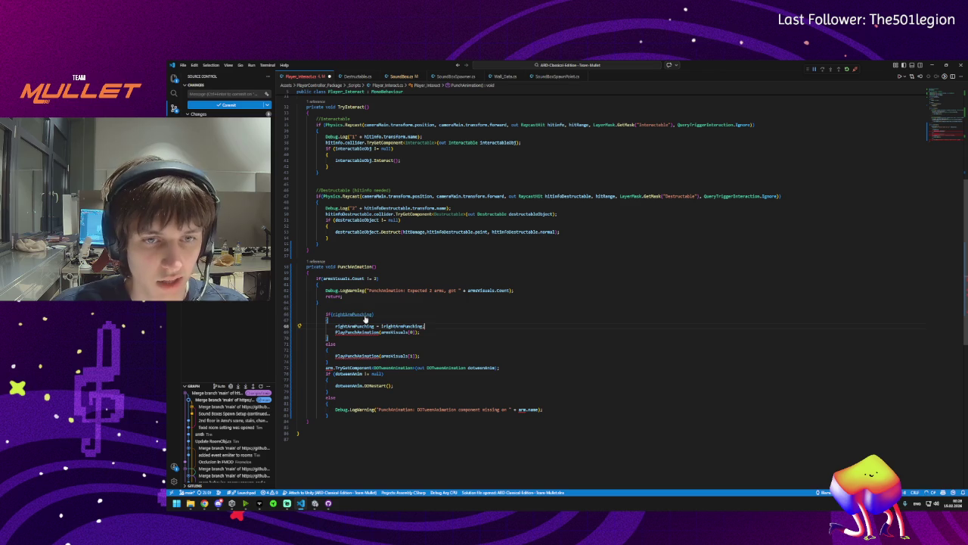
# Move the rightArmPunching toggle line out of the if block to just after the else block
pyautogui.tripleClick(377, 326)
pyautogui.hotkey('ctrl', 'x')
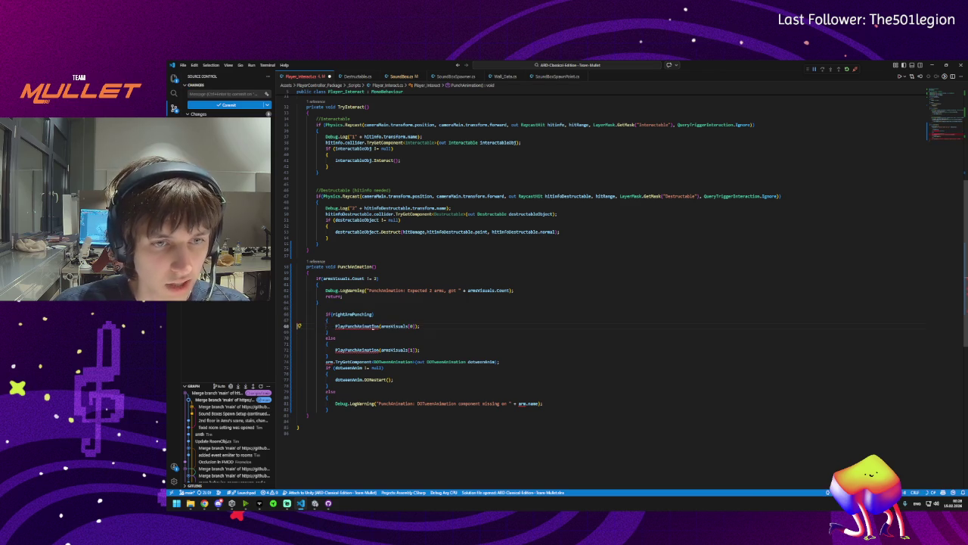
pyautogui.click(334, 355)
pyautogui.press('Return')
pyautogui.press('Return')
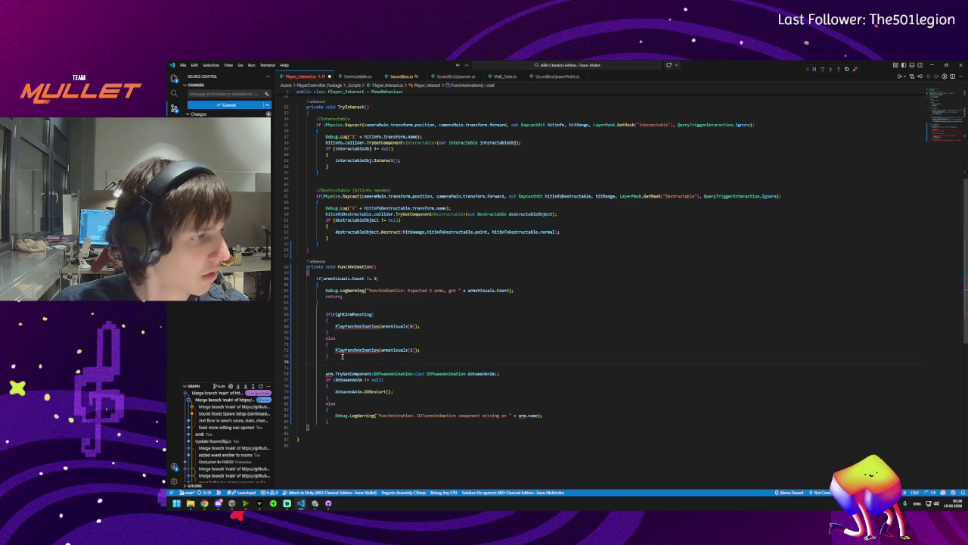
pyautogui.hotkey('ctrl', 'v')
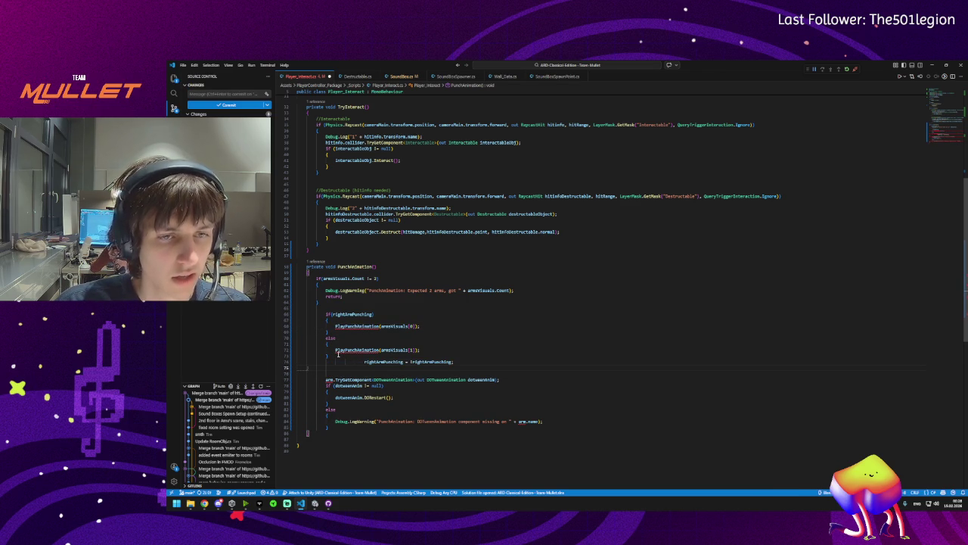
pyautogui.click(365, 362)
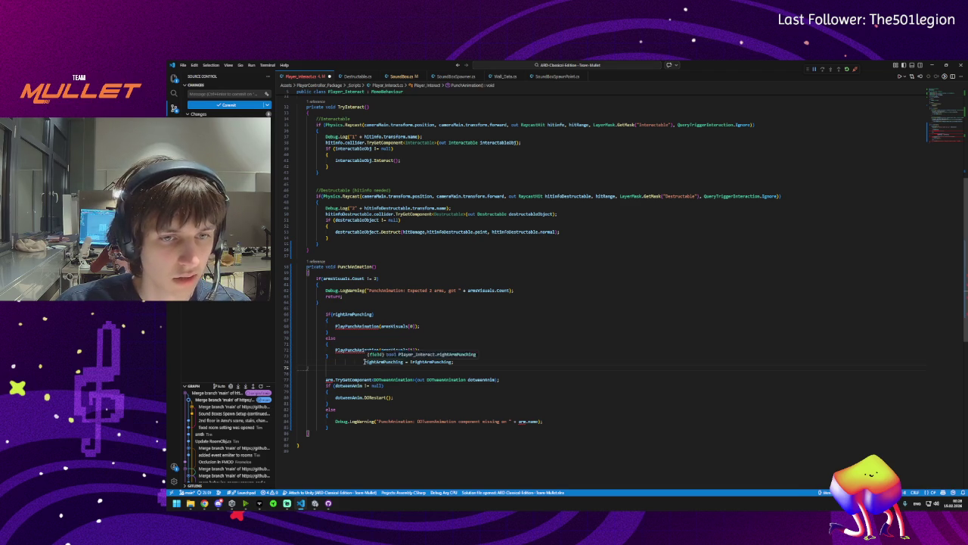
pyautogui.press('BackSpace')
pyautogui.press('BackSpace')
pyautogui.press('BackSpace')
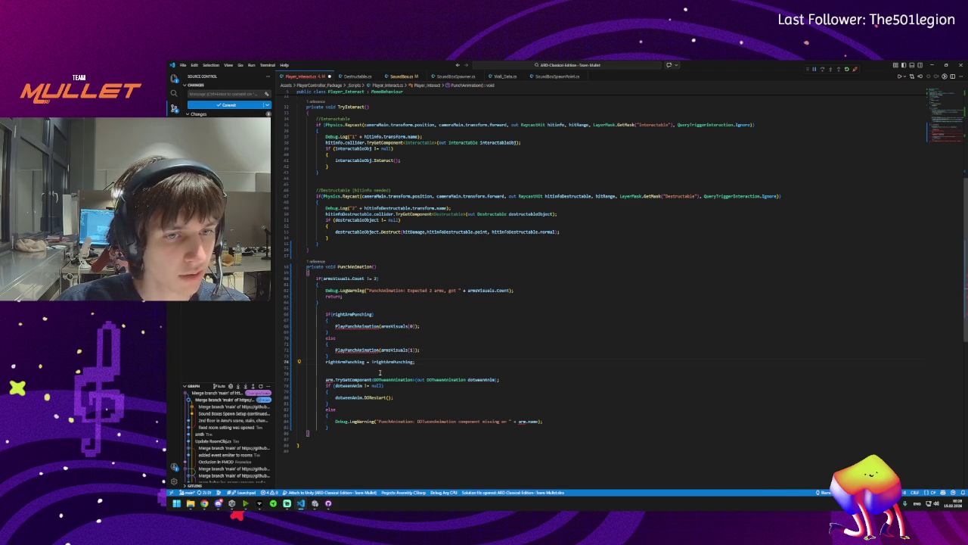
pyautogui.press('Return')
pyautogui.press('Escape')
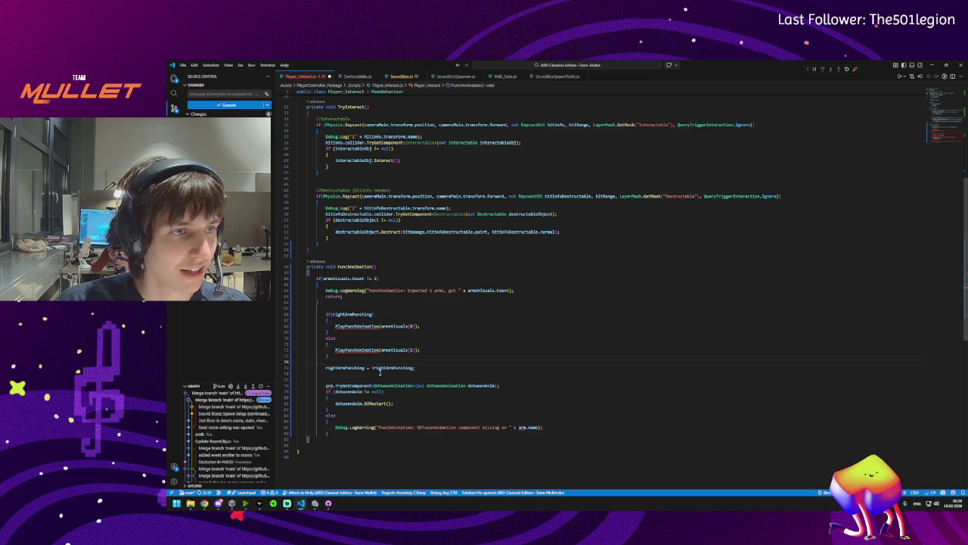
# In a new Brave tab, search 'unity assets store' and open the Unity Asset Store result
pyautogui.moveTo(202, 508)
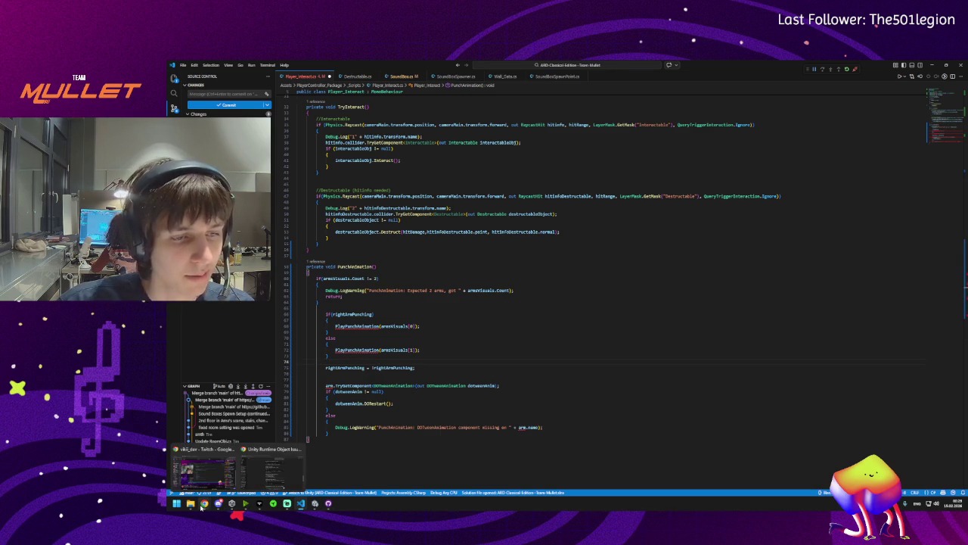
pyautogui.click(273, 469)
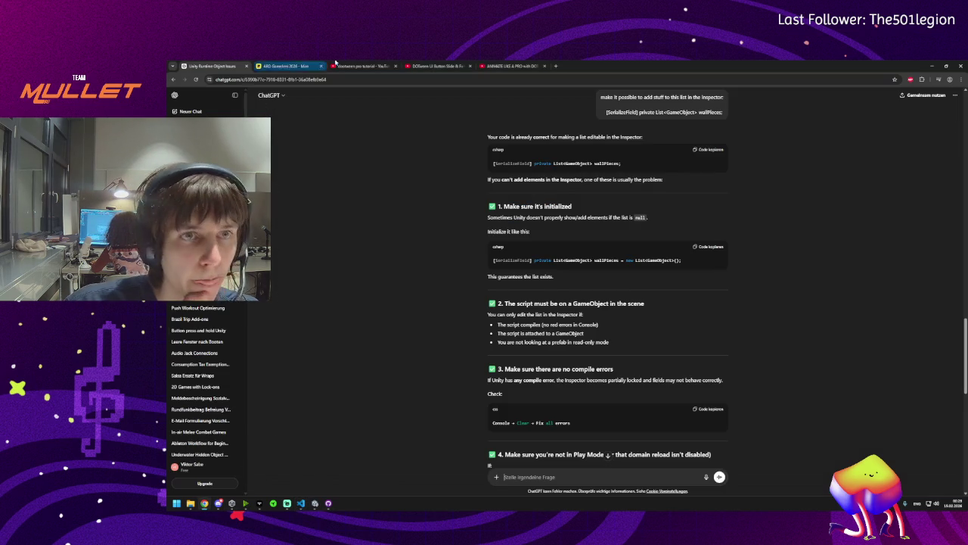
pyautogui.click(556, 66)
pyautogui.write('u')
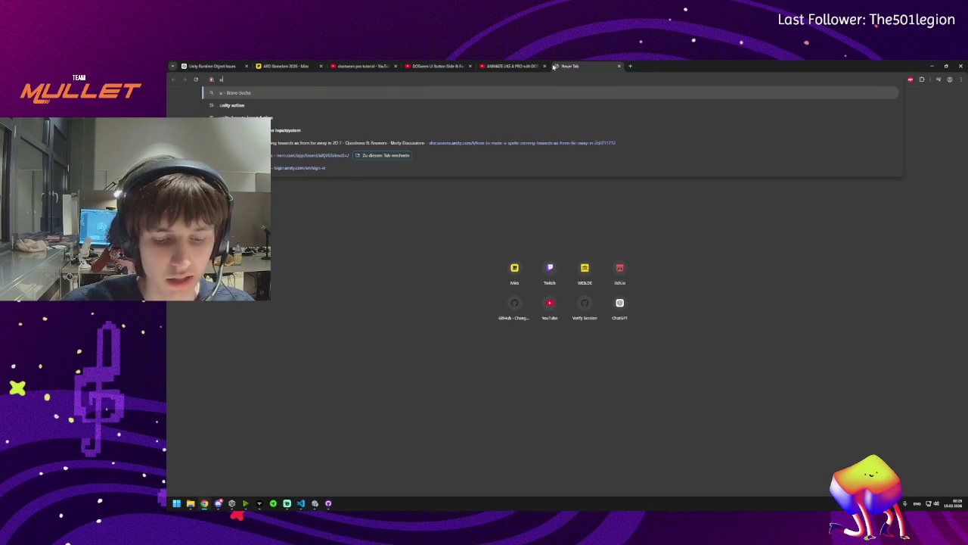
pyautogui.write('nity ass')
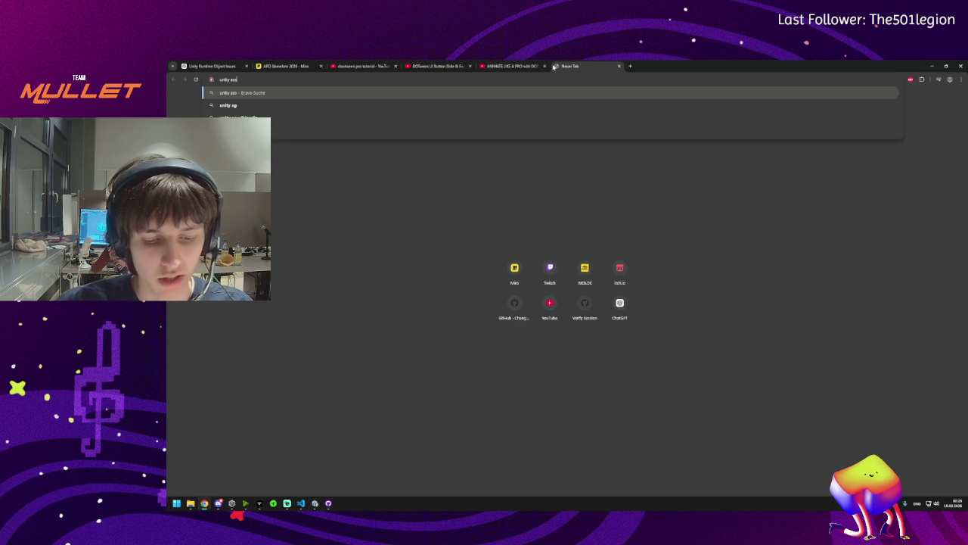
pyautogui.write('ets store')
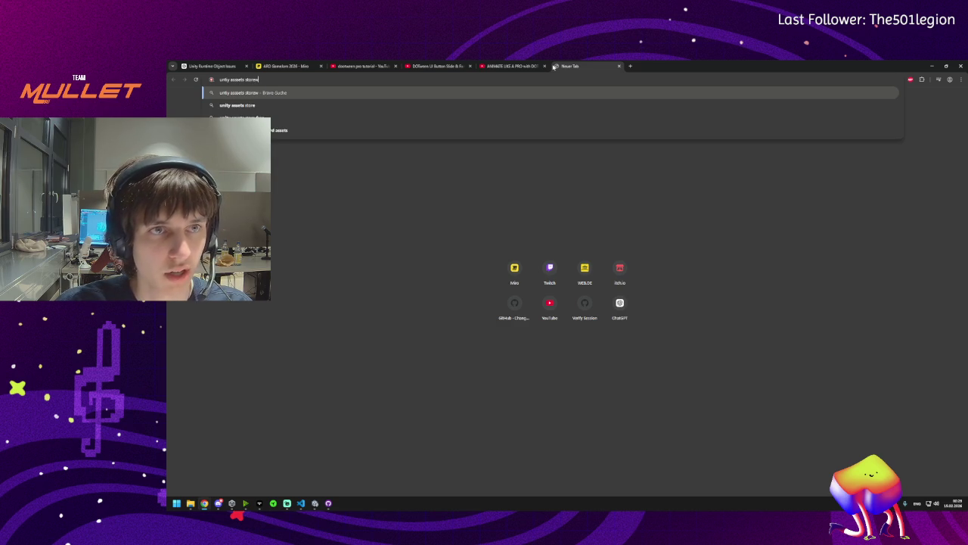
pyautogui.press('Return')
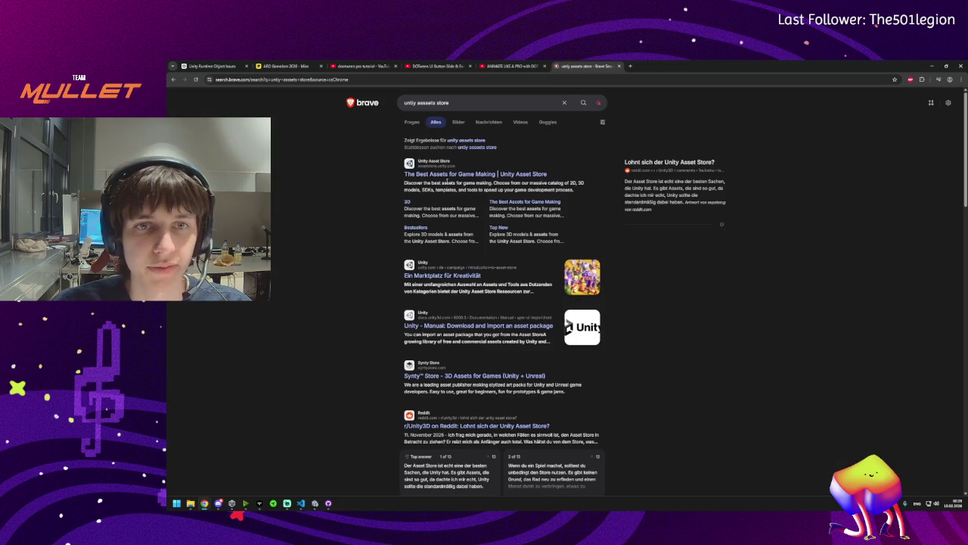
pyautogui.click(435, 176)
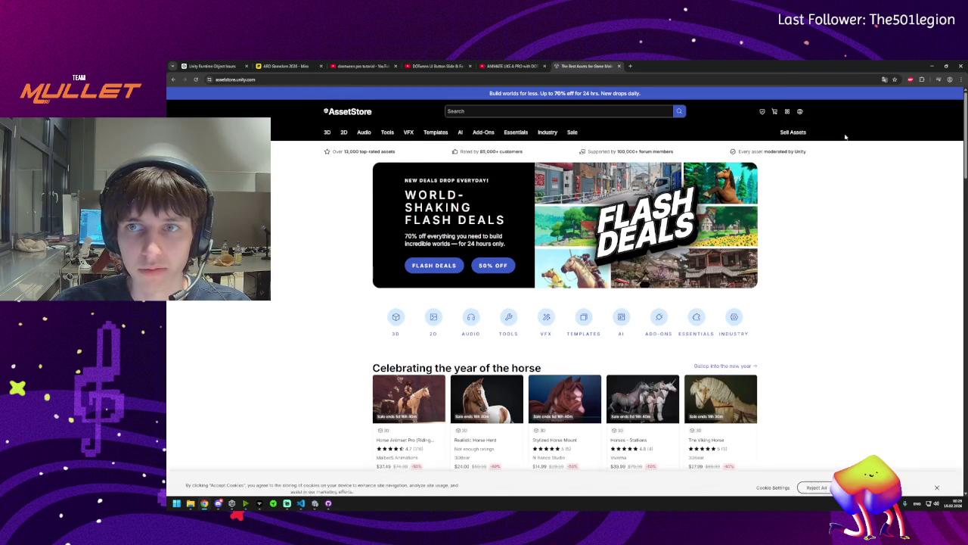
# Sign in to the Unity account and open the My Assets list of purchased packages
pyautogui.click(799, 111)
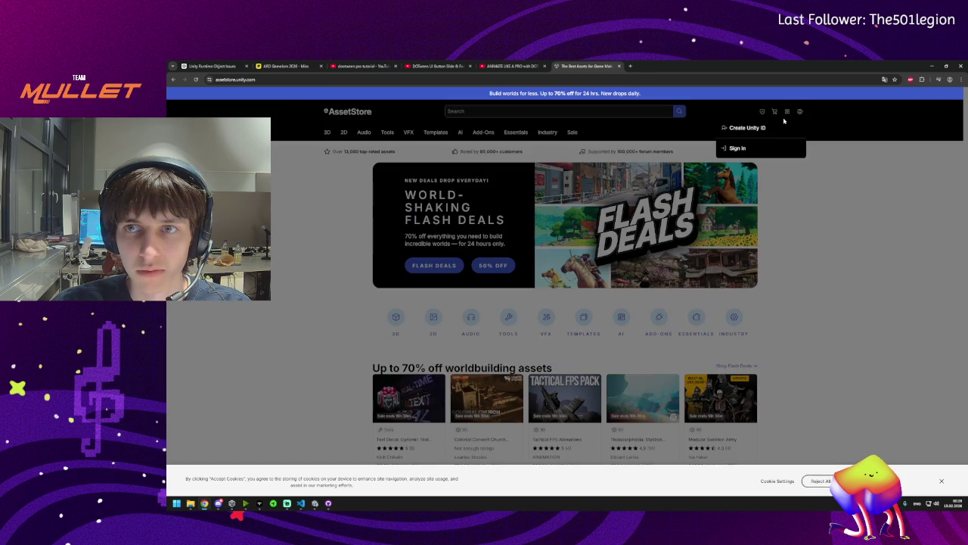
pyautogui.click(731, 149)
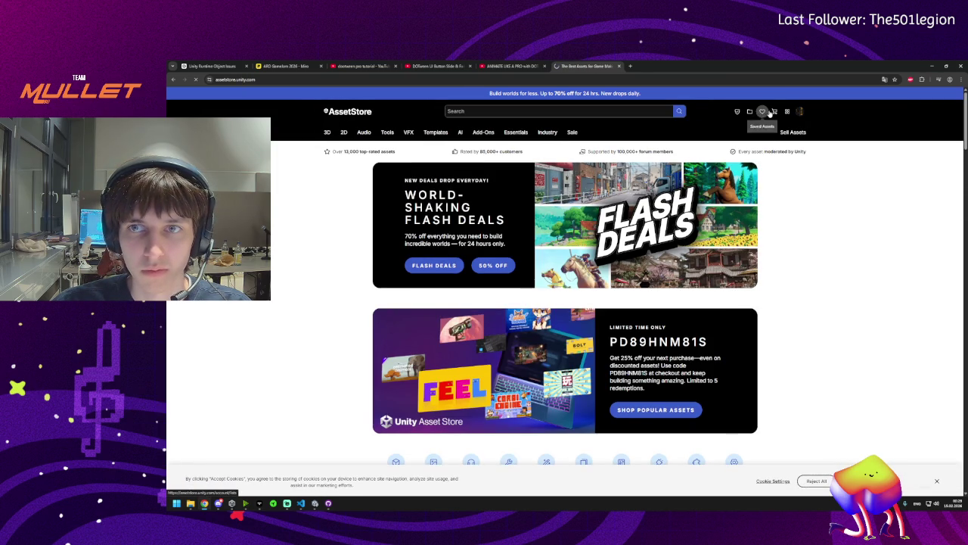
pyautogui.click(762, 111)
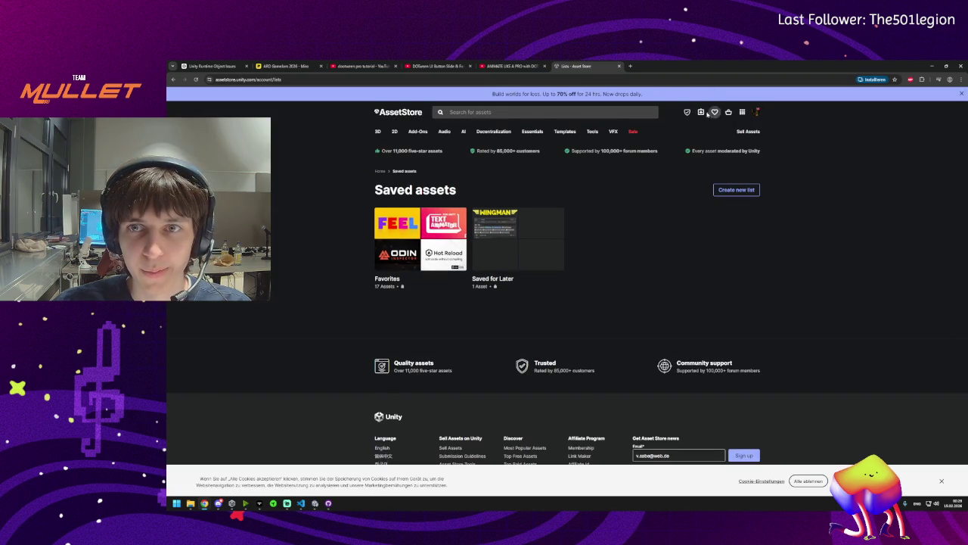
pyautogui.click(701, 112)
# Scroll through the owned packages, including Weather Maker and Low Poly Mega City
pyautogui.scroll(-5, 415, 239)
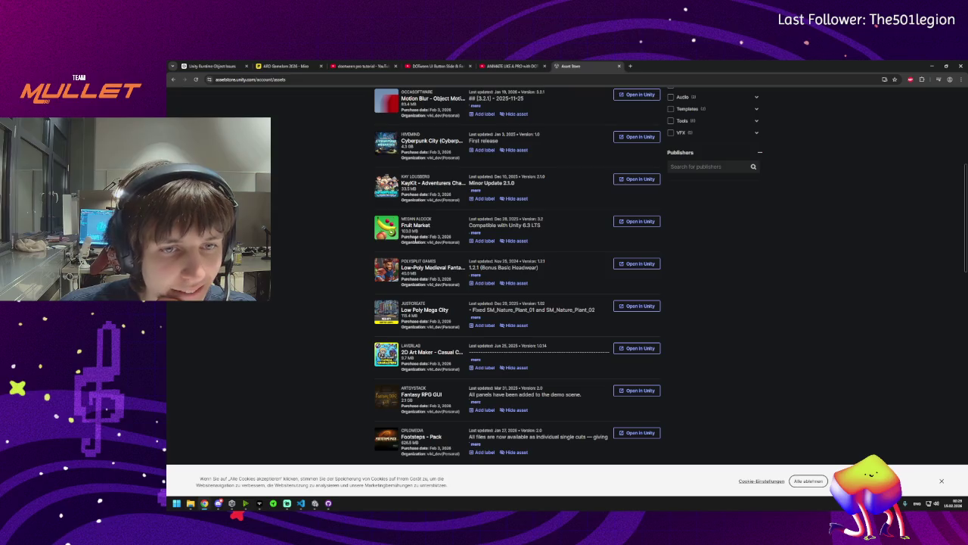
pyautogui.scroll(-3, 405, 307)
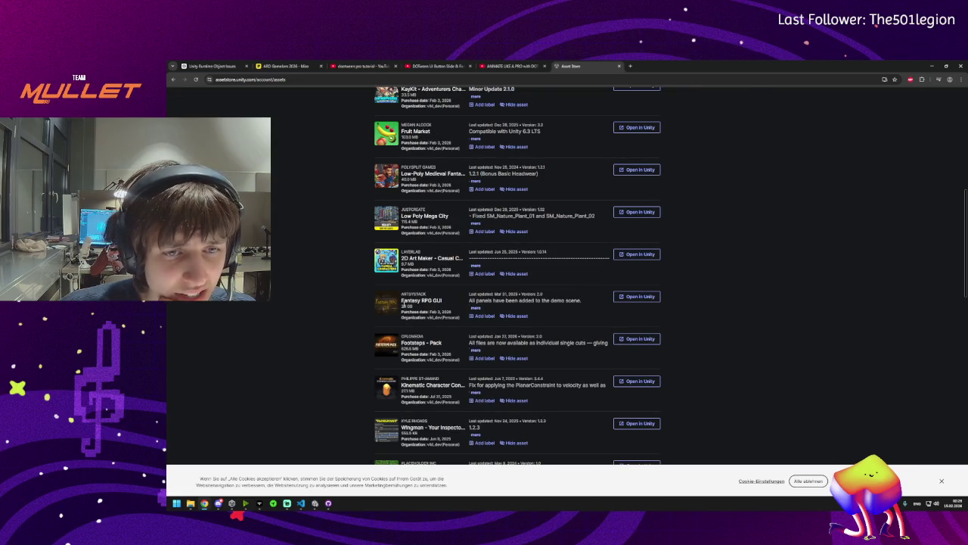
pyautogui.scroll(-2, 405, 302)
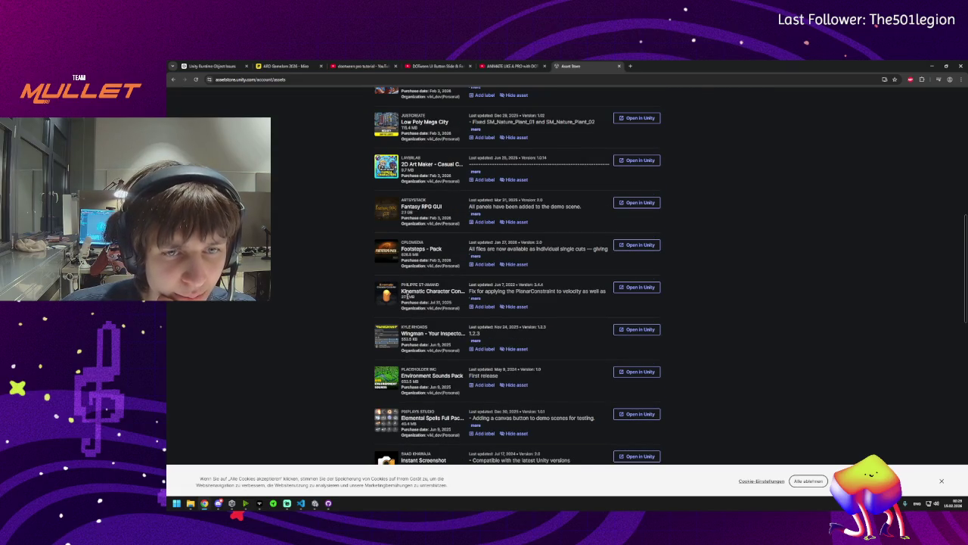
pyautogui.scroll(-5, 407, 297)
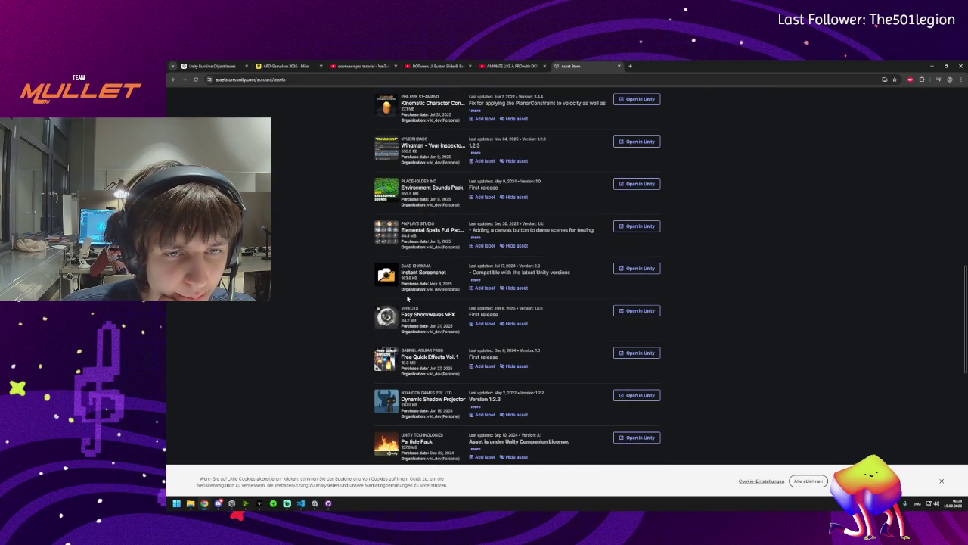
pyautogui.scroll(-2, 407, 298)
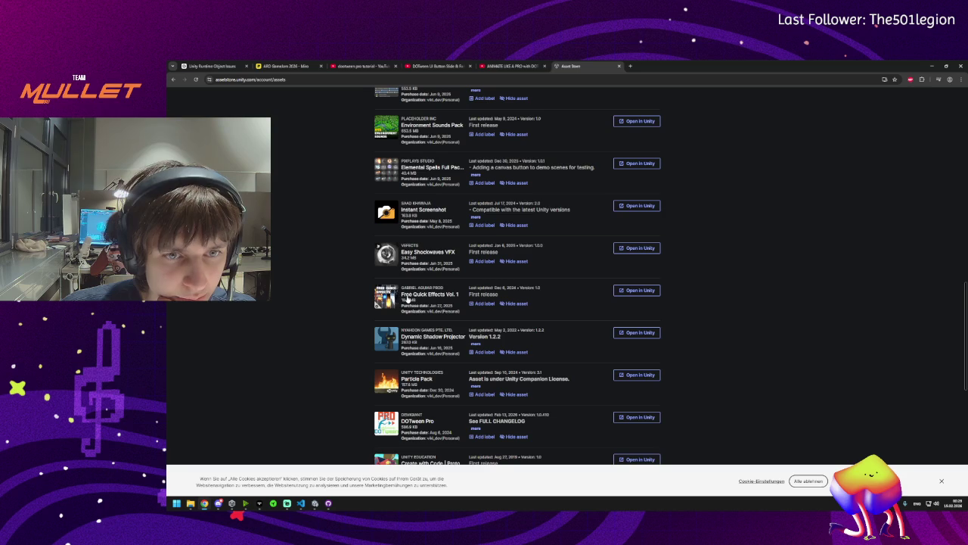
pyautogui.scroll(-4, 407, 298)
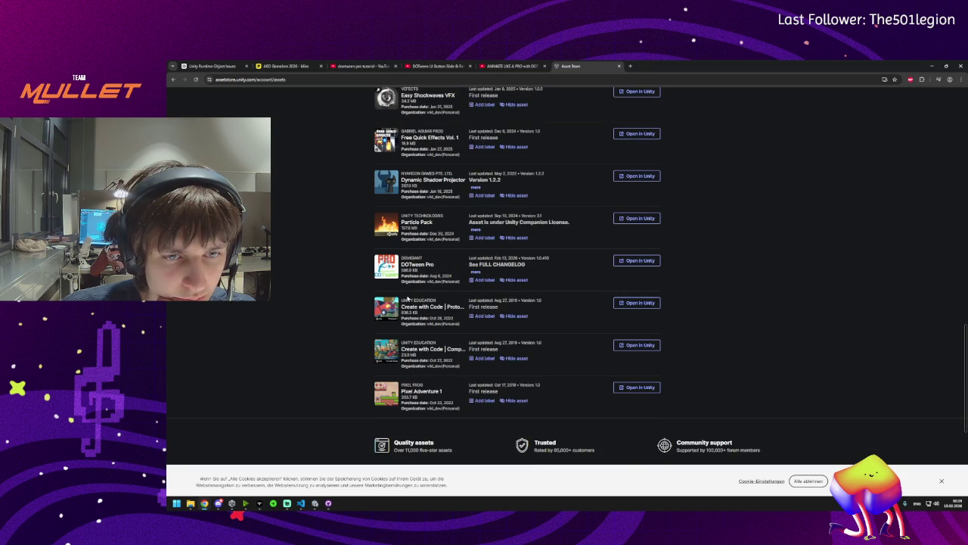
pyautogui.scroll(2, 407, 299)
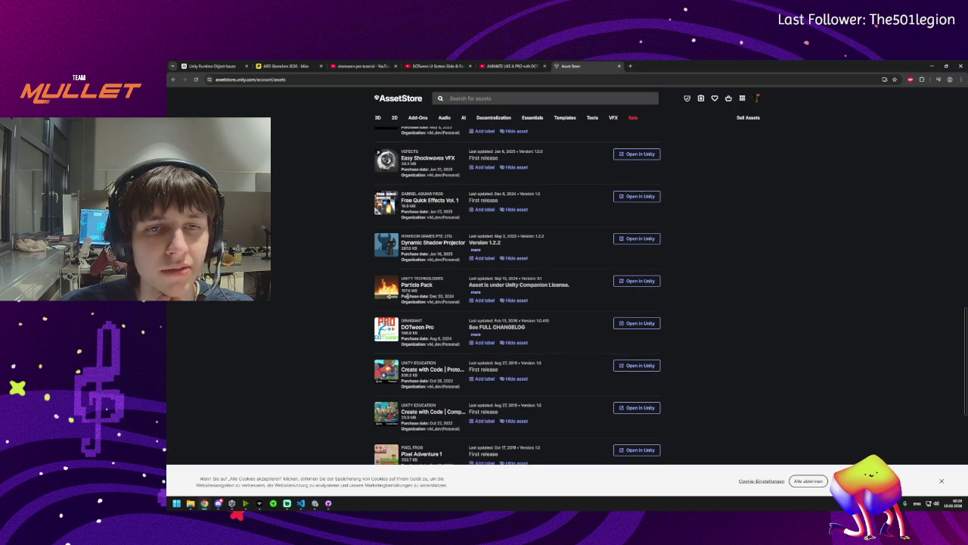
pyautogui.scroll(2, 406, 298)
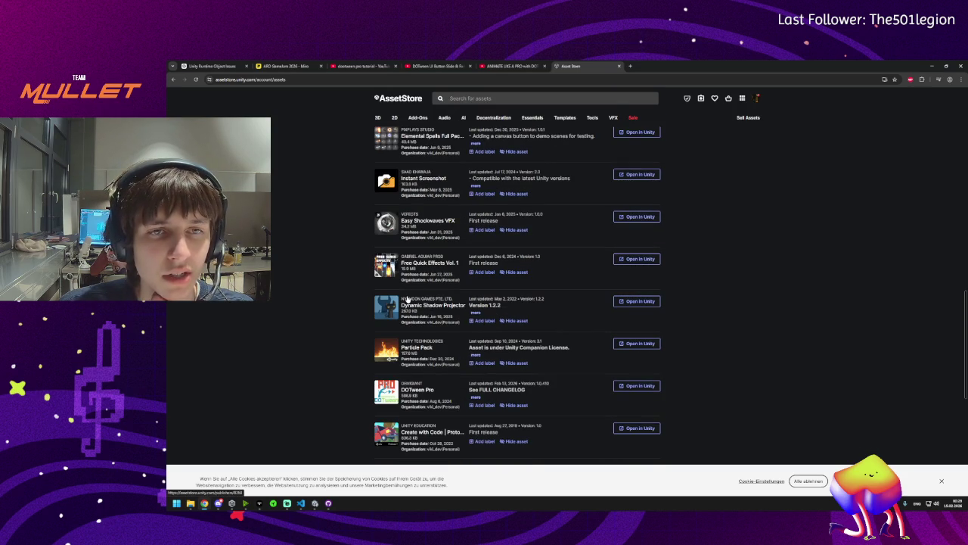
pyautogui.scroll(3, 407, 299)
pyautogui.scroll(3, 420, 325)
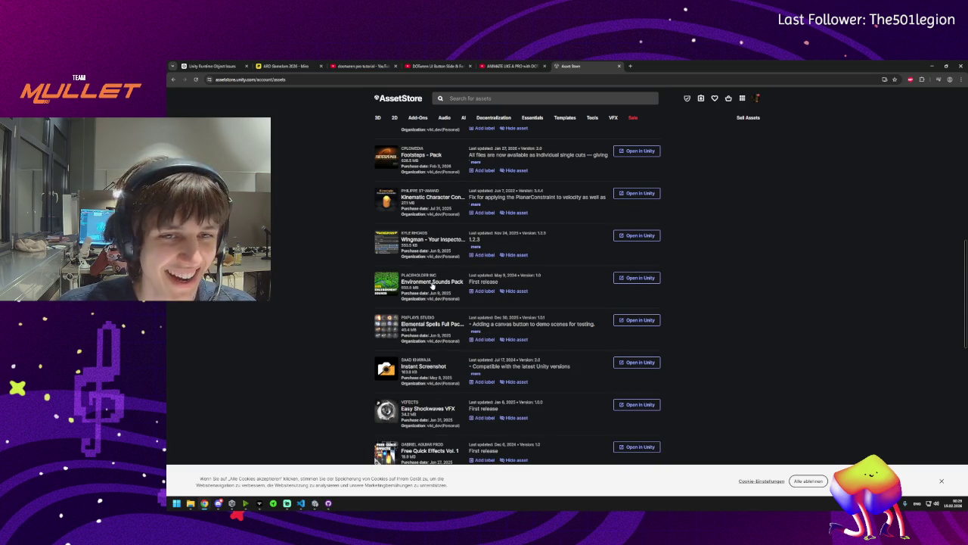
pyautogui.scroll(4, 433, 285)
pyautogui.scroll(3, 416, 327)
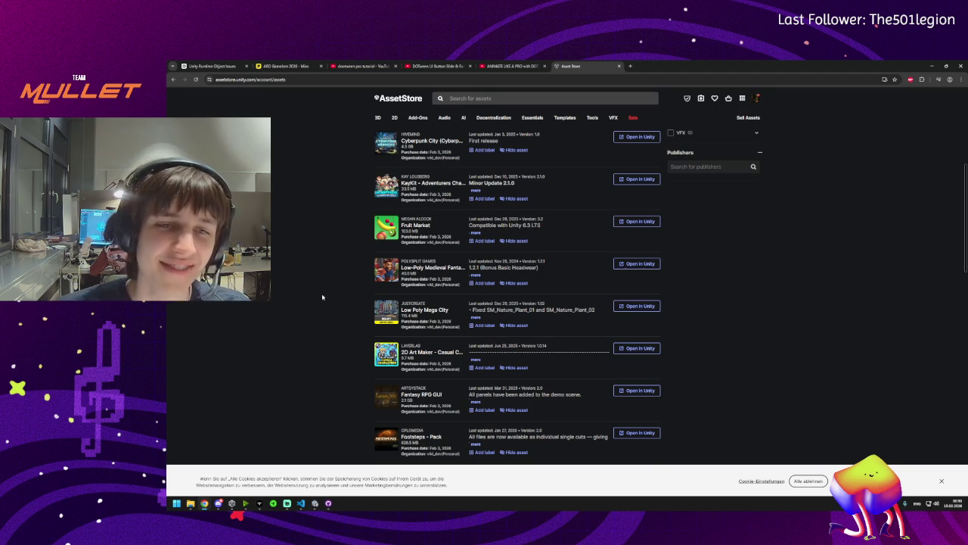
pyautogui.scroll(2, 314, 268)
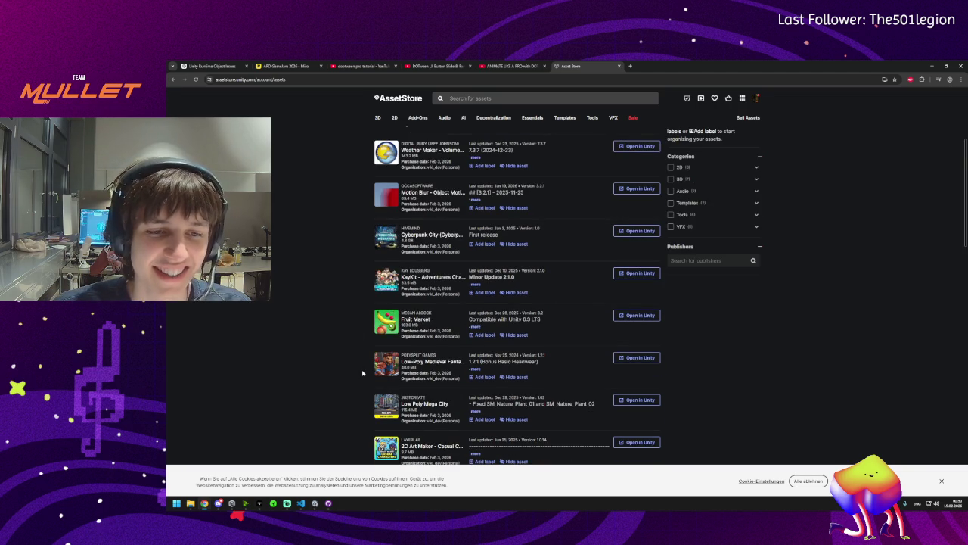
pyautogui.scroll(-1, 364, 373)
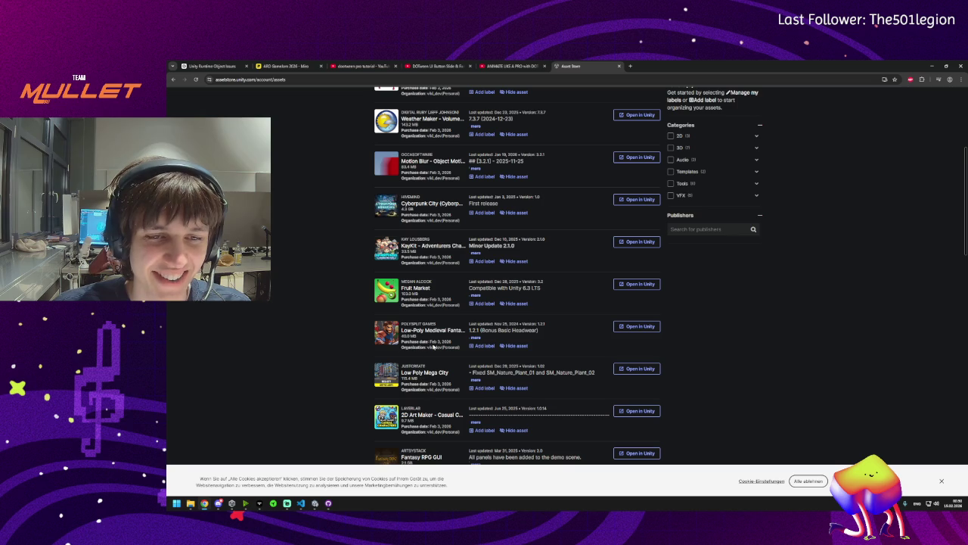
# Scroll My Assets back to the top and reload the page with F5
pyautogui.scroll(5, 322, 337)
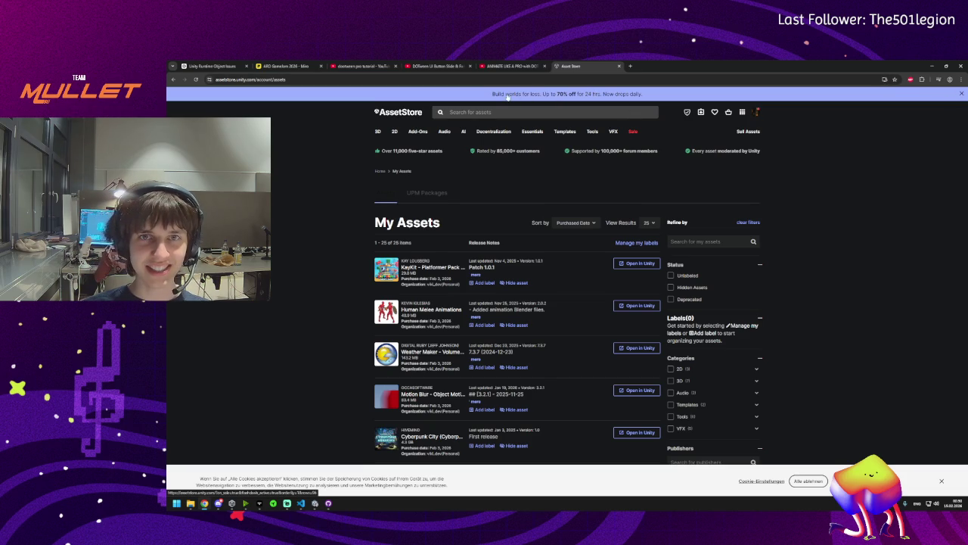
pyautogui.press('F5')
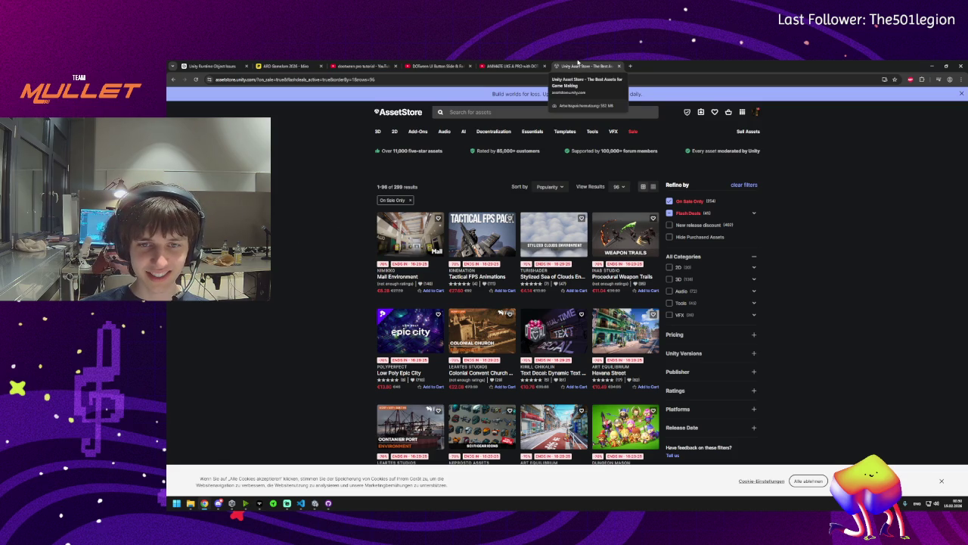
# Quick Look the Tokyo Street asset, view three more preview images, and close it
pyautogui.scroll(-2, 553, 374)
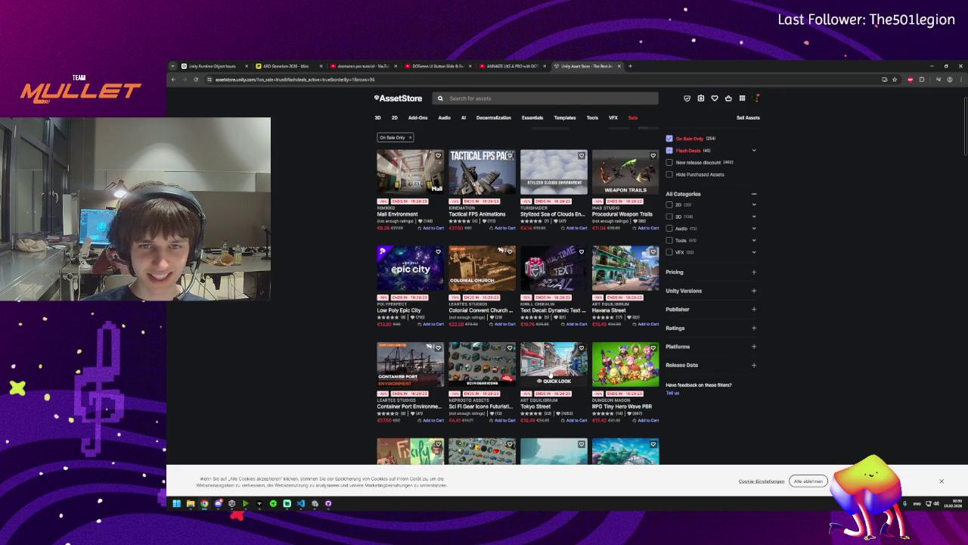
pyautogui.click(553, 380)
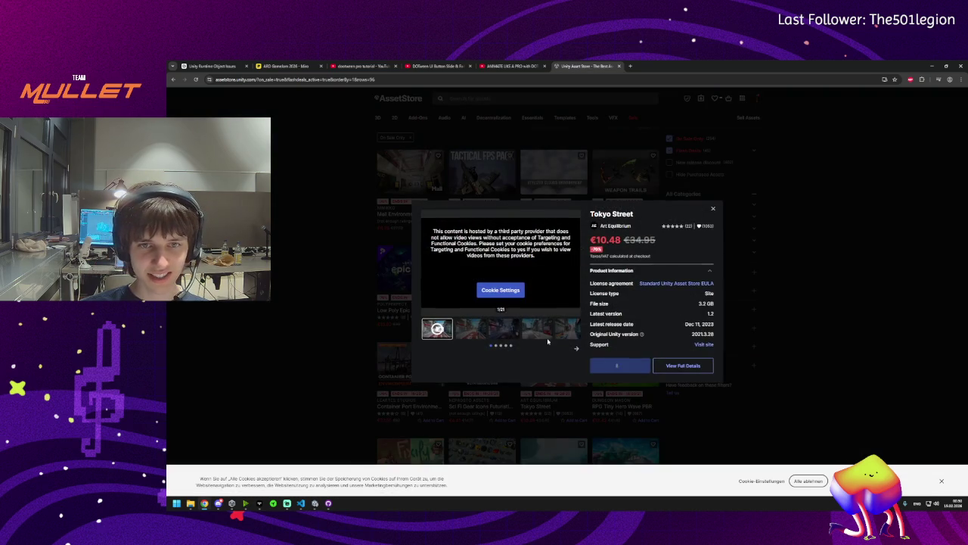
pyautogui.click(576, 263)
pyautogui.click(576, 263)
pyautogui.click(576, 263)
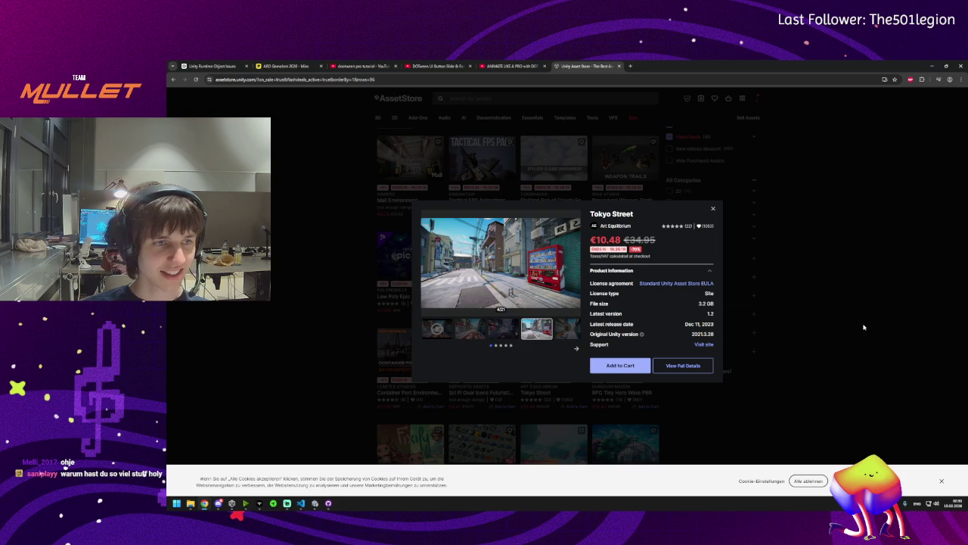
pyautogui.click(864, 326)
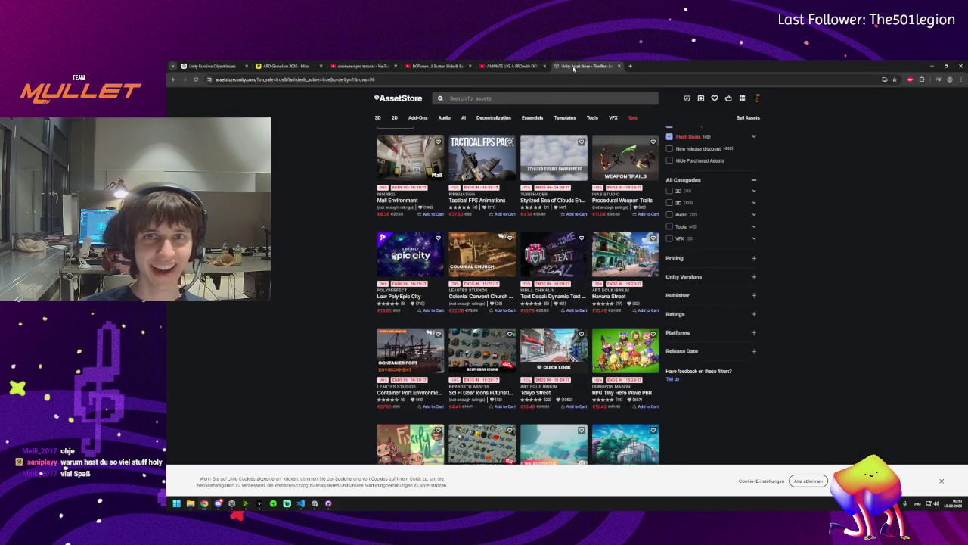
# Go back to My Assets and scroll the owned packs such as DOTween Pro and Particle Pack
pyautogui.click(171, 80)
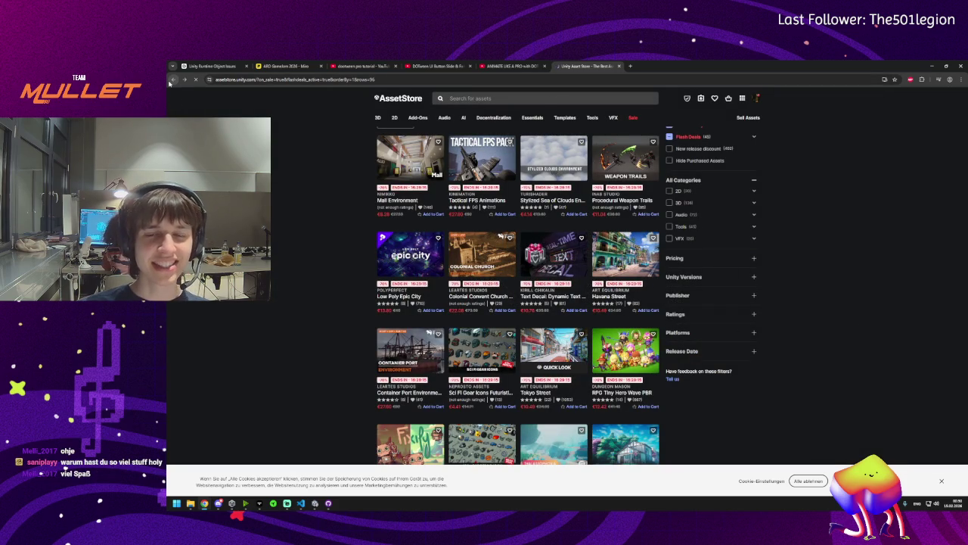
pyautogui.scroll(-10, 453, 293)
pyautogui.scroll(-5, 454, 293)
pyautogui.scroll(2, 453, 394)
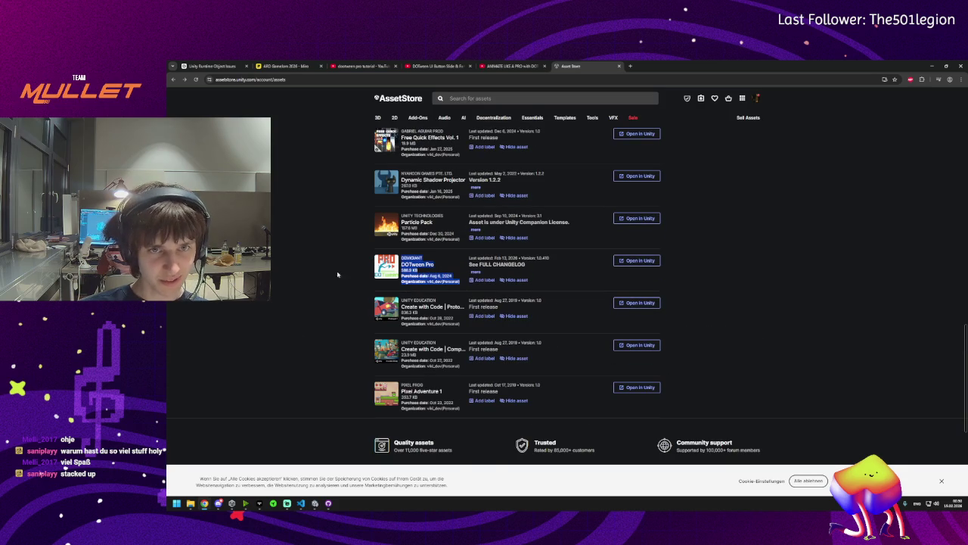
pyautogui.scroll(3, 340, 359)
pyautogui.scroll(1, 282, 318)
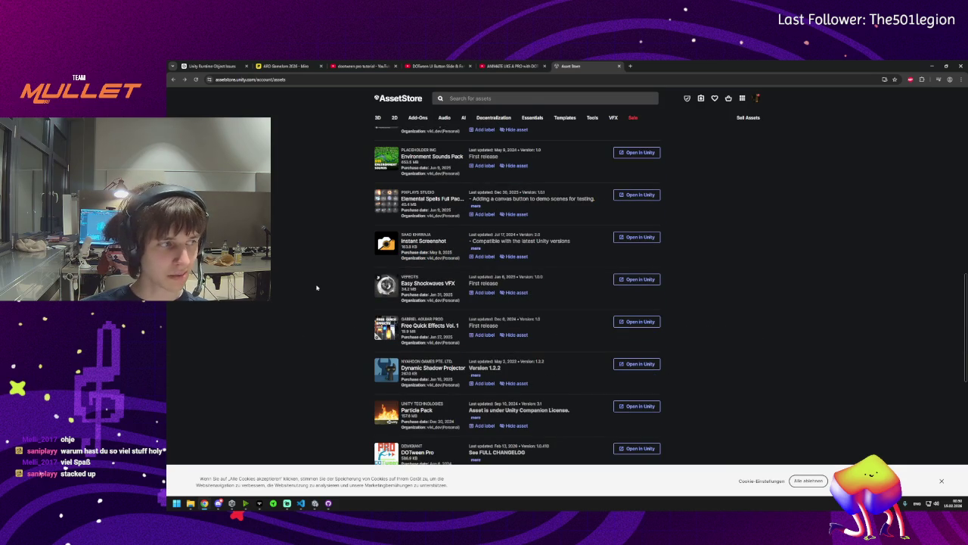
pyautogui.press('F5')
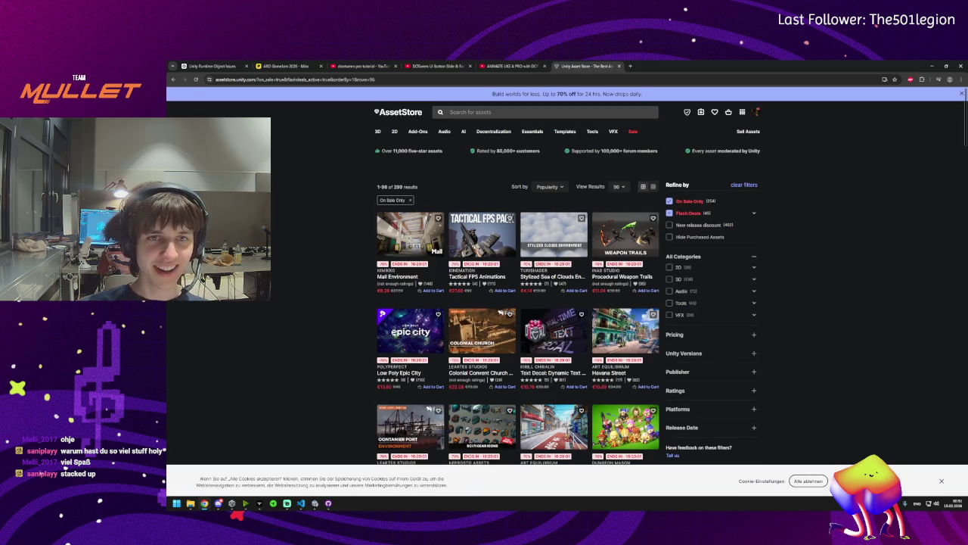
pyautogui.click(173, 79)
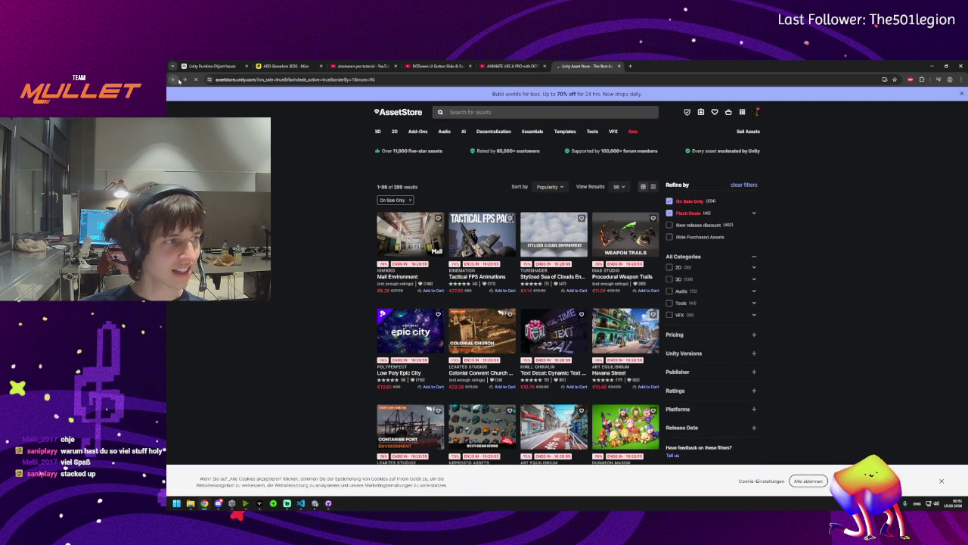
pyautogui.scroll(-2, 360, 286)
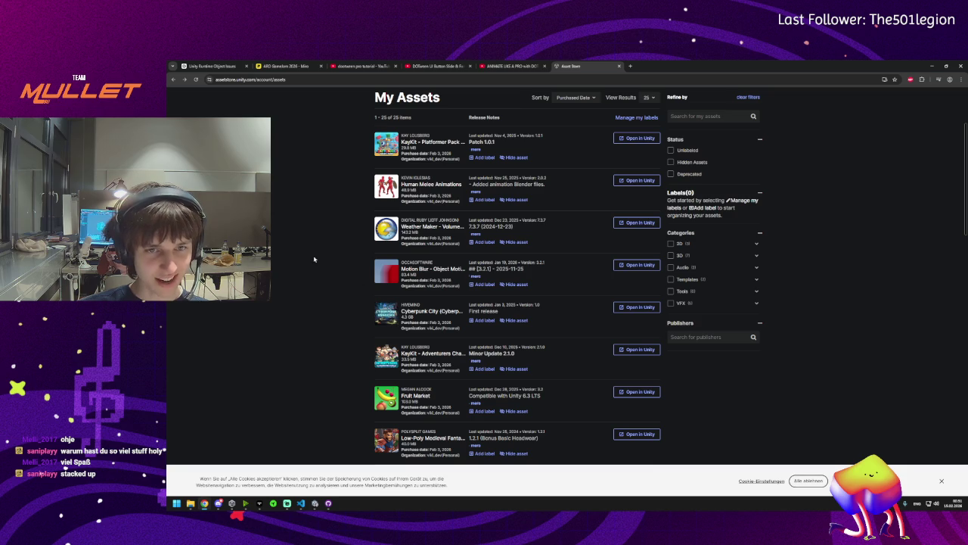
pyautogui.scroll(-1, 357, 367)
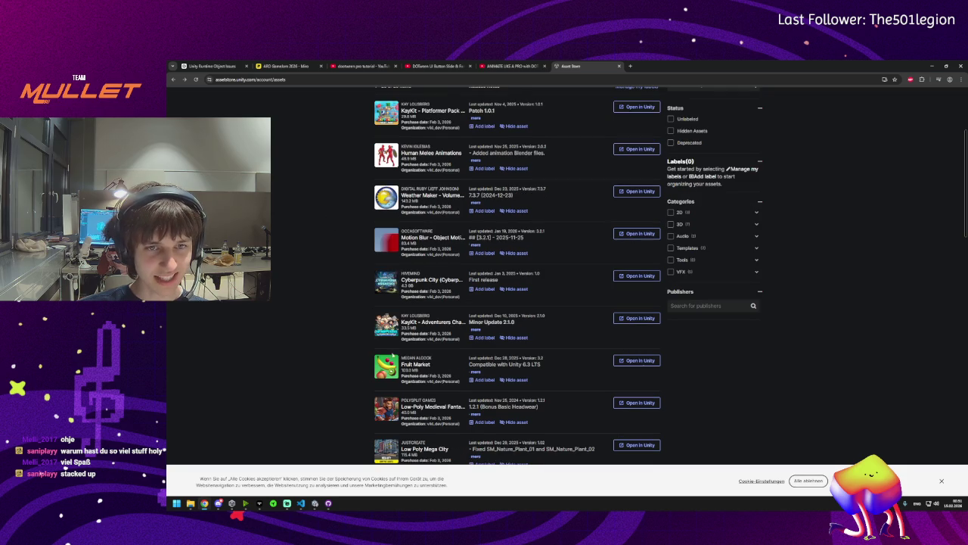
pyautogui.click(405, 366)
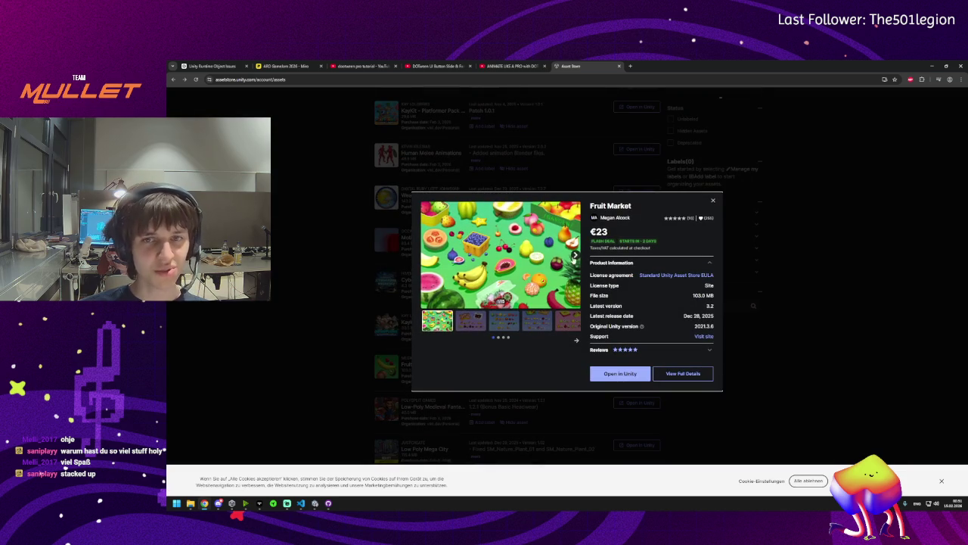
# Page through every Fruit Market preview image to the last one and close its details
pyautogui.click(575, 256)
pyautogui.click(576, 256)
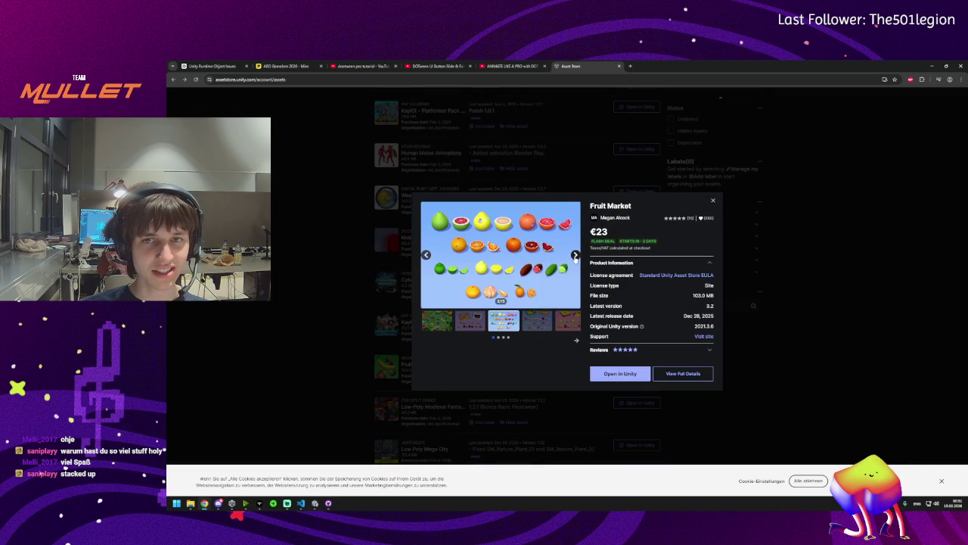
pyautogui.click(575, 256)
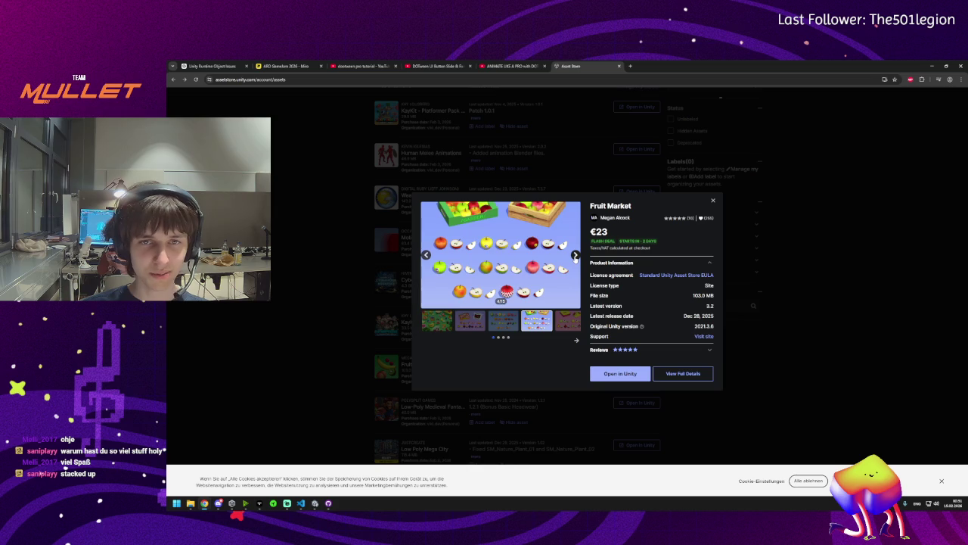
pyautogui.click(575, 256)
pyautogui.click(576, 256)
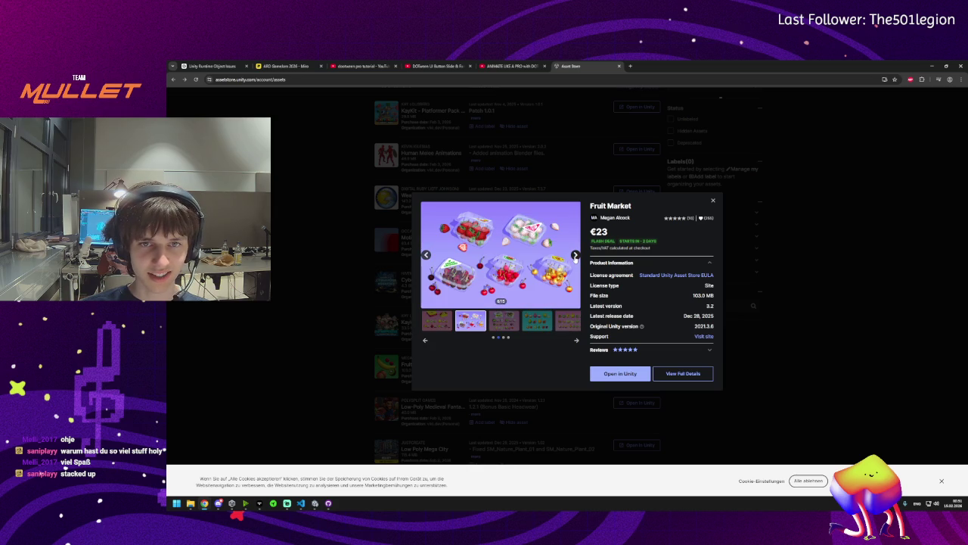
pyautogui.click(576, 256)
pyautogui.click(575, 256)
pyautogui.click(575, 256)
pyautogui.click(576, 255)
pyautogui.click(576, 255)
pyautogui.click(576, 256)
pyautogui.click(575, 256)
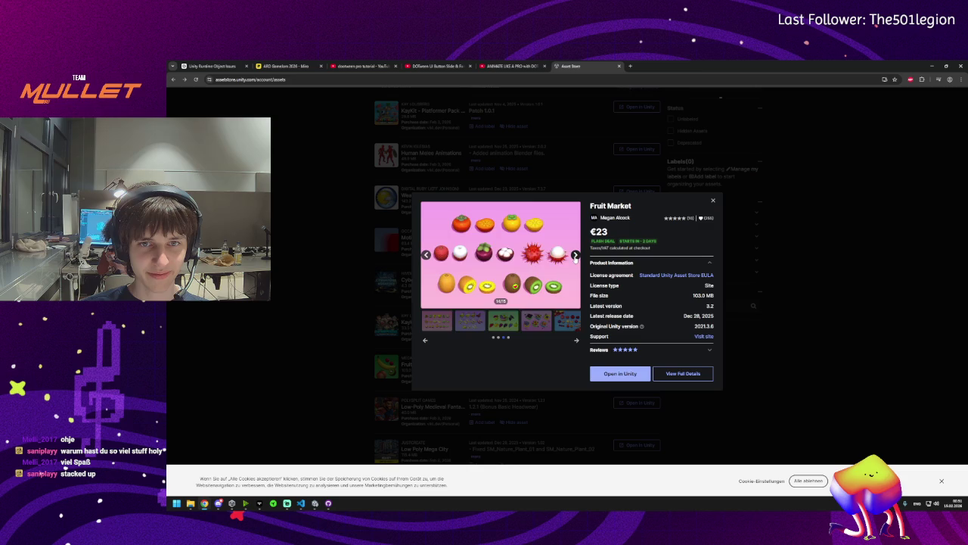
pyautogui.click(576, 256)
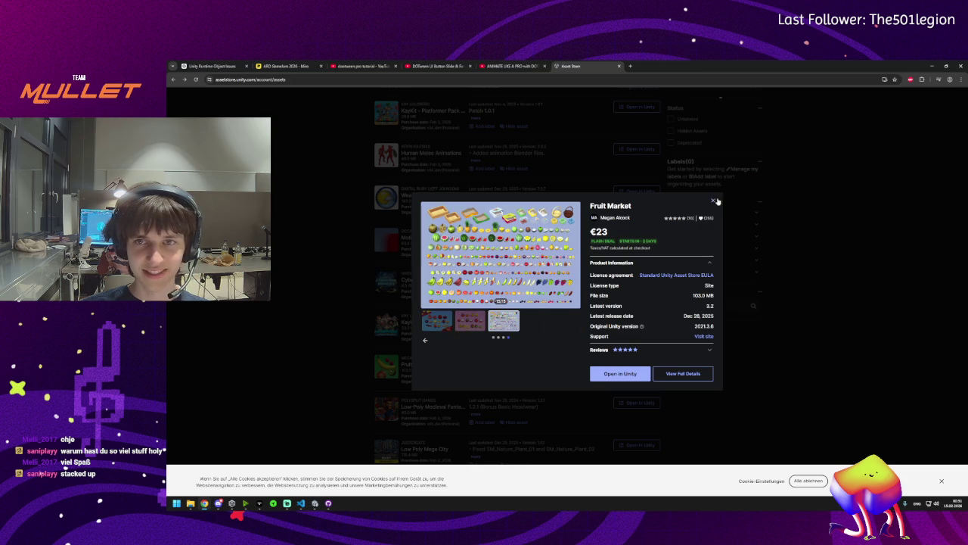
pyautogui.click(716, 200)
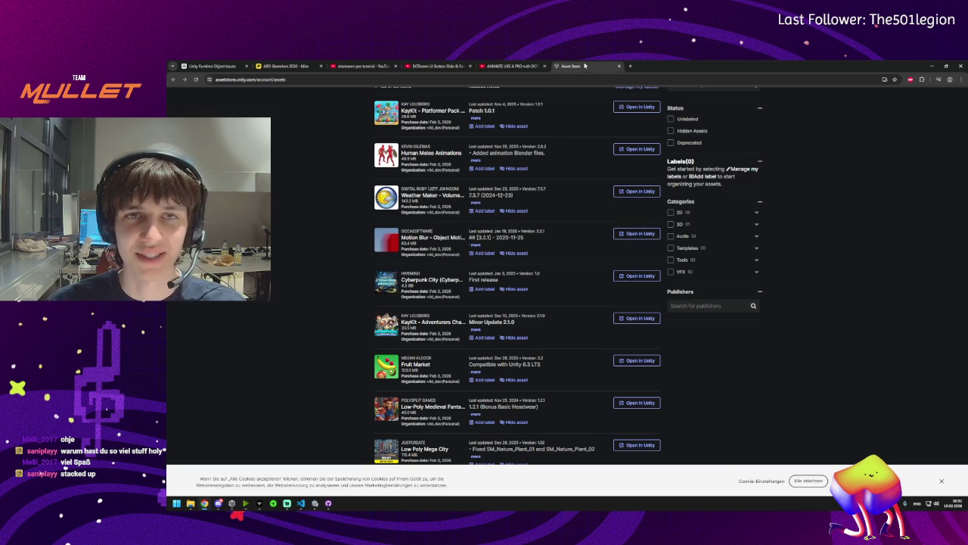
pyautogui.click(932, 65)
# Back in Player_Interact.cs, inspect the PlayPunchAnimation calls and the PunchAnimation method's change history
pyautogui.click(932, 66)
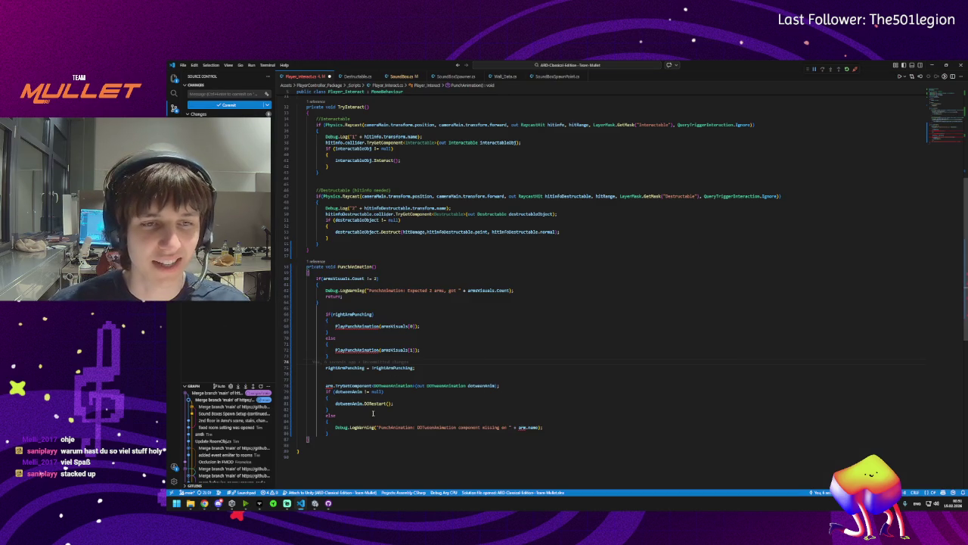
pyautogui.click(355, 326)
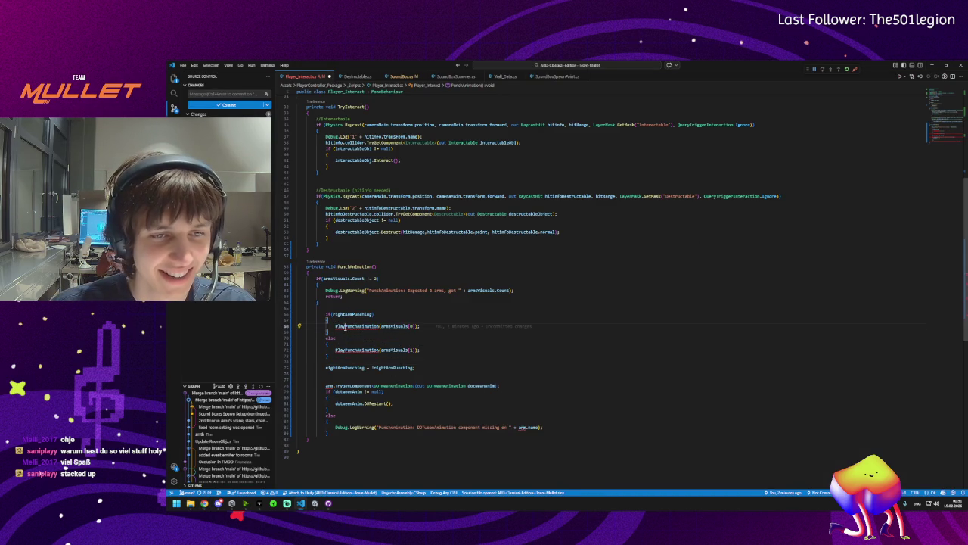
pyautogui.doubleClick(352, 326)
pyautogui.scroll(-1, 339, 252)
pyautogui.doubleClick(346, 252)
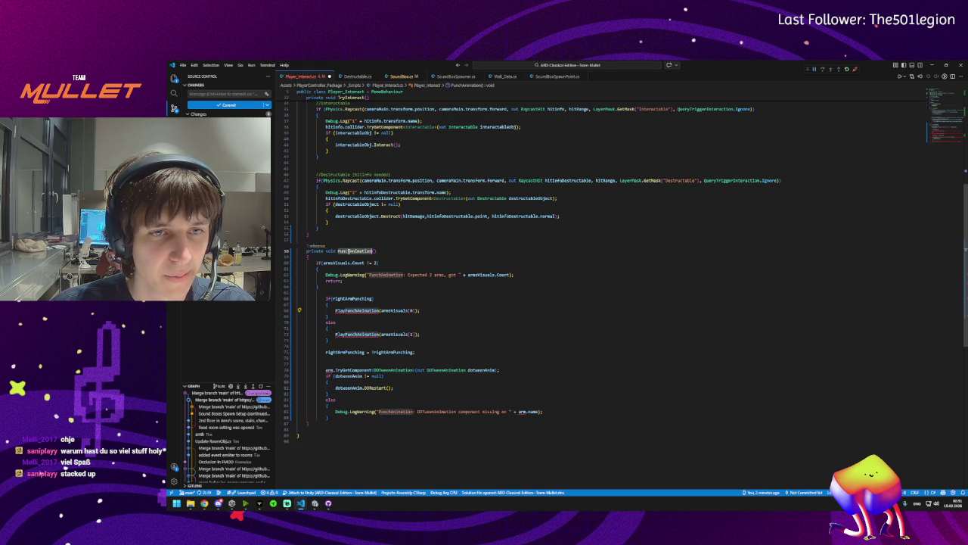
pyautogui.doubleClick(346, 310)
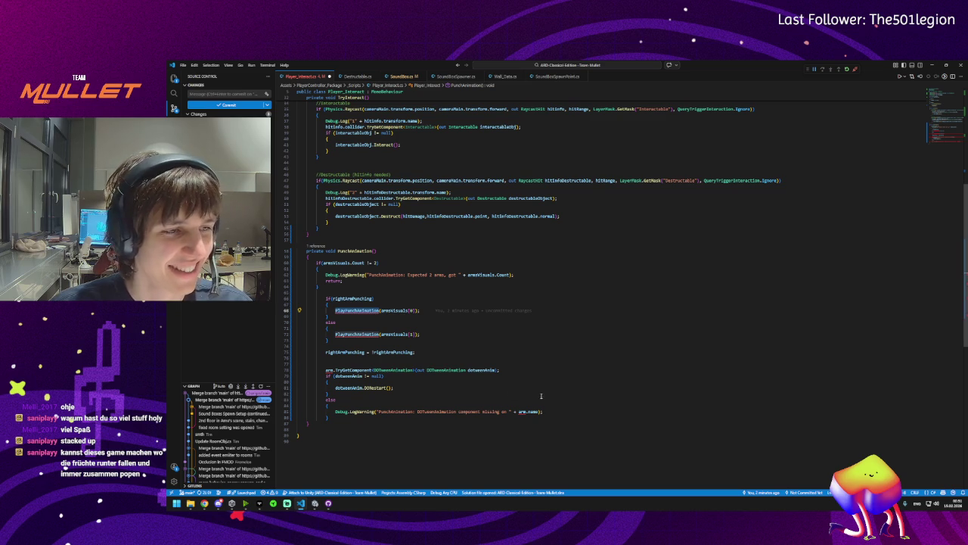
pyautogui.click(356, 257)
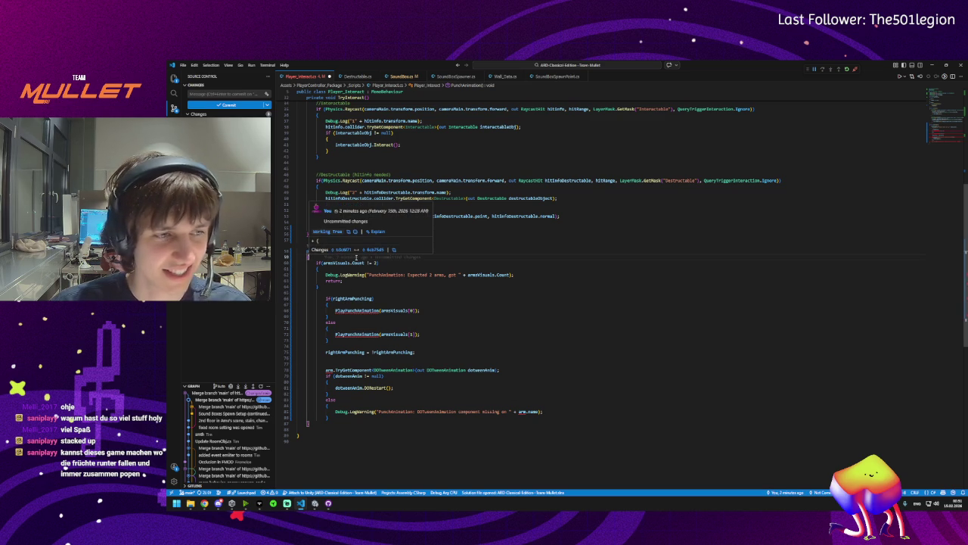
pyautogui.moveTo(217, 505)
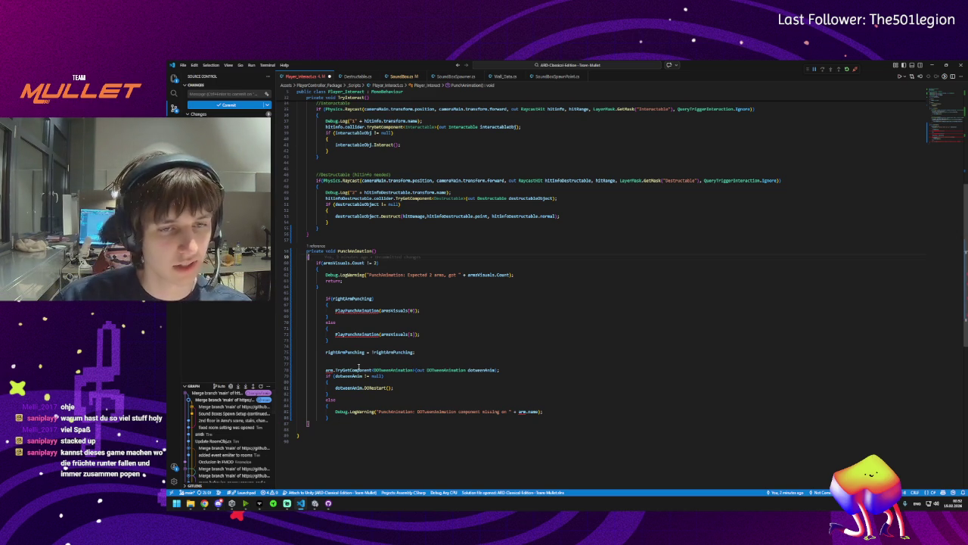
# Declare int selectedArm after the arm-count check and set selectedArm = 0 in the if branch
pyautogui.click(343, 285)
pyautogui.press('Down')
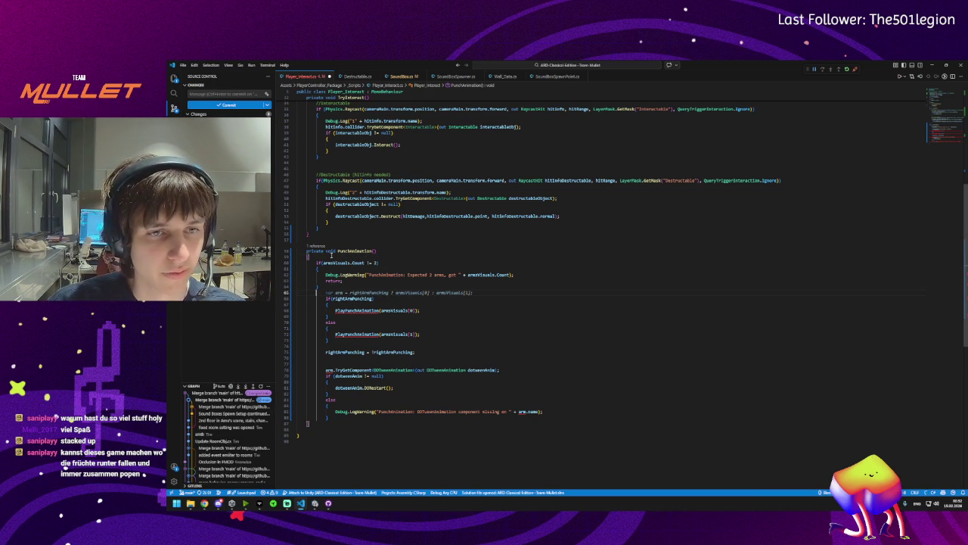
pyautogui.press('Return')
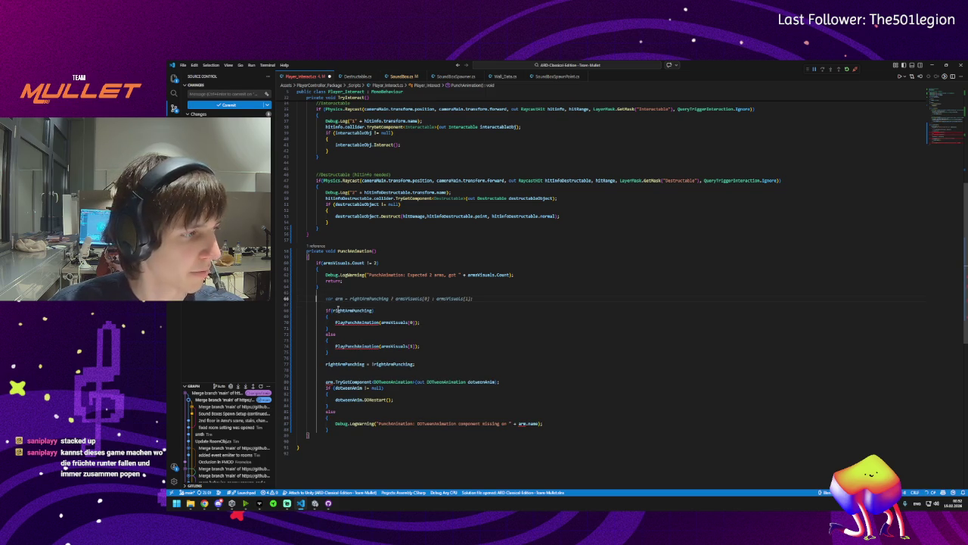
pyautogui.write('int')
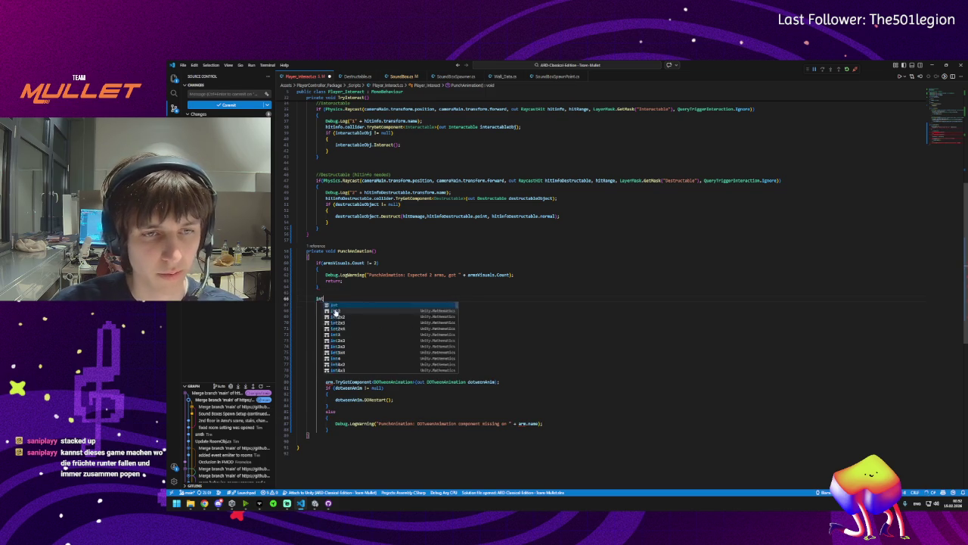
pyautogui.write(' sele')
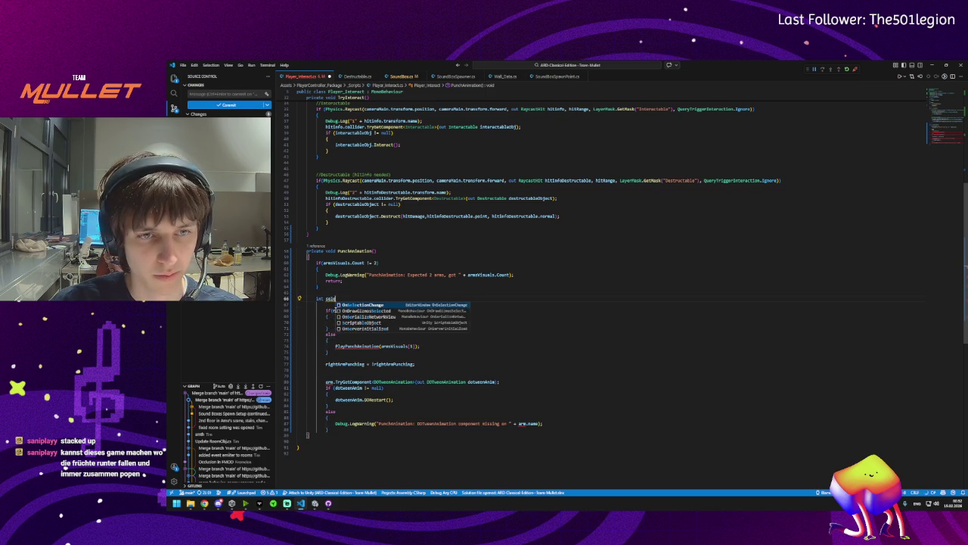
pyautogui.write('ctedA')
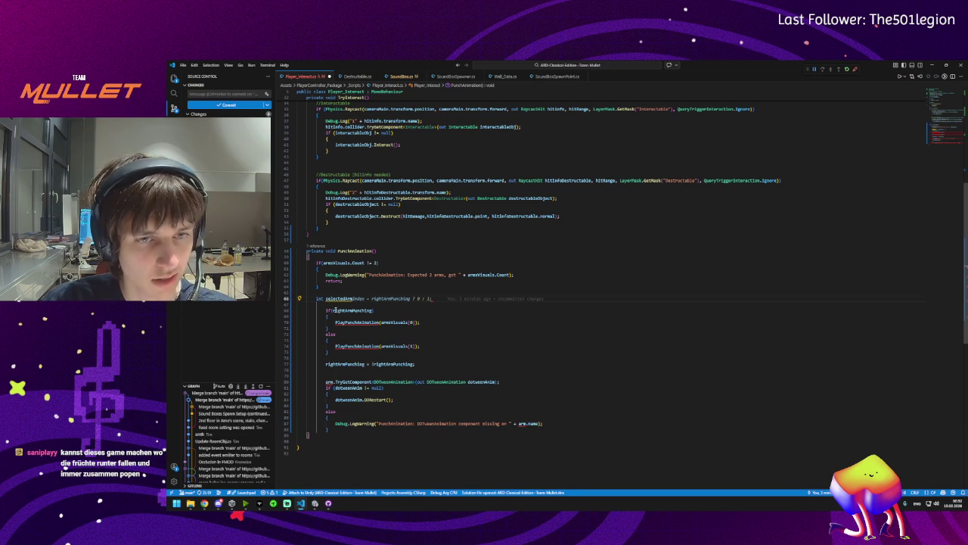
pyautogui.hotkey('shift', 'End')
pyautogui.hotkey('shift', 'Left')
pyautogui.press('Delete')
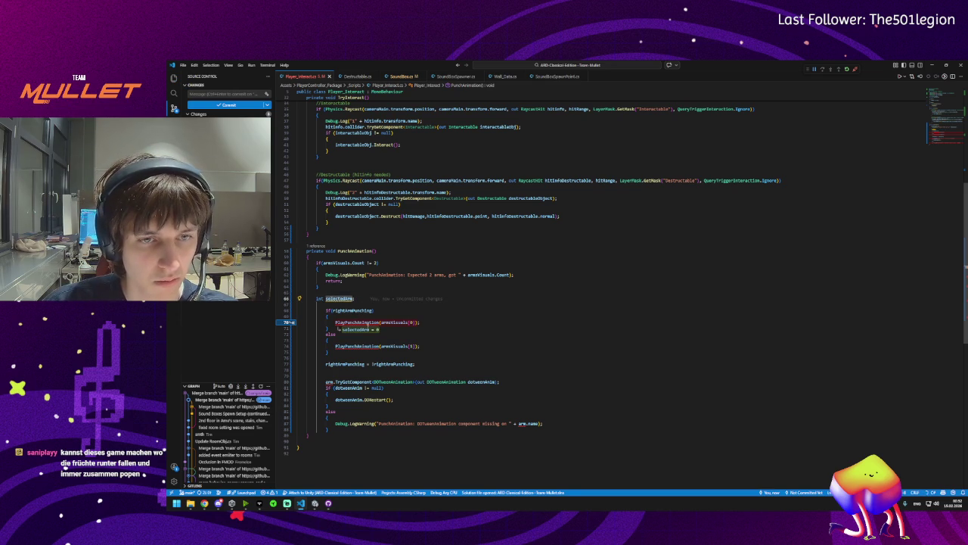
pyautogui.press('Tab')
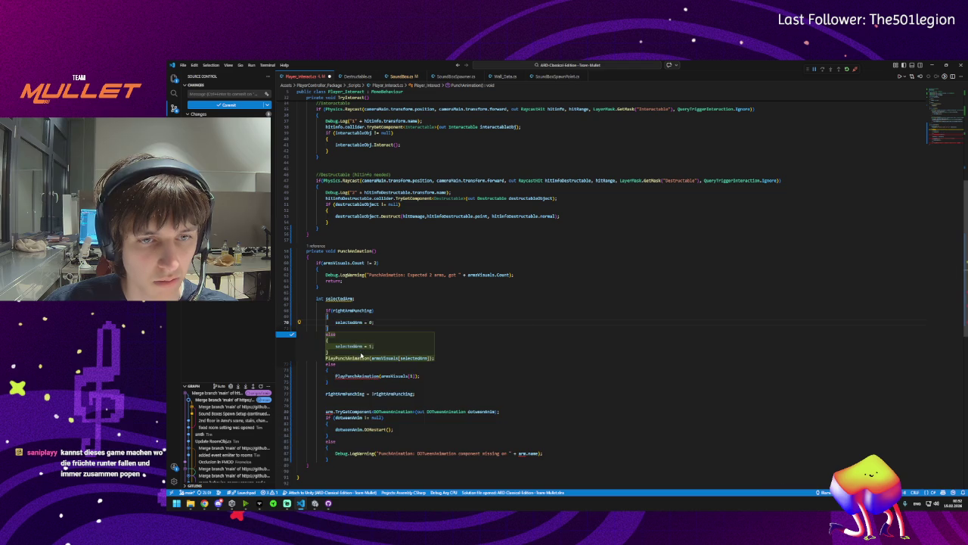
# Replace the else-branch PlayPunchAnimation call with selectedArm = 1
pyautogui.click(365, 376)
pyautogui.doubleClick(365, 376)
pyautogui.write('selected')
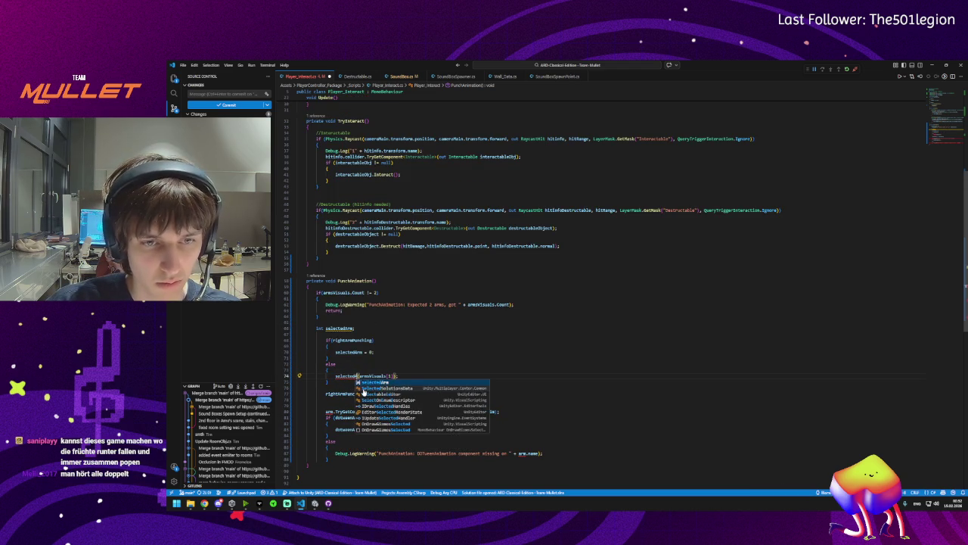
pyautogui.press('Tab')
pyautogui.press('Delete')
pyautogui.press('Delete')
pyautogui.press('Delete')
pyautogui.write('= 1')
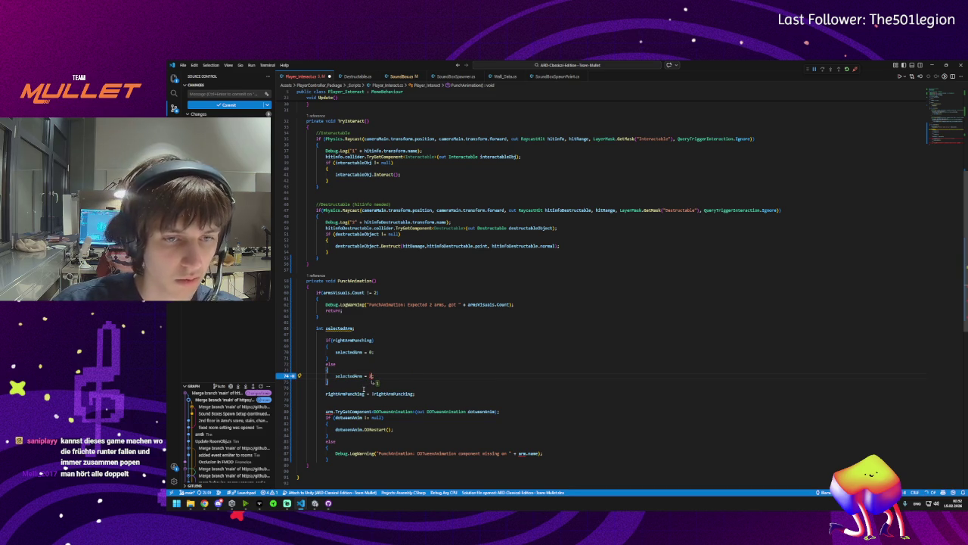
pyautogui.write('2')
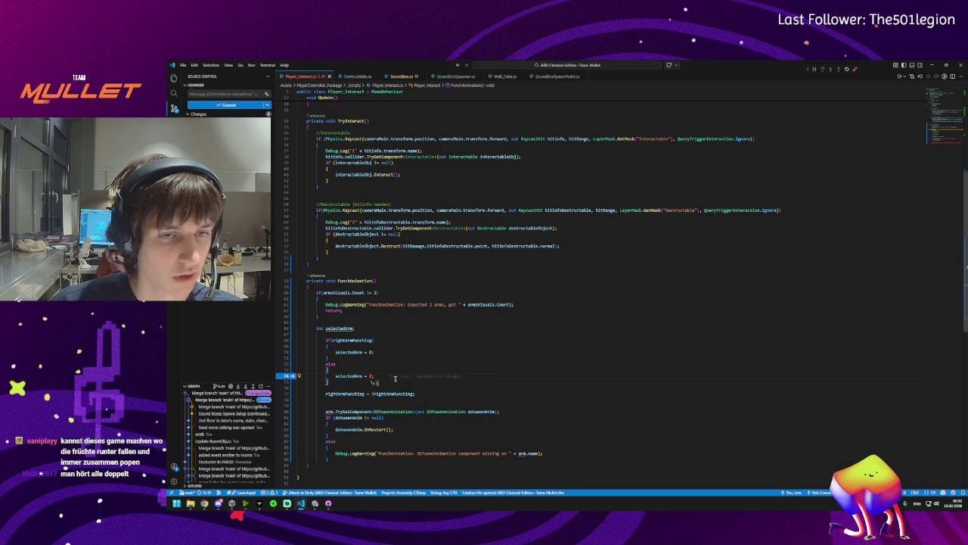
pyautogui.write('1')
pyautogui.press('Down')
pyautogui.press('Down')
pyautogui.press('Down')
pyautogui.press('End')
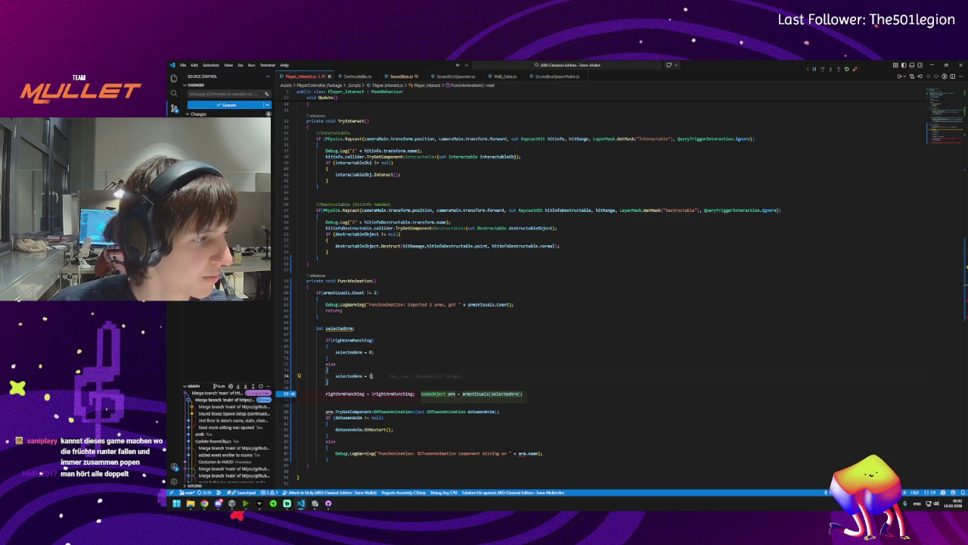
pyautogui.press('Escape')
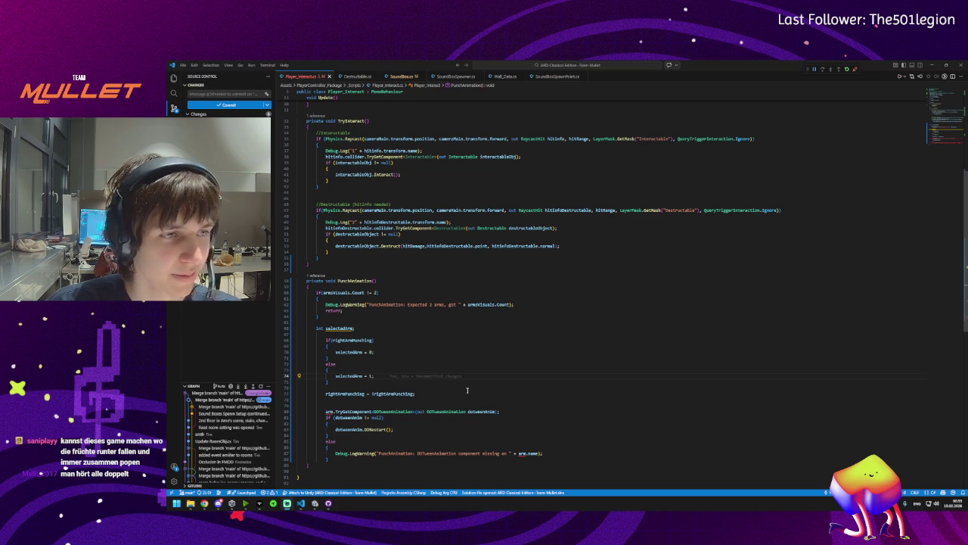
# Review the selectedArm declaration and assignments, the rightArmPunching toggle, and the arm usage on line 80
pyautogui.click(349, 328)
pyautogui.moveTo(350, 329)
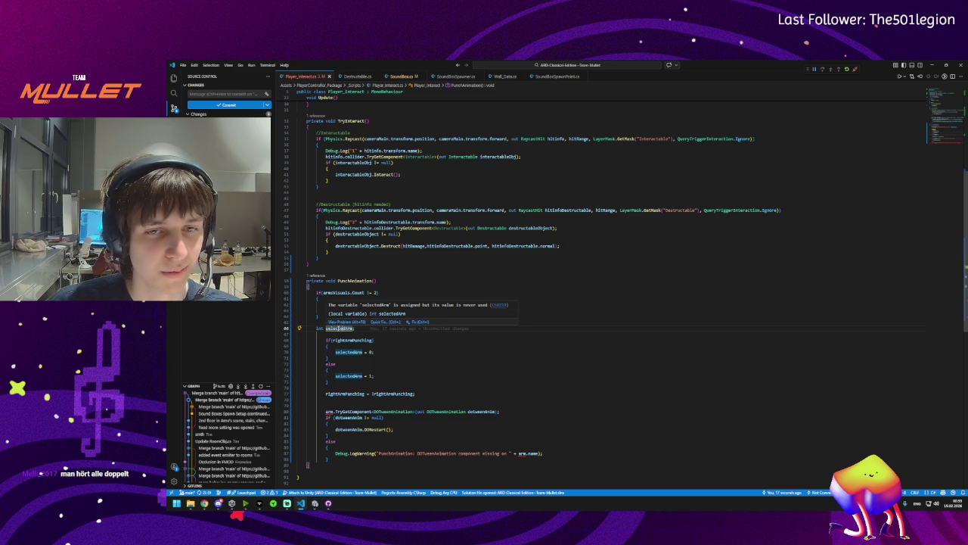
pyautogui.click(344, 352)
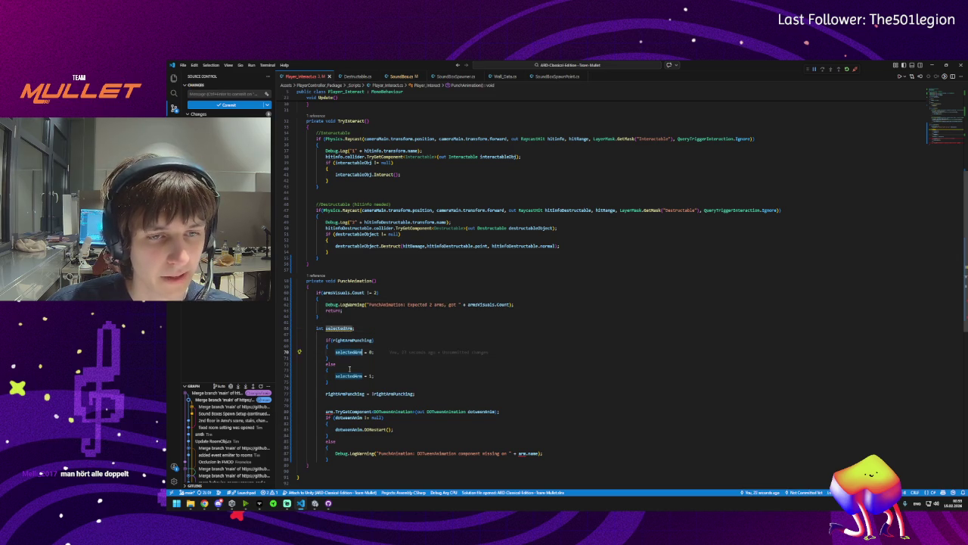
pyautogui.scroll(-3, 342, 355)
pyautogui.click(327, 335)
pyautogui.click(348, 347)
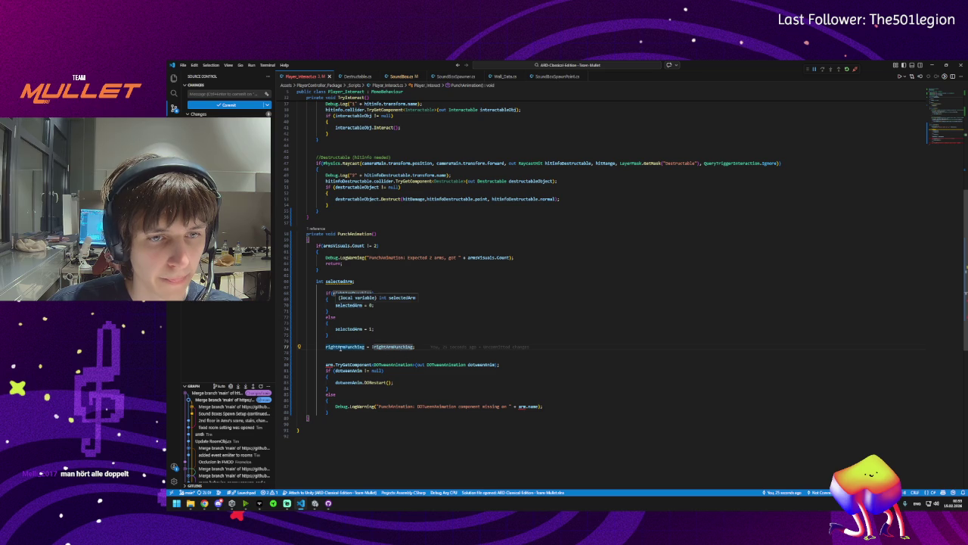
pyautogui.click(366, 347)
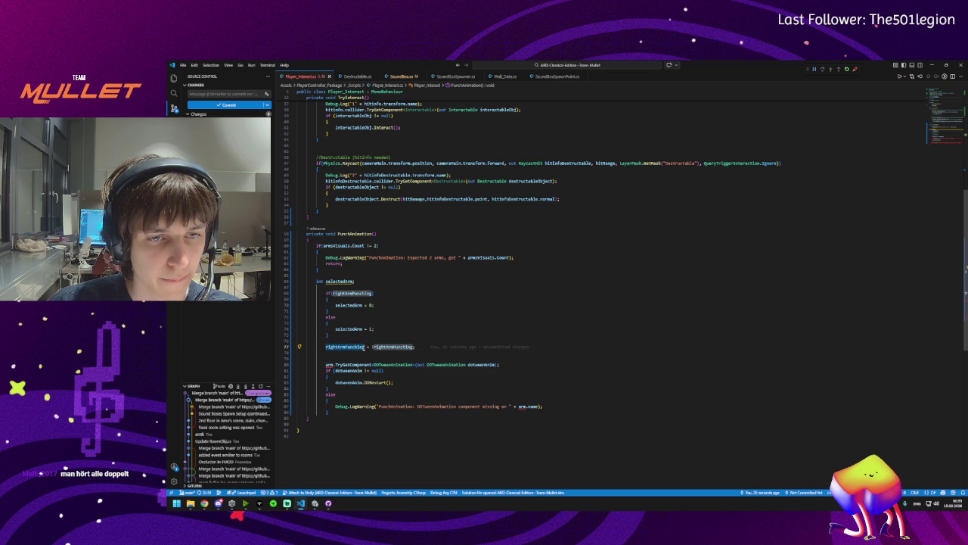
pyautogui.press('End')
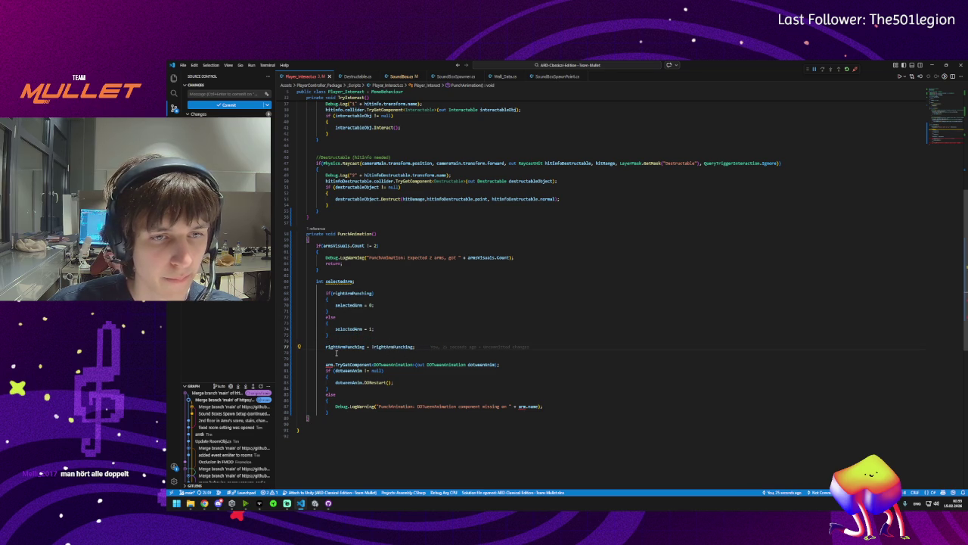
pyautogui.press('Down')
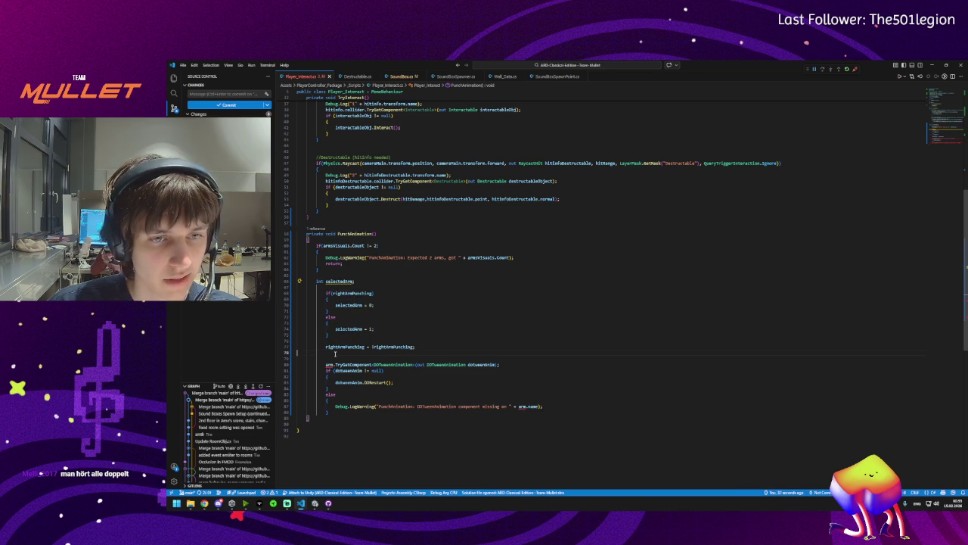
pyautogui.click(330, 365)
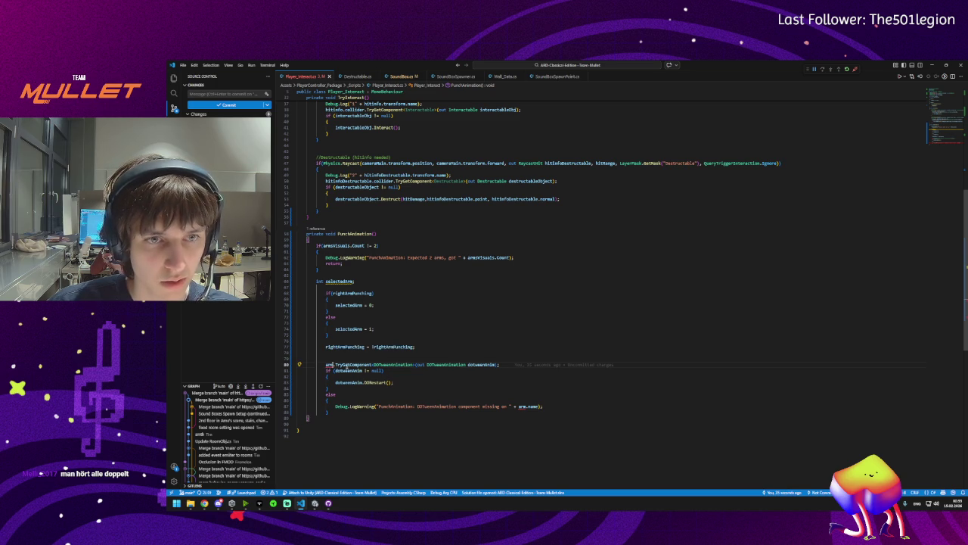
pyautogui.scroll(10, 409, 154)
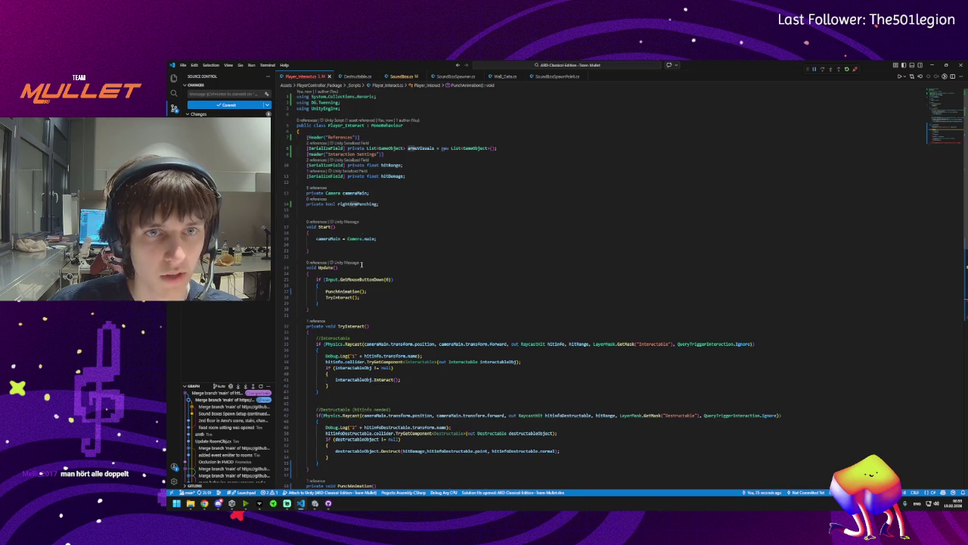
pyautogui.scroll(-12, 409, 154)
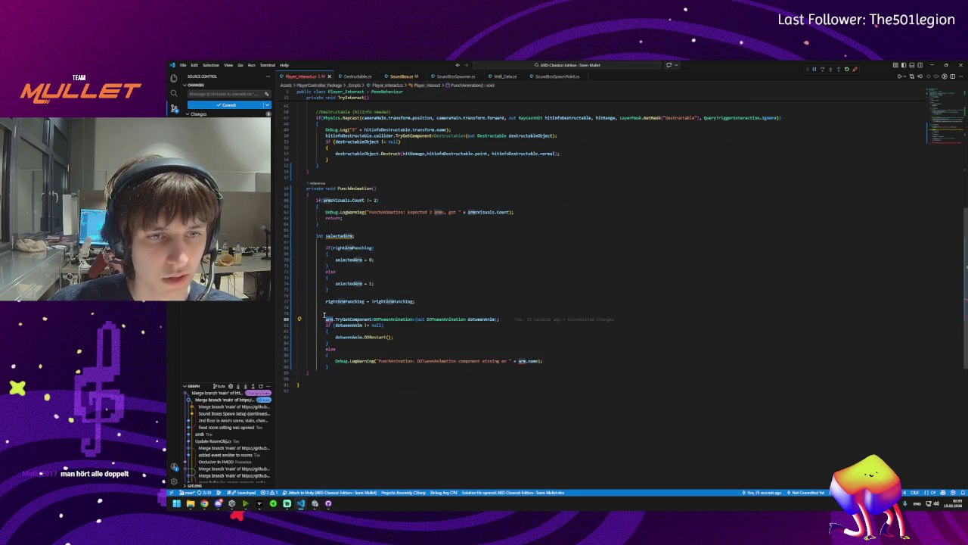
# Replace arm with armsVisuals[selectedArm] in the DOTween lookup and the warning's name on lines 80 and 87
pyautogui.write('s')
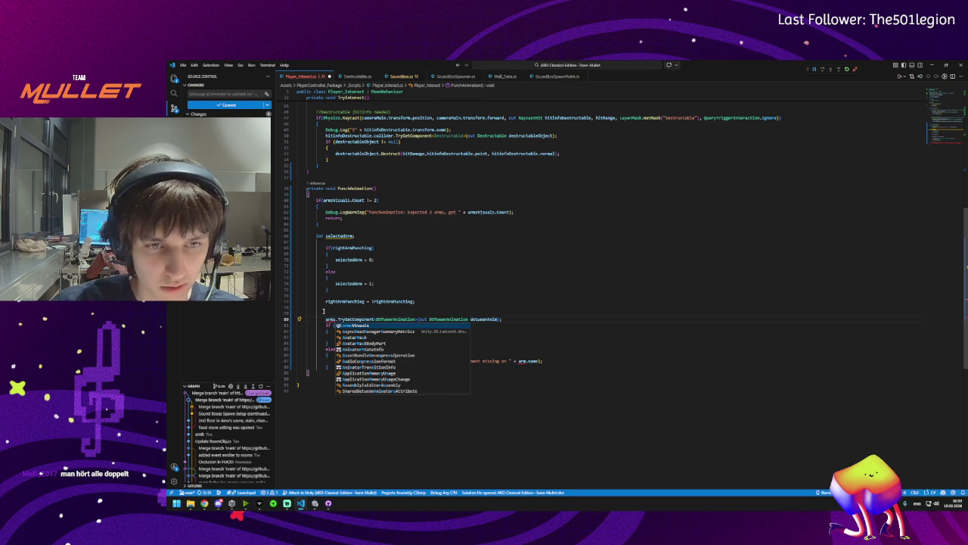
pyautogui.press('Tab')
pyautogui.press('Tab')
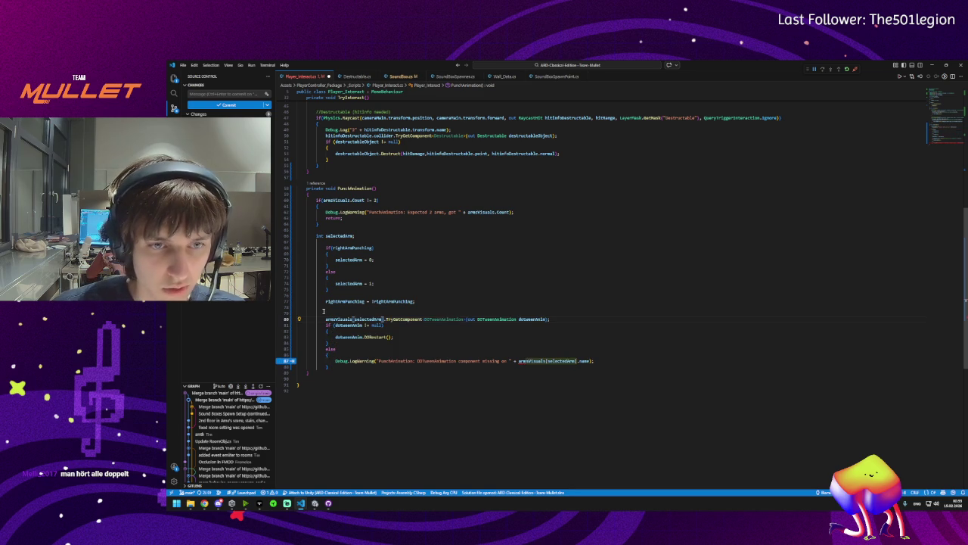
pyautogui.click(432, 321)
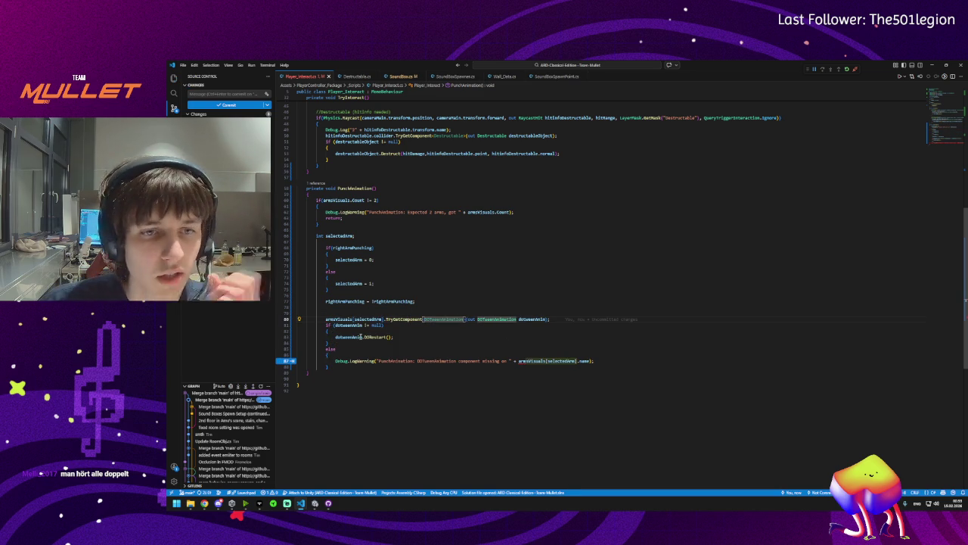
pyautogui.hotkey('ctrl', 'z')
pyautogui.click(517, 360)
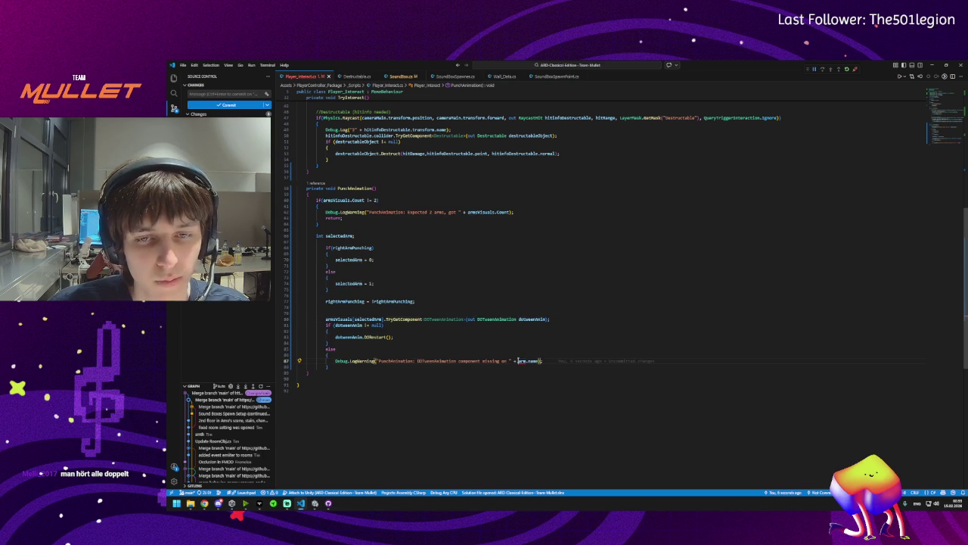
pyautogui.scroll(10, 506, 213)
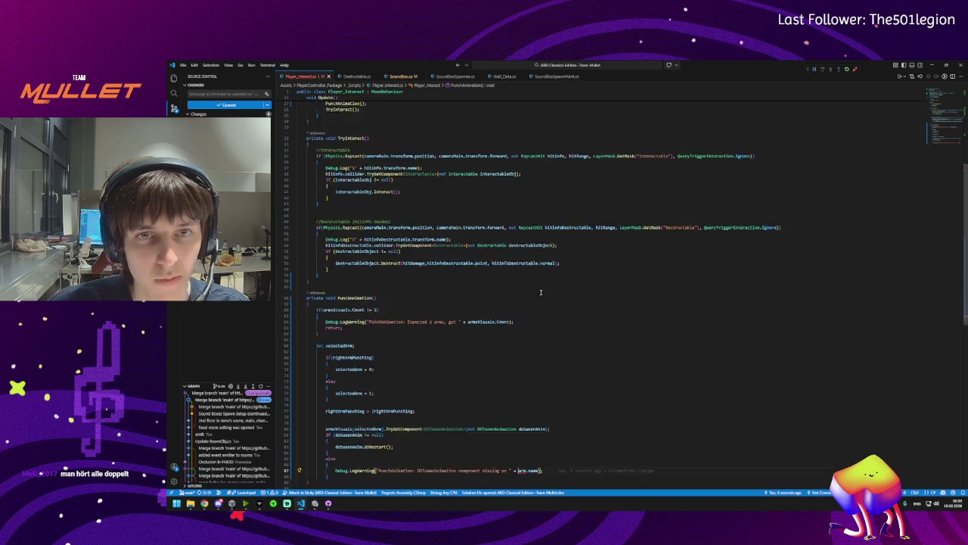
pyautogui.scroll(-10, 508, 303)
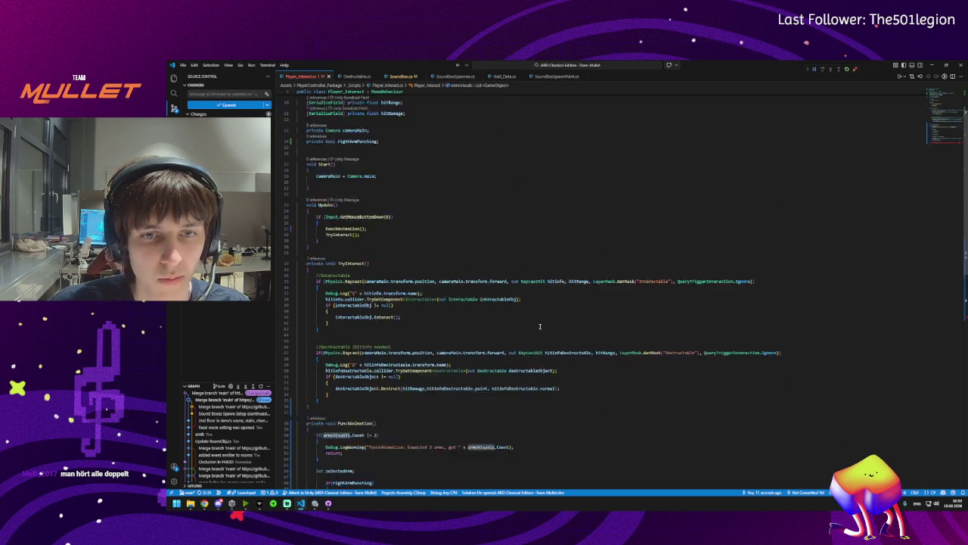
pyautogui.write('armsVisuals[selectedArm].name)')
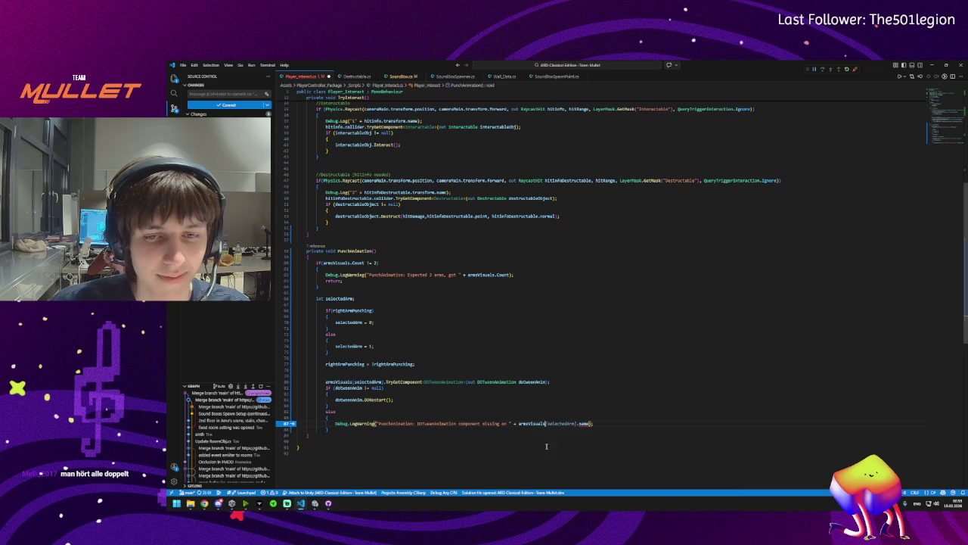
pyautogui.write(';')
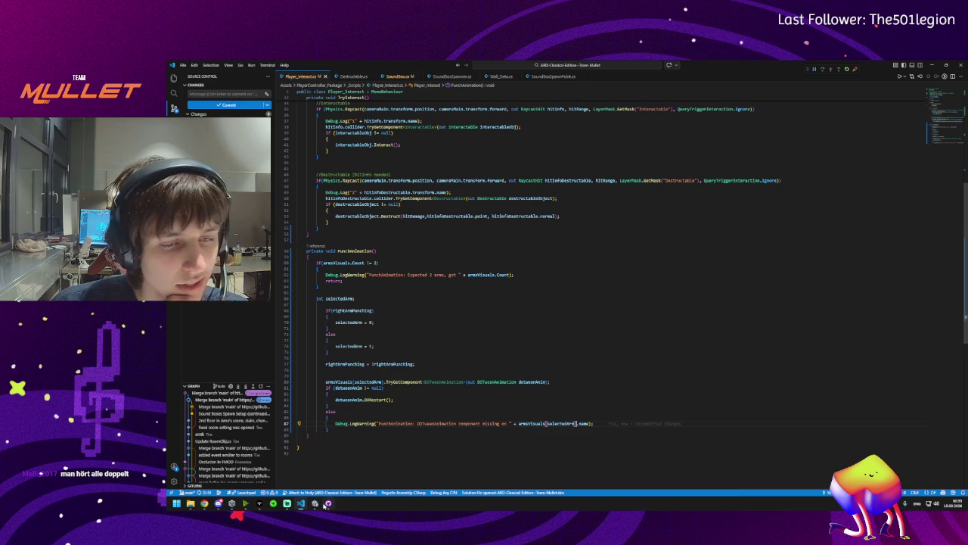
pyautogui.click(315, 505)
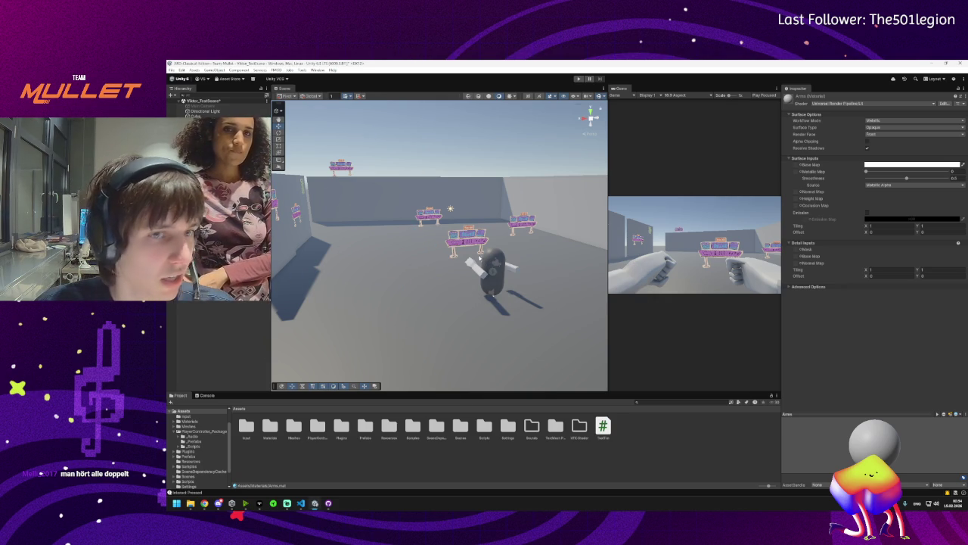
# Fly the Scene view toward the walls and select the table prop
pyautogui.moveTo(437, 261)
pyautogui.mouseDown()
pyautogui.moveTo(322, 247)
pyautogui.moveTo(391, 217)
pyautogui.mouseUp()
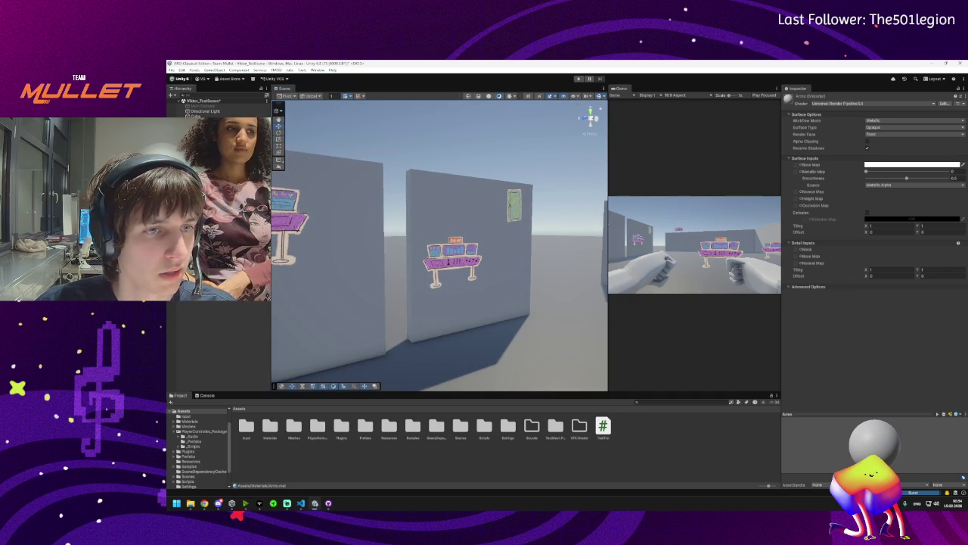
pyautogui.click(513, 204)
pyautogui.click(454, 257)
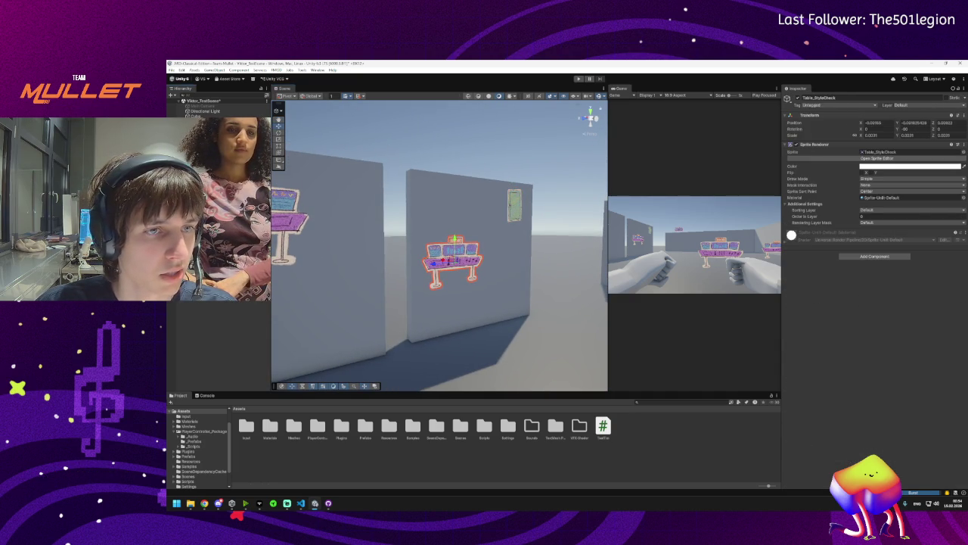
# Inspect Arm (1), Meshes, Footsteps, Destructible Cube (Test), Table_StyleCheck and the WallPart_Square objects in the Hierarchy
pyautogui.click(212, 152)
pyautogui.click(212, 159)
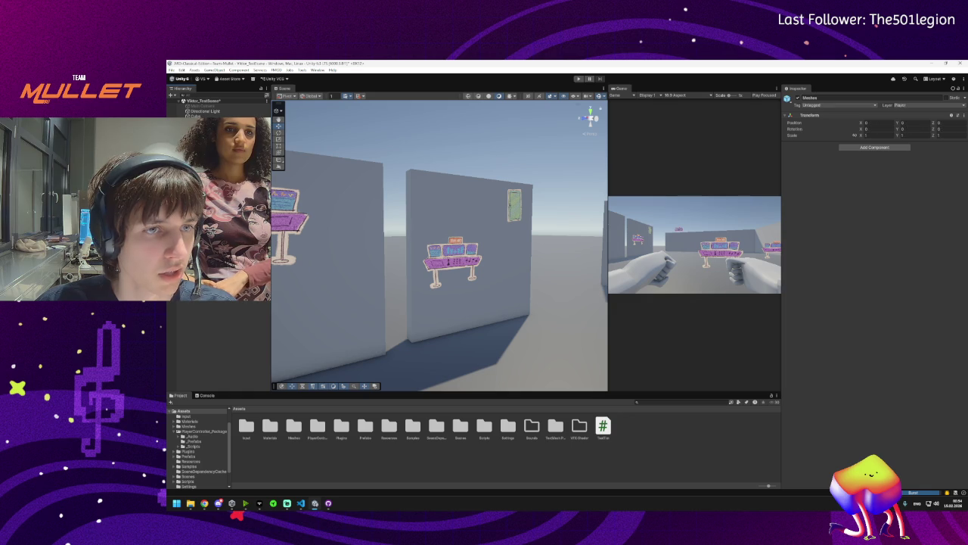
pyautogui.click(212, 165)
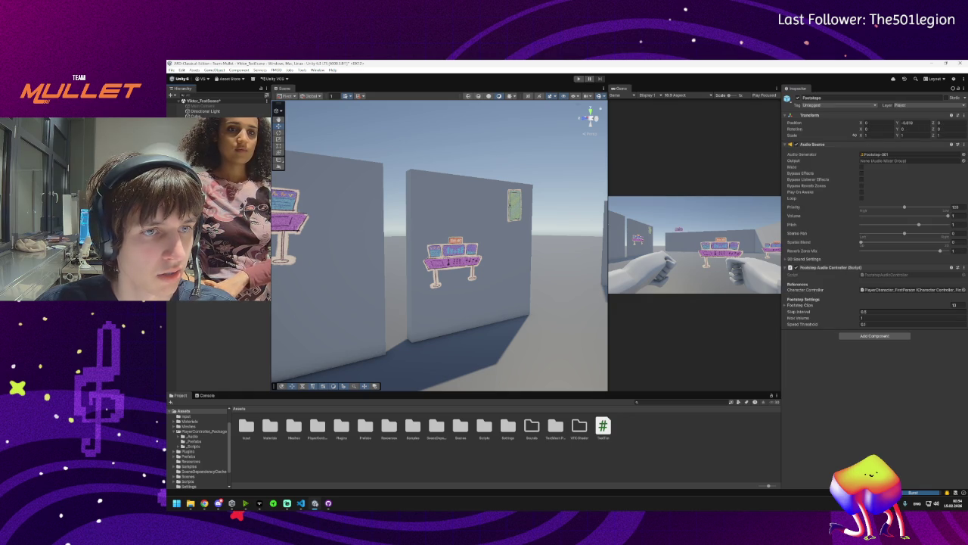
pyautogui.click(212, 171)
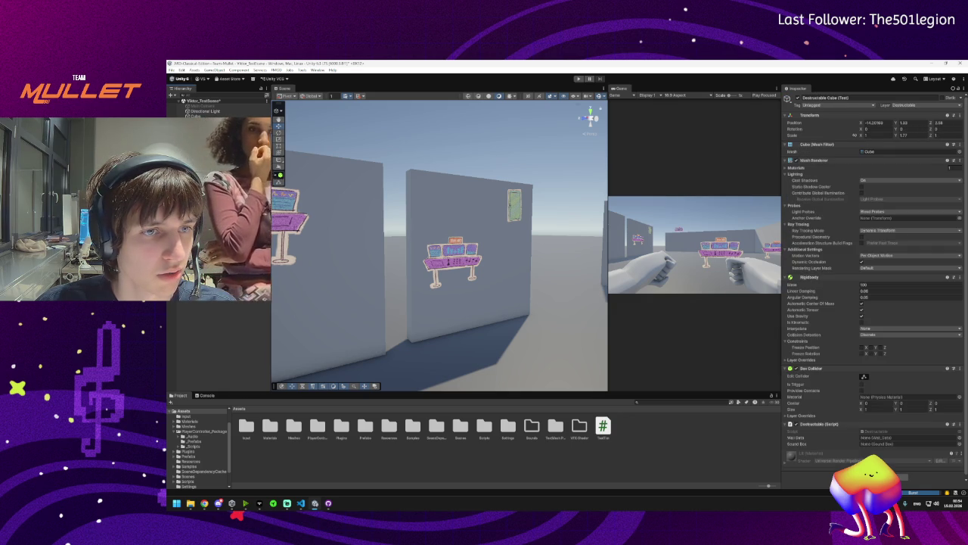
pyautogui.click(212, 177)
pyautogui.click(212, 183)
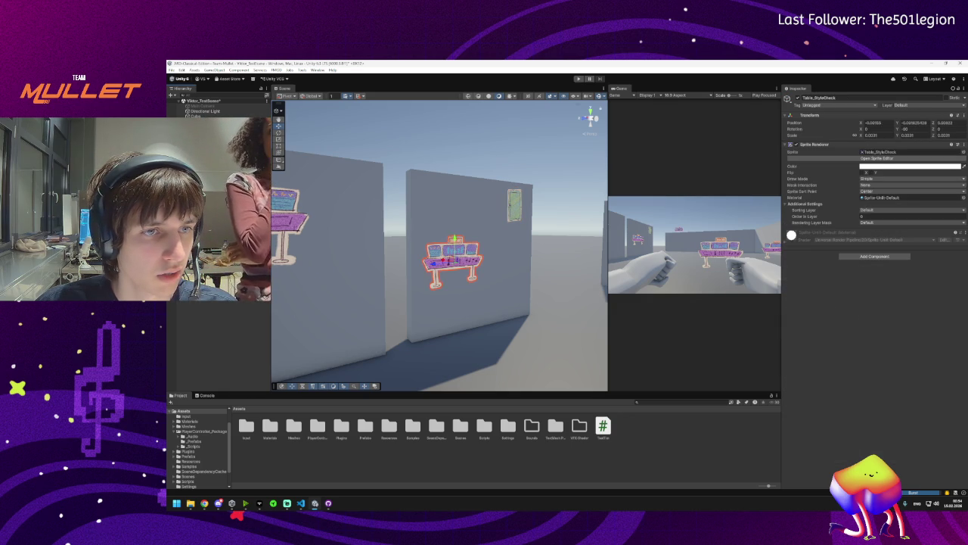
pyautogui.click(212, 189)
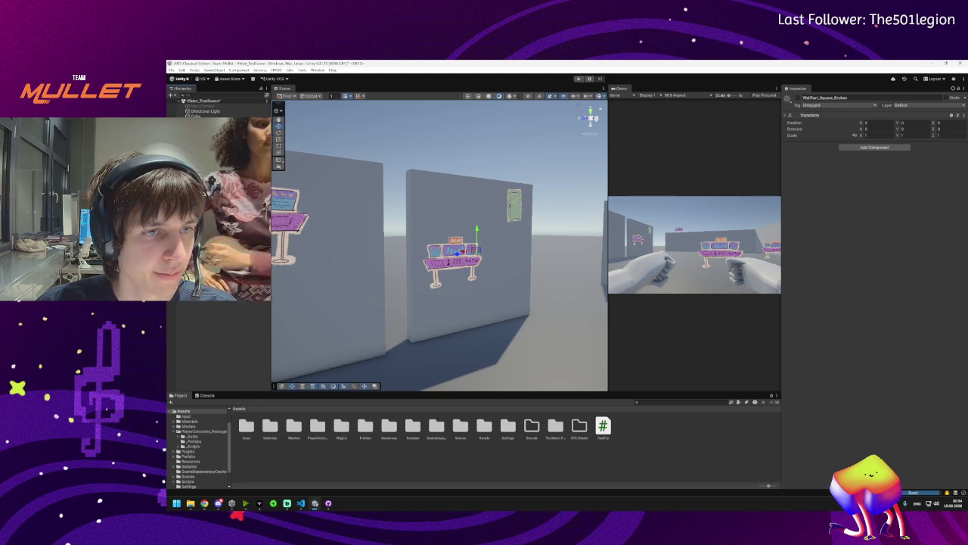
pyautogui.click(212, 195)
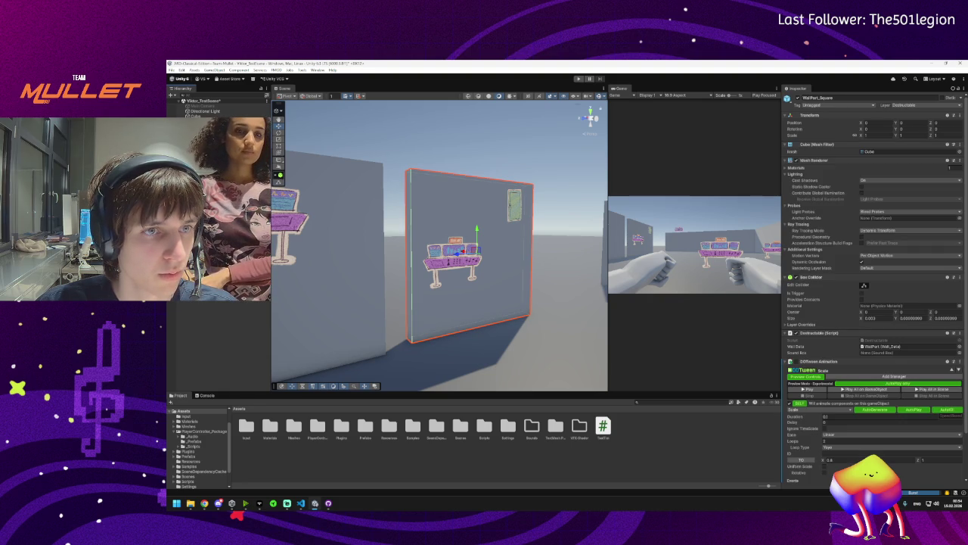
# Select the Main Camera, then select all objects and frame them in the Scene view
pyautogui.click(221, 323)
pyautogui.click(208, 107)
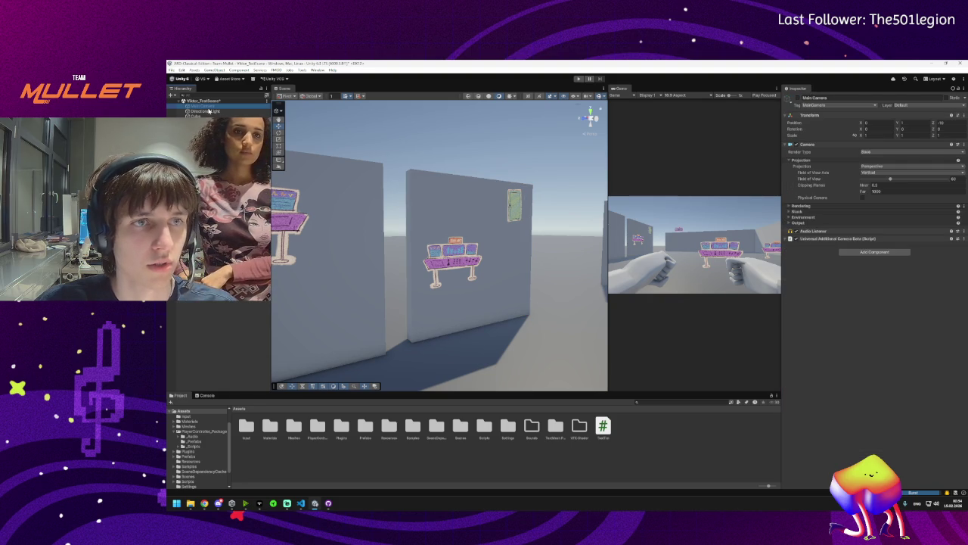
pyautogui.hotkey('ctrl', 'a')
pyautogui.press('f')
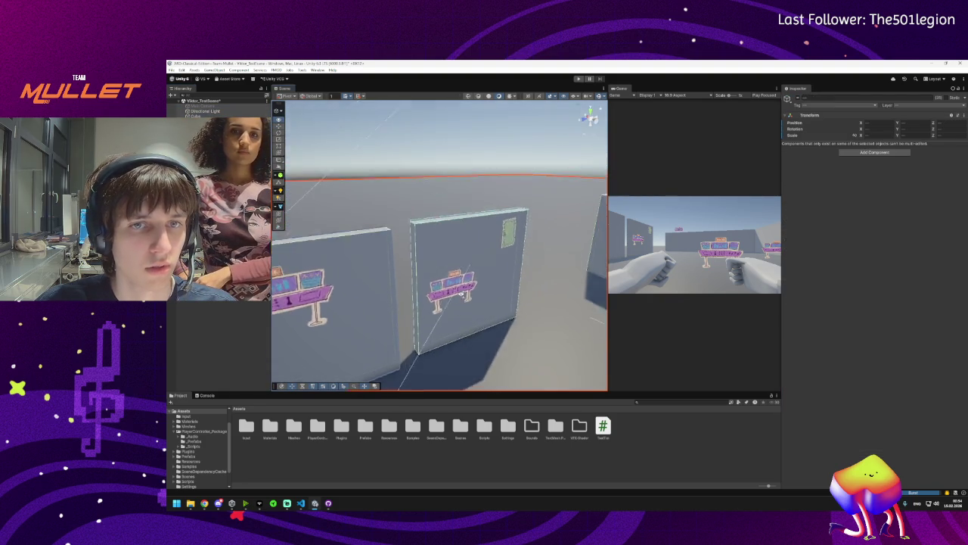
pyautogui.scroll(5, 451, 318)
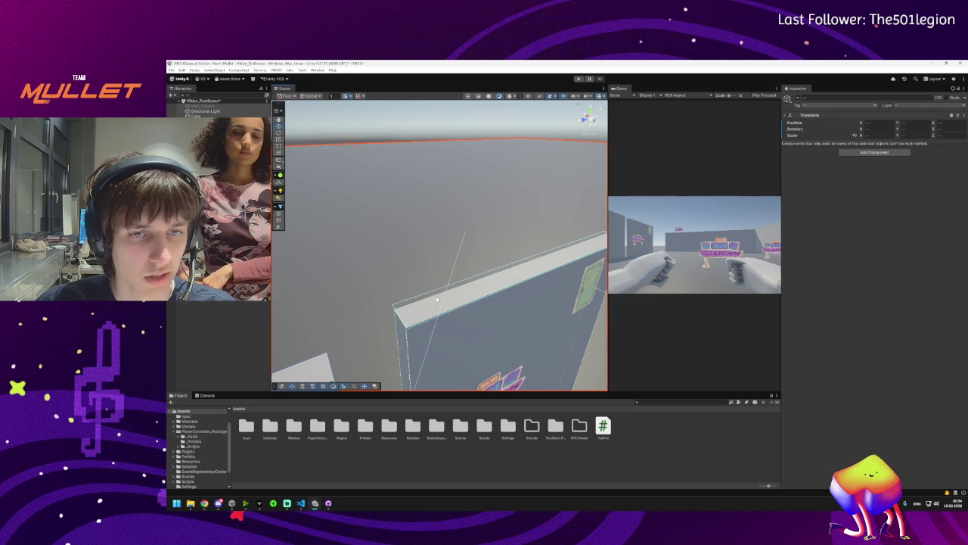
# Check the WallPart, Door_StyleCheck and Table_StyleCheck sprites, ending on the DustEmitter's Particle System
pyautogui.click(428, 306)
pyautogui.click(428, 306)
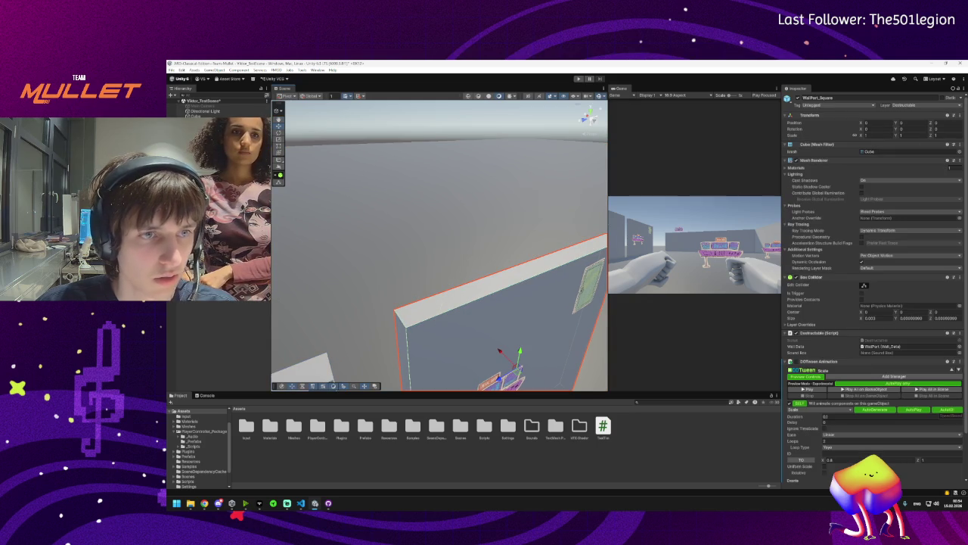
pyautogui.hotkey('ctrl', 'z')
pyautogui.click(588, 286)
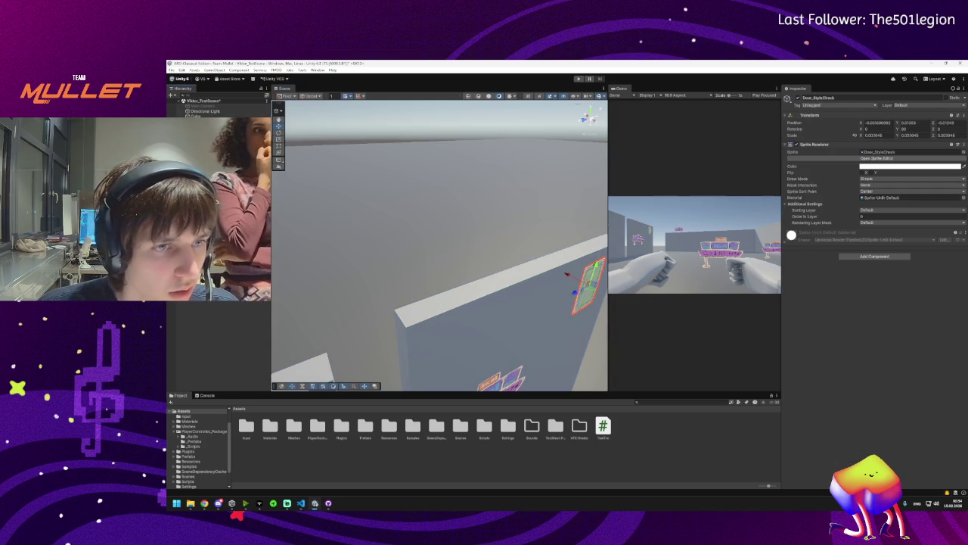
pyautogui.click(503, 376)
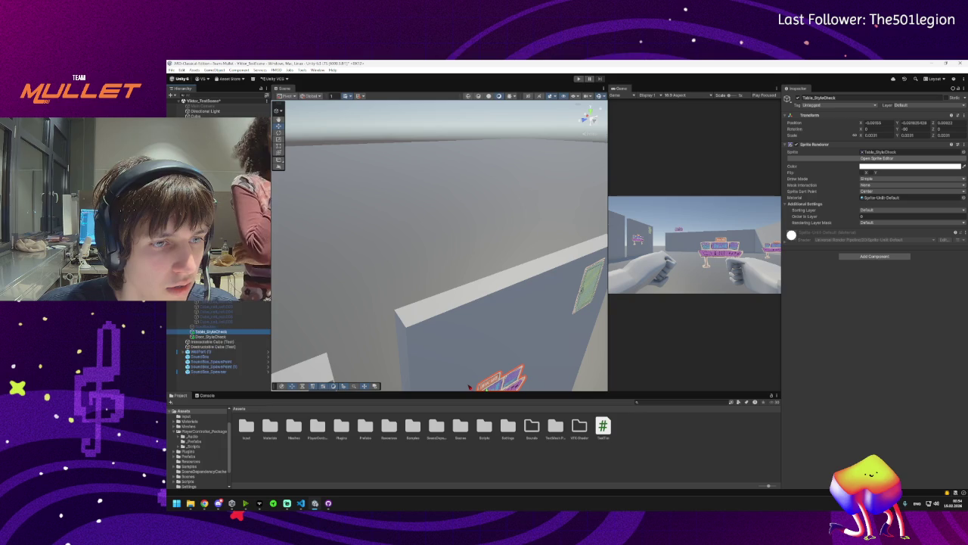
pyautogui.click(201, 326)
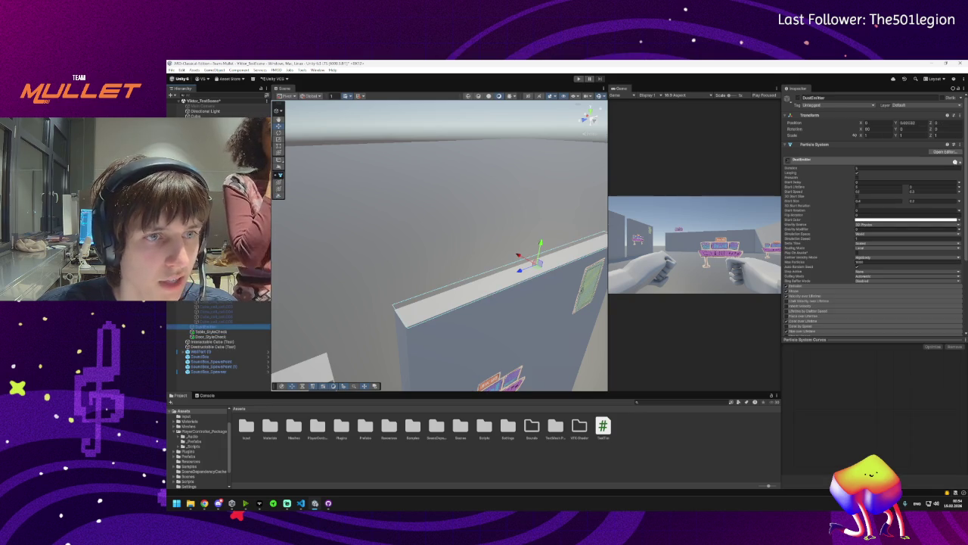
# Face the wall, enable the DustEmitter and watch its debris particles scatter
pyautogui.moveTo(513, 289); pyautogui.dragTo(456, 252)
pyautogui.scroll(-3, 339, 338)
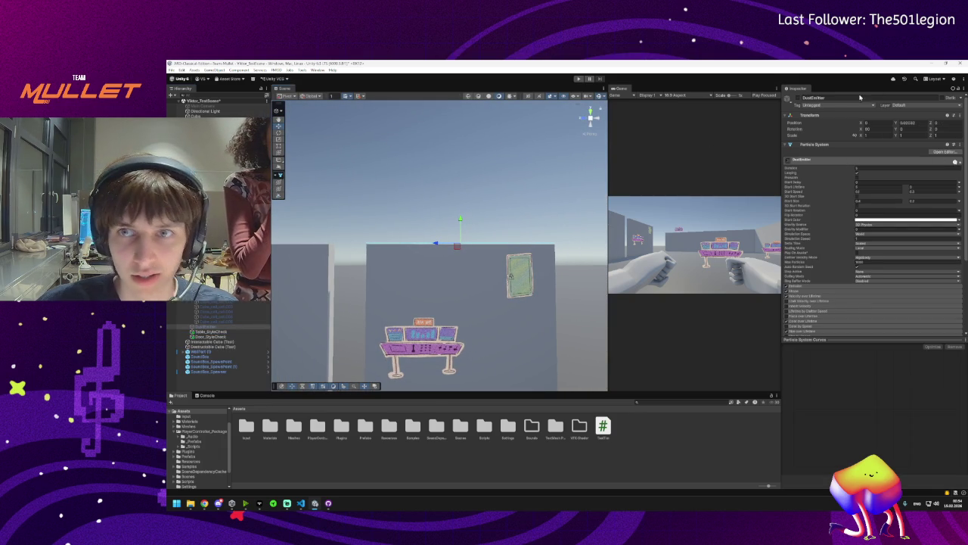
pyautogui.click(789, 99)
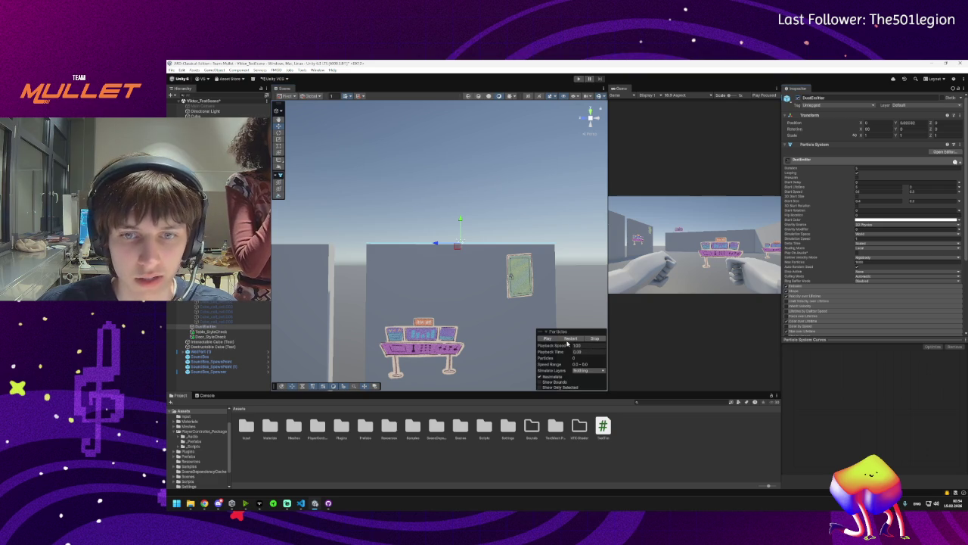
pyautogui.moveTo(469, 303)
pyautogui.mouseDown()
pyautogui.moveTo(266, 308)
pyautogui.moveTo(953, 313)
pyautogui.mouseUp()
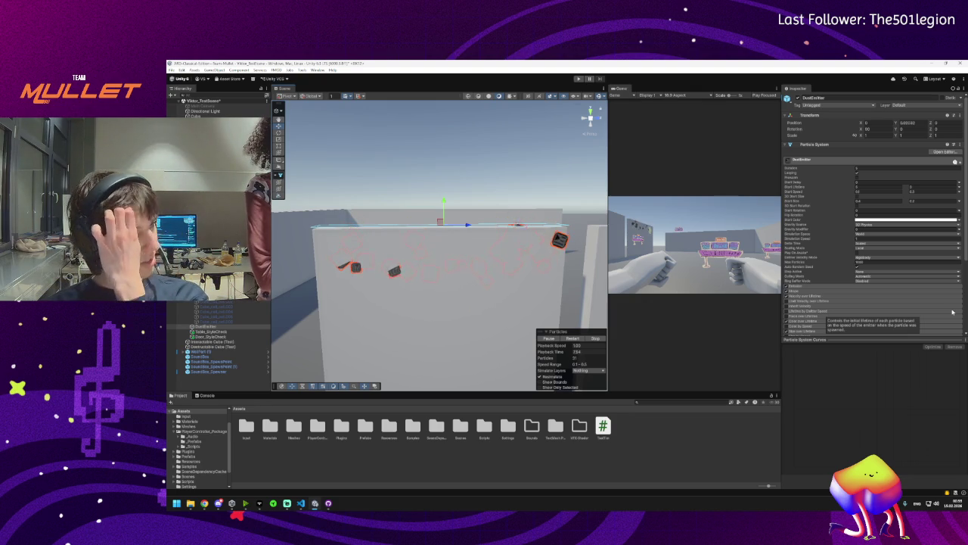
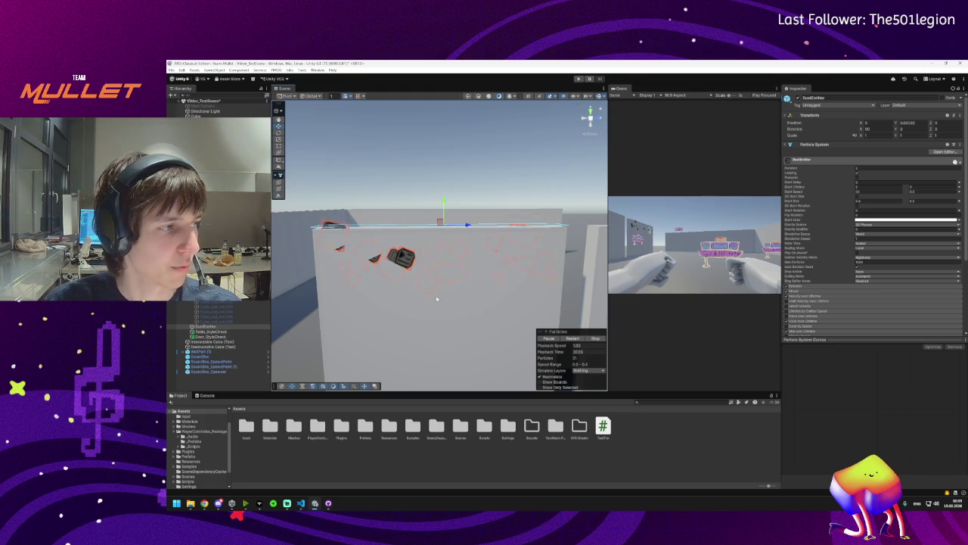
# Switch to the Player_Interact.cs script in Visual Studio Code
pyautogui.click(301, 504)
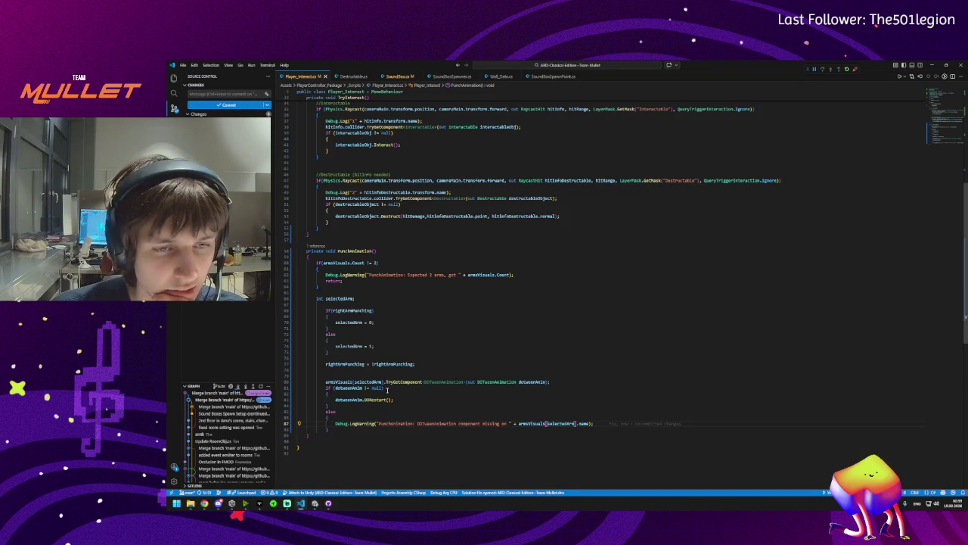
# Select lines 68–88 of the PunchAnimation method
pyautogui.click(332, 435)
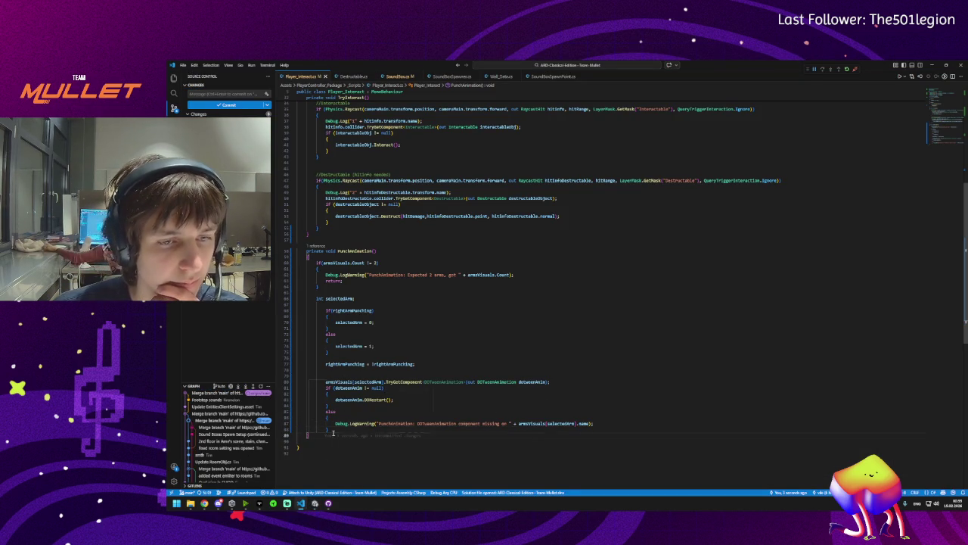
pyautogui.moveTo(333, 433)
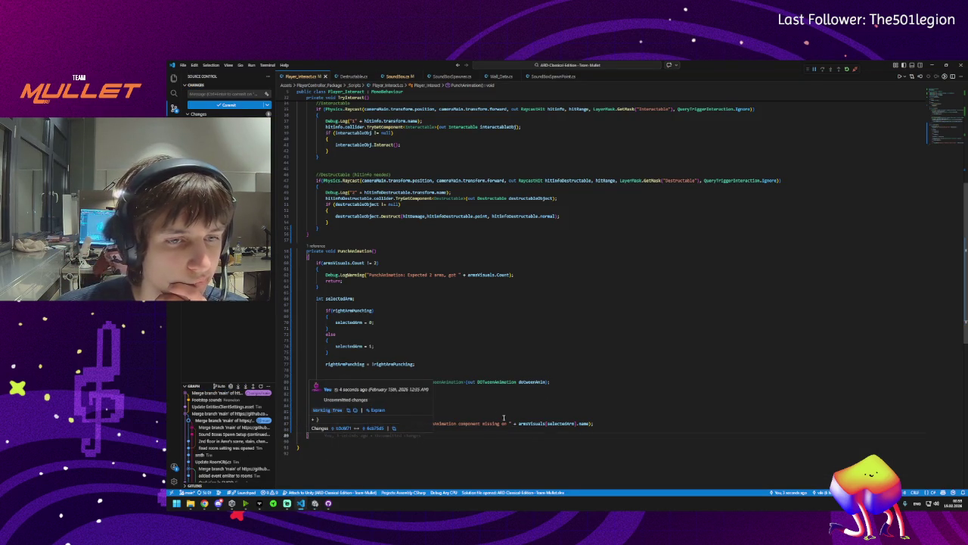
pyautogui.click(328, 417)
pyautogui.moveTo(335, 428); pyautogui.dragTo(324, 304)
pyautogui.moveTo(340, 431); pyautogui.dragTo(326, 310)
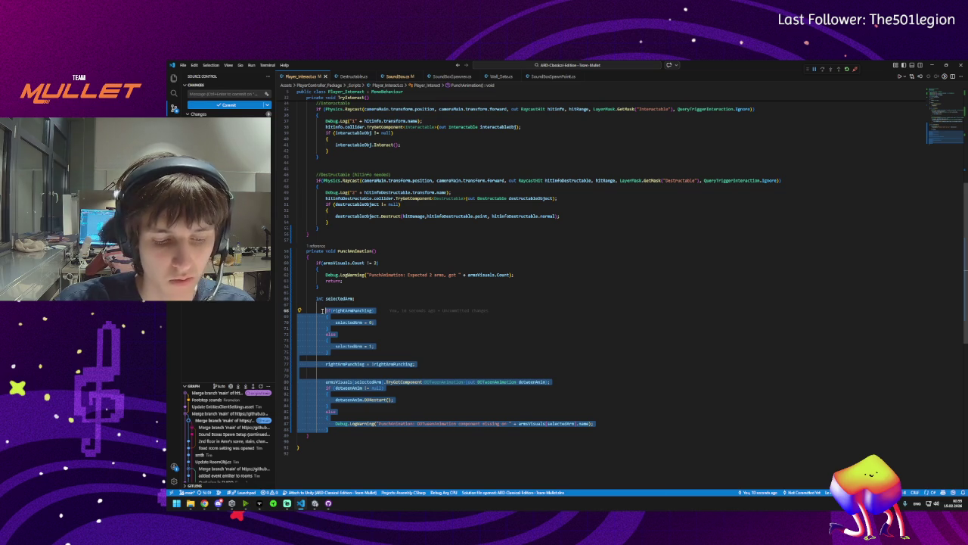
# Glance at SoundBoxSpawner.cs, then outdent the selected arm-selection block one level in Player_Interact.cs
pyautogui.hotkey('ctrl', 'Tab')
pyautogui.scroll(-5, 411, 317)
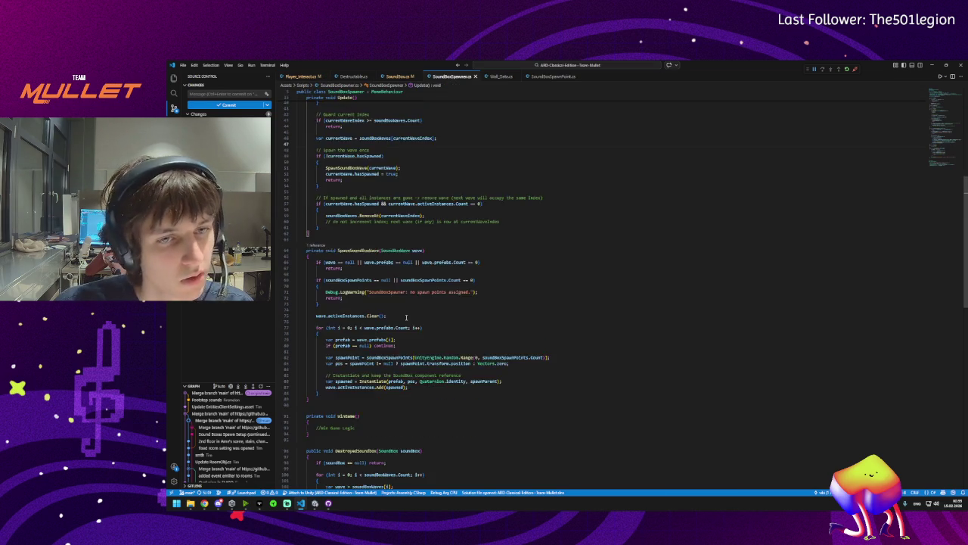
pyautogui.scroll(-5, 412, 316)
pyautogui.scroll(3, 348, 222)
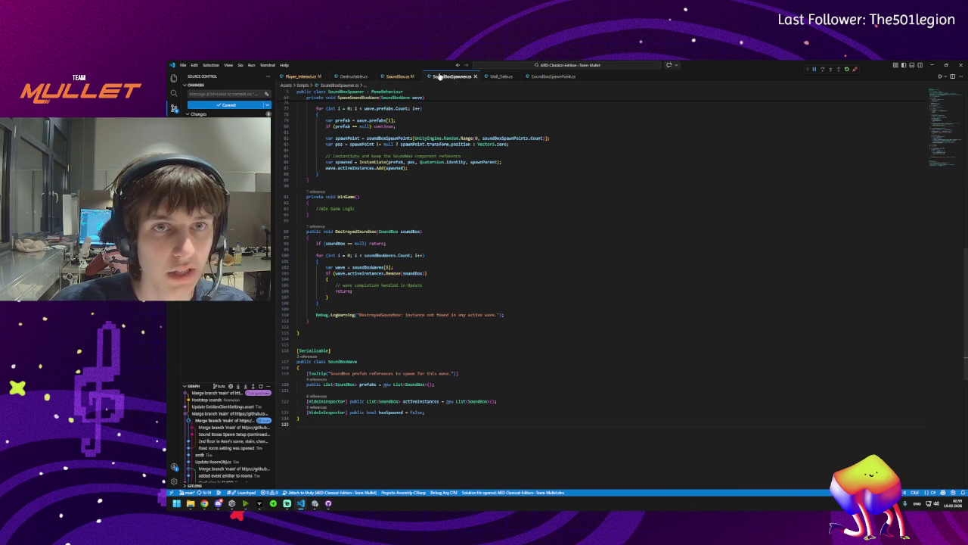
pyautogui.click(299, 76)
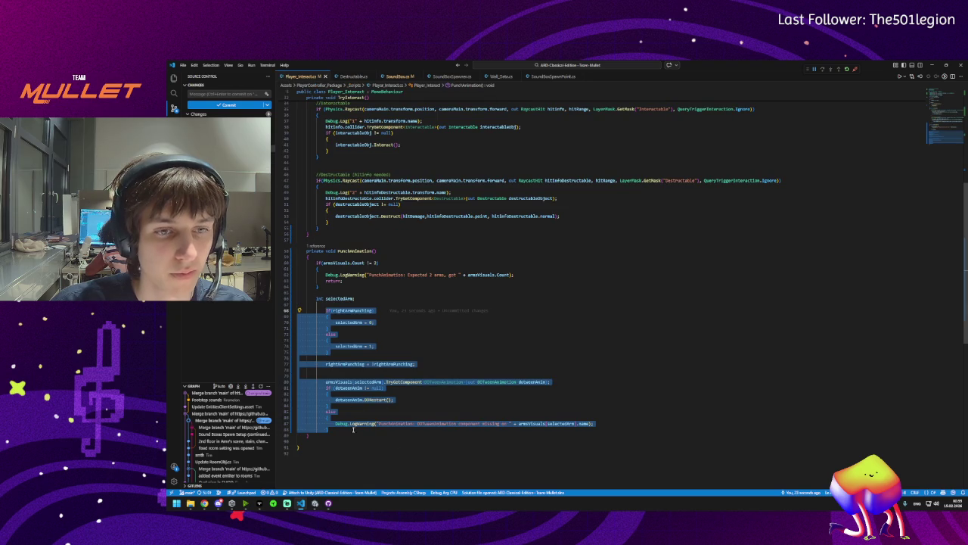
pyautogui.hotkey('shift', 'Tab')
pyautogui.click(426, 351)
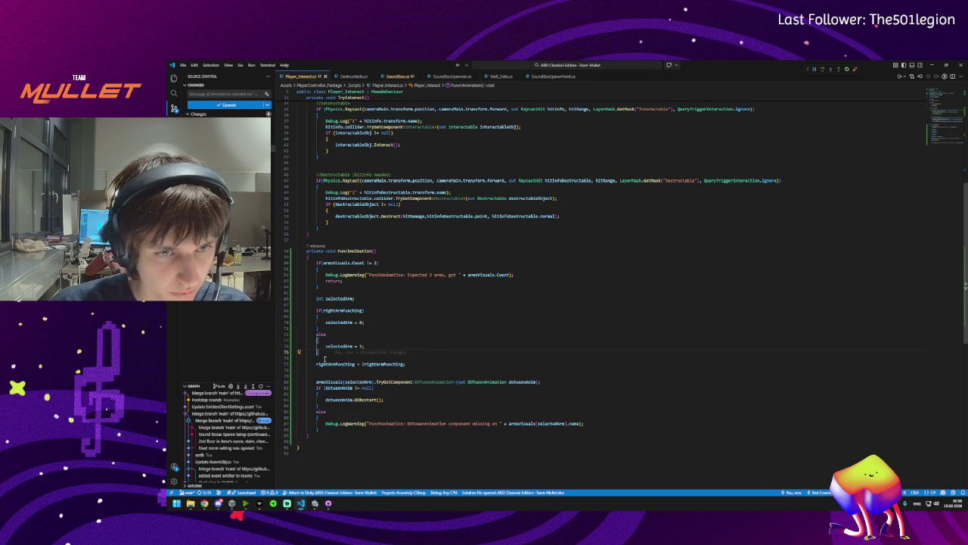
# Review the rightArmPunching check and dotweenAnim DOTween restart code, then return to Unity
pyautogui.click(346, 312)
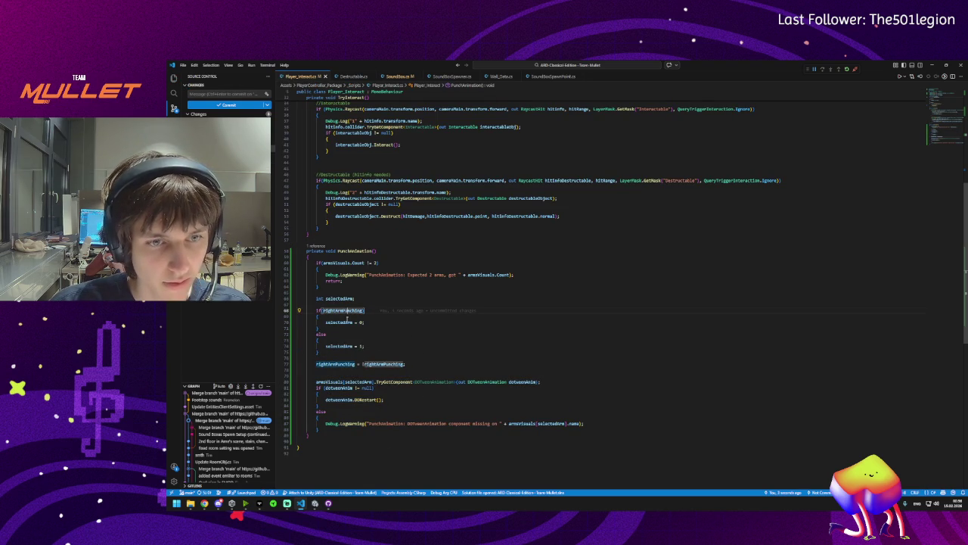
pyautogui.click(333, 382)
pyautogui.click(393, 382)
pyautogui.click(463, 382)
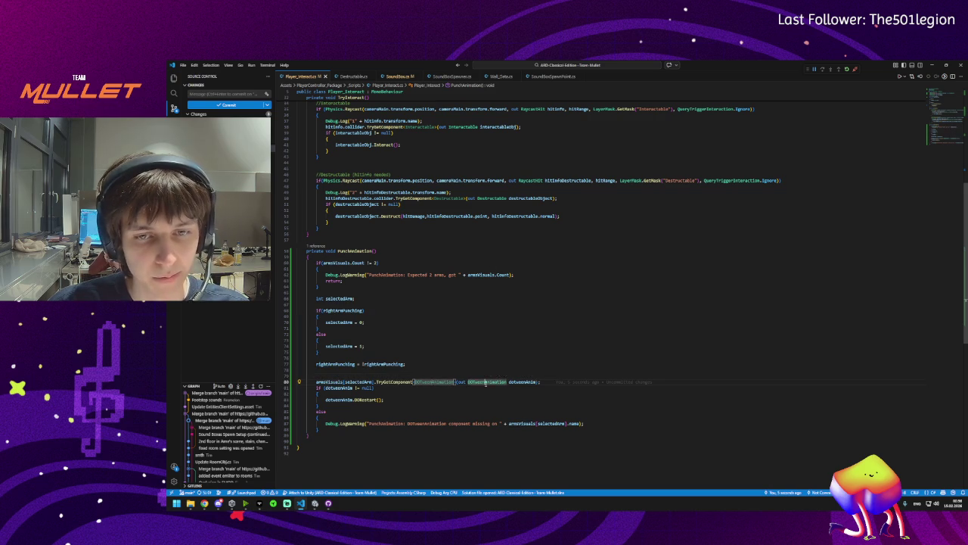
pyautogui.click(522, 382)
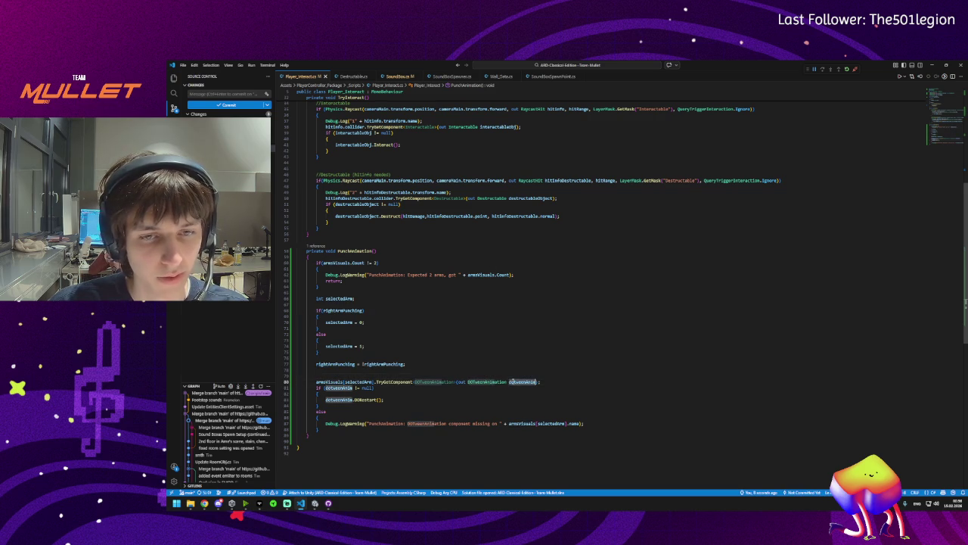
pyautogui.click(331, 399)
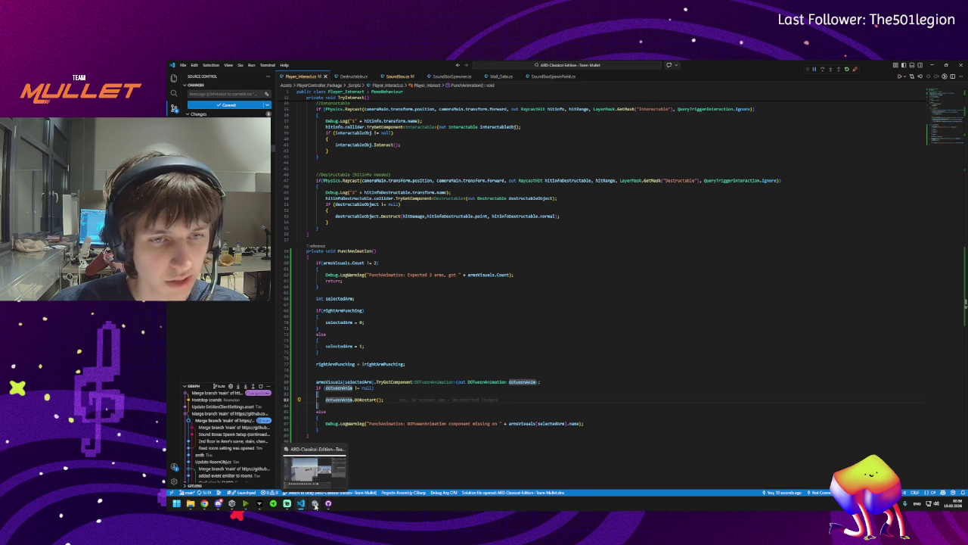
pyautogui.click(315, 504)
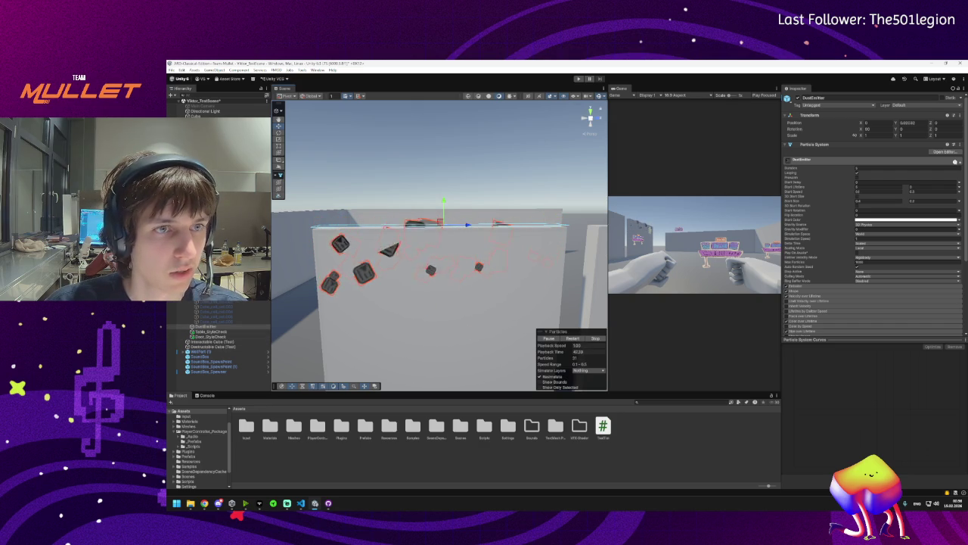
# Select the Arm object in the Hierarchy to show its components in the Inspector
pyautogui.click(205, 331)
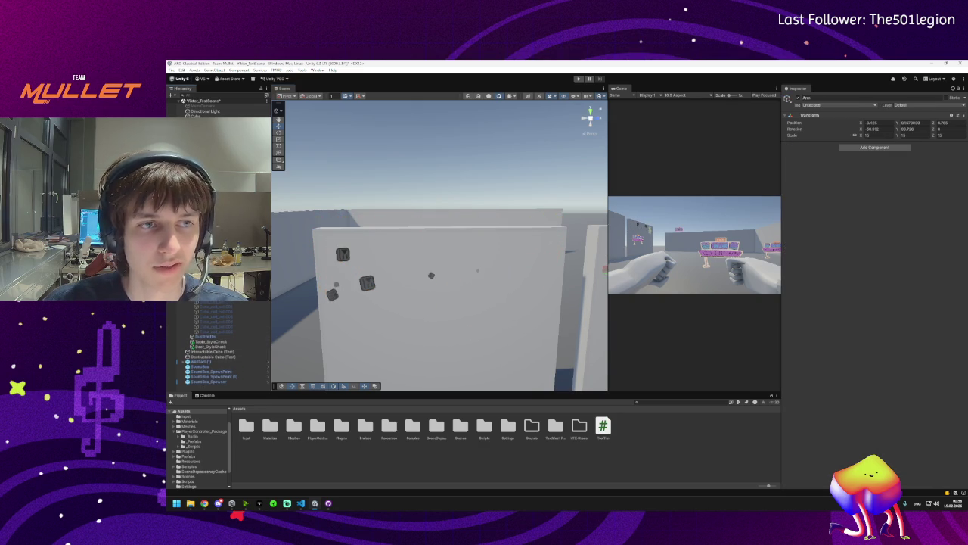
pyautogui.click(856, 149)
# Add a DOTween Animation component to Arm and set its type to LocalMove
pyautogui.write('dotwe')
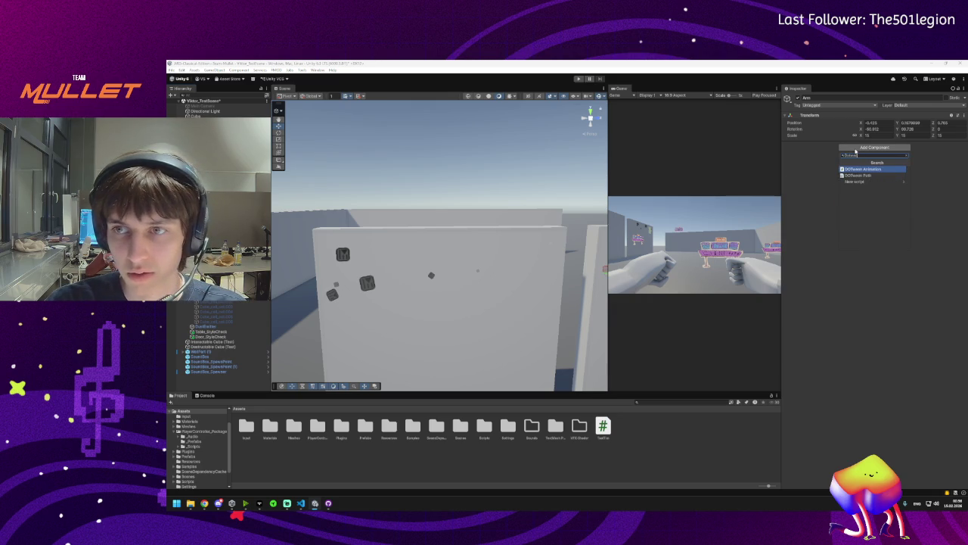
pyautogui.press('Return')
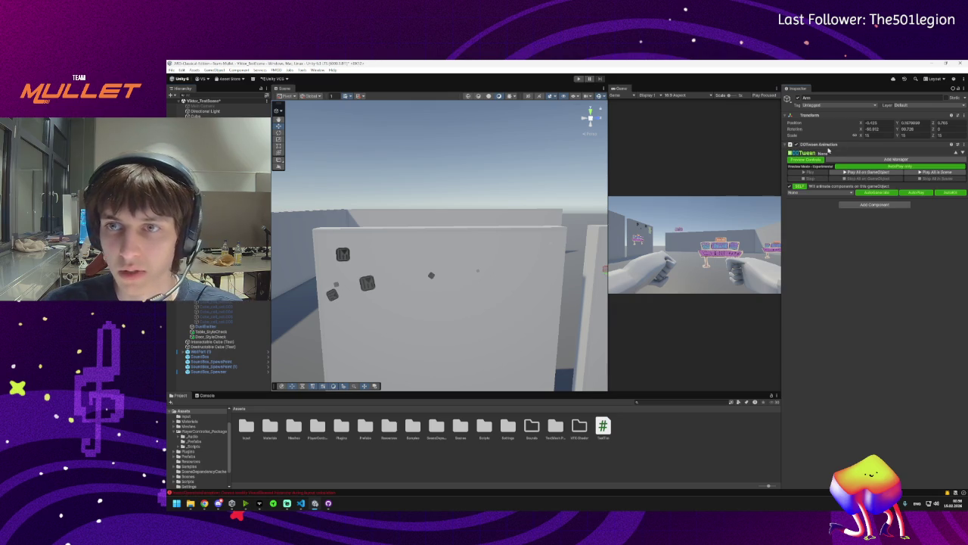
pyautogui.click(813, 191)
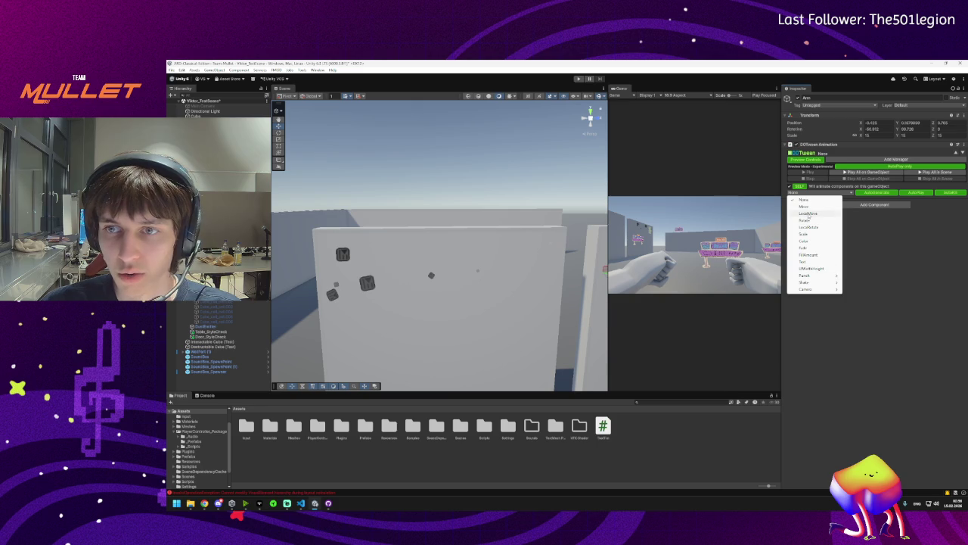
pyautogui.click(808, 214)
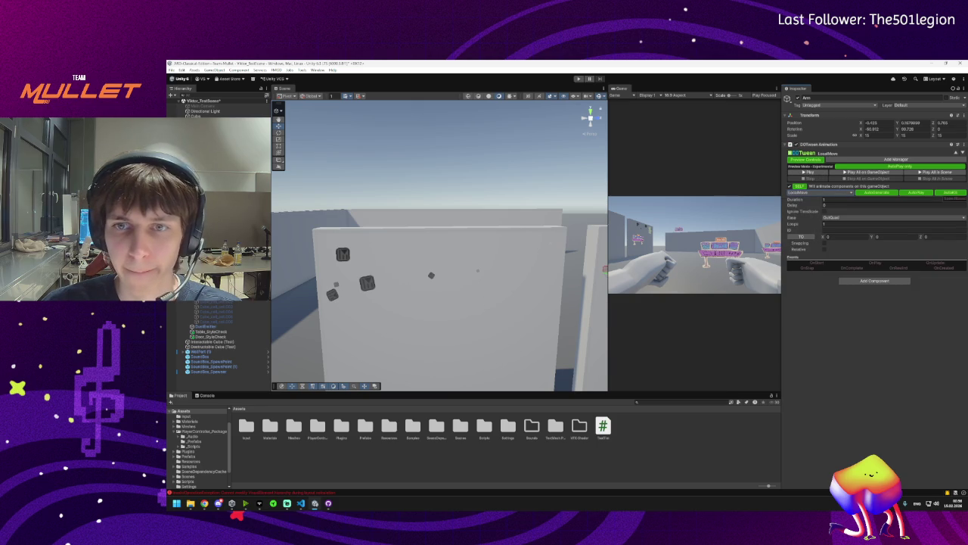
pyautogui.moveTo(342, 244)
pyautogui.mouseDown()
pyautogui.moveTo(492, 272)
pyautogui.moveTo(402, 277)
pyautogui.moveTo(454, 273)
pyautogui.mouseUp()
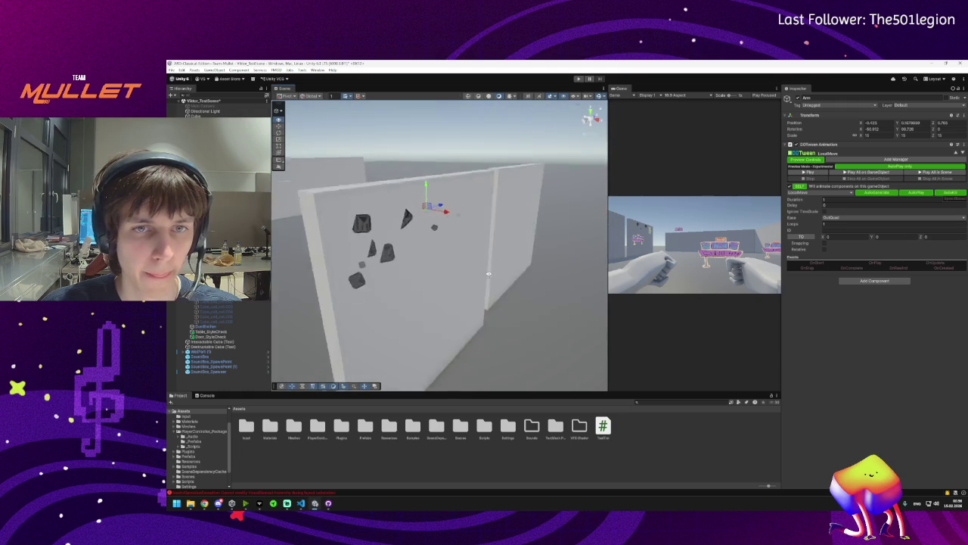
# Preview the Arm's LocalMove tween, including a trial in From mode, keeping LocalMove
pyautogui.press('f')
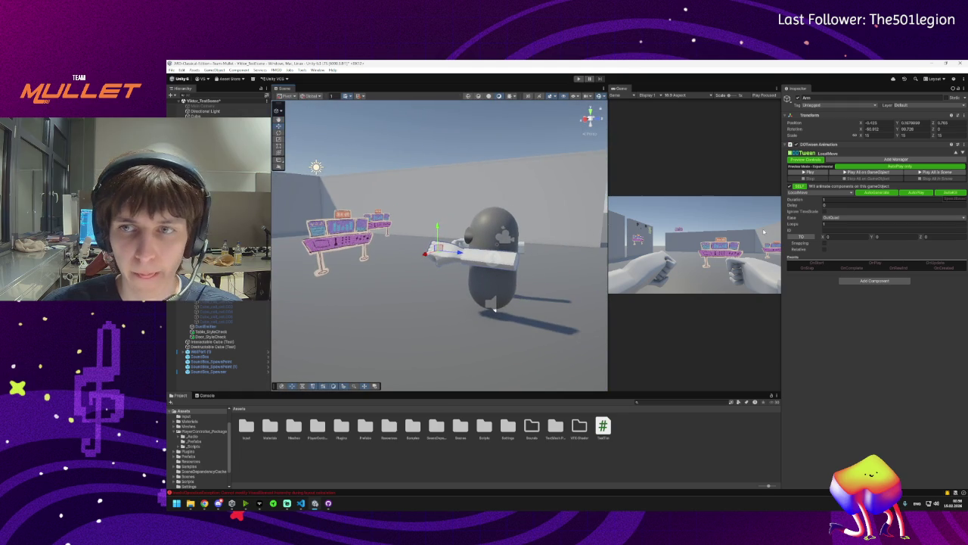
pyautogui.click(805, 171)
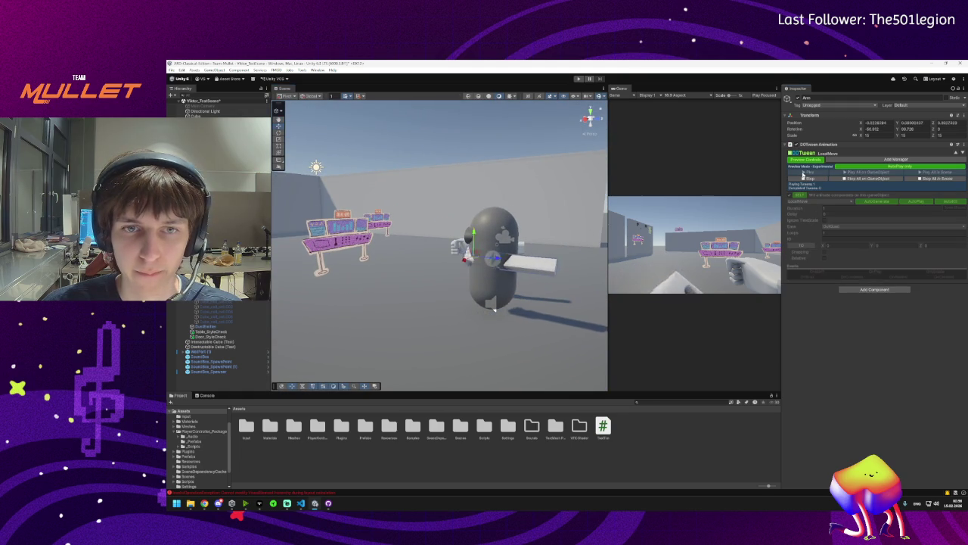
pyautogui.click(802, 179)
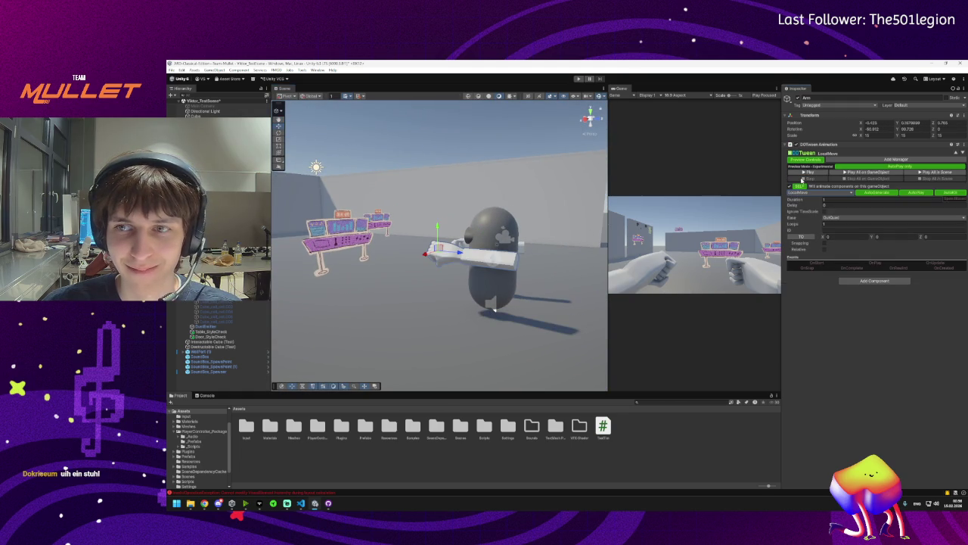
pyautogui.click(802, 236)
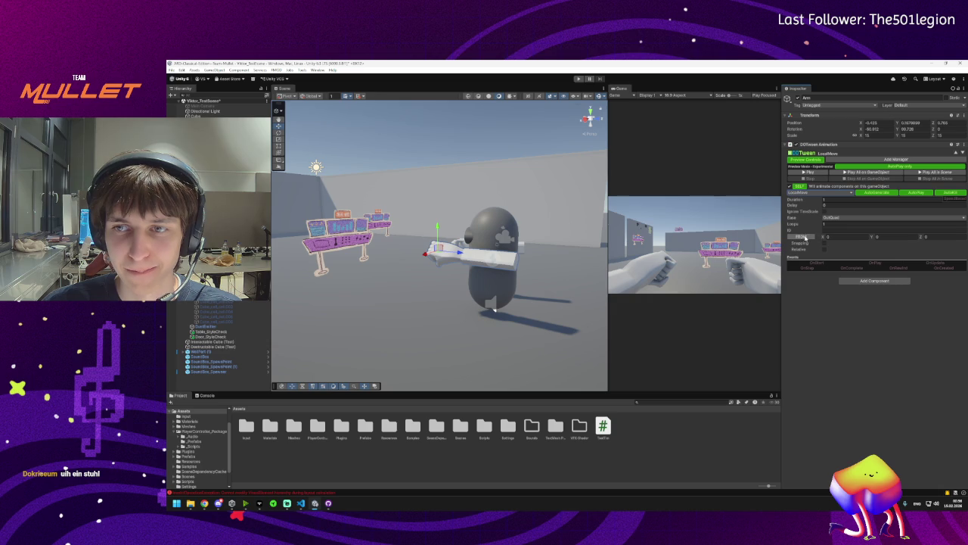
pyautogui.click(805, 172)
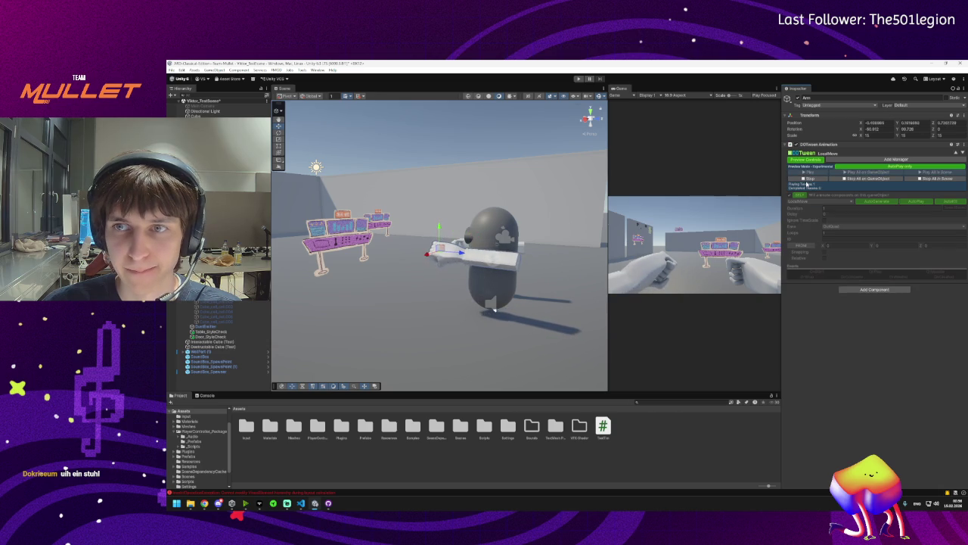
pyautogui.click(806, 179)
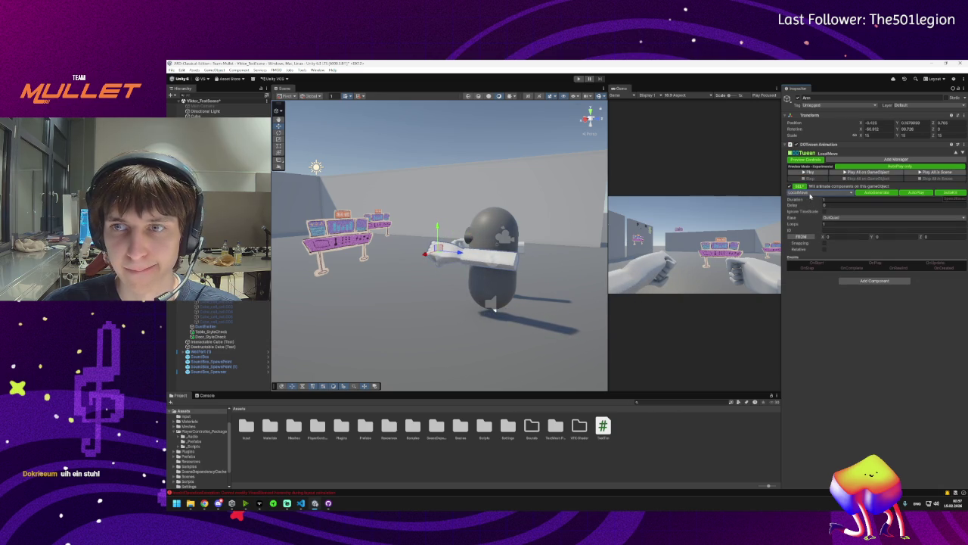
pyautogui.click(810, 194)
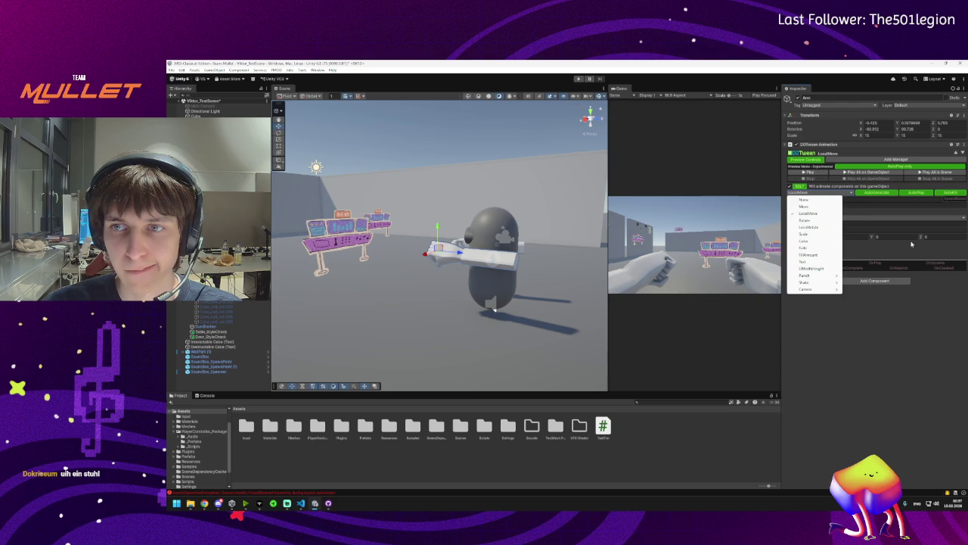
pyautogui.click(875, 252)
# Set the tween's end position values, with Y and Z at 1, previewing each change
pyautogui.click(841, 236)
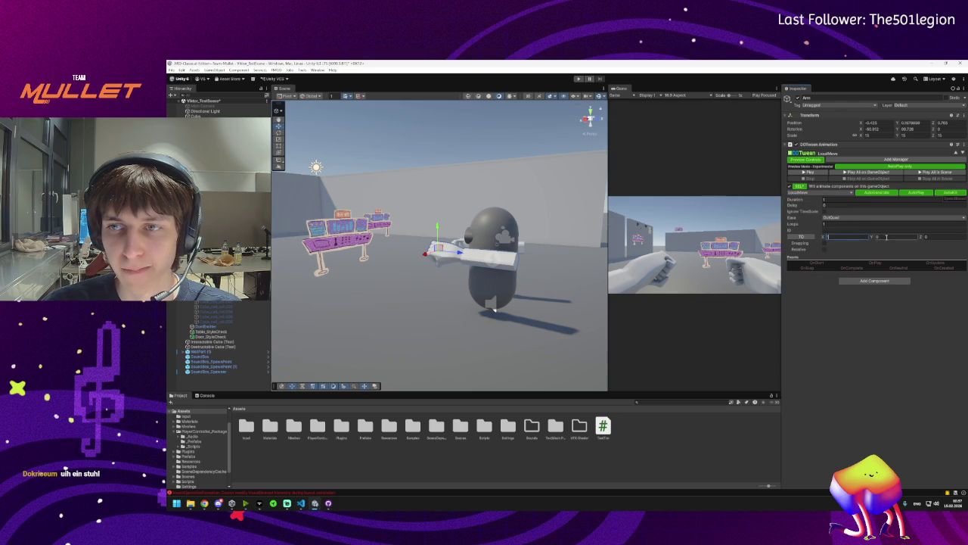
pyautogui.click(803, 173)
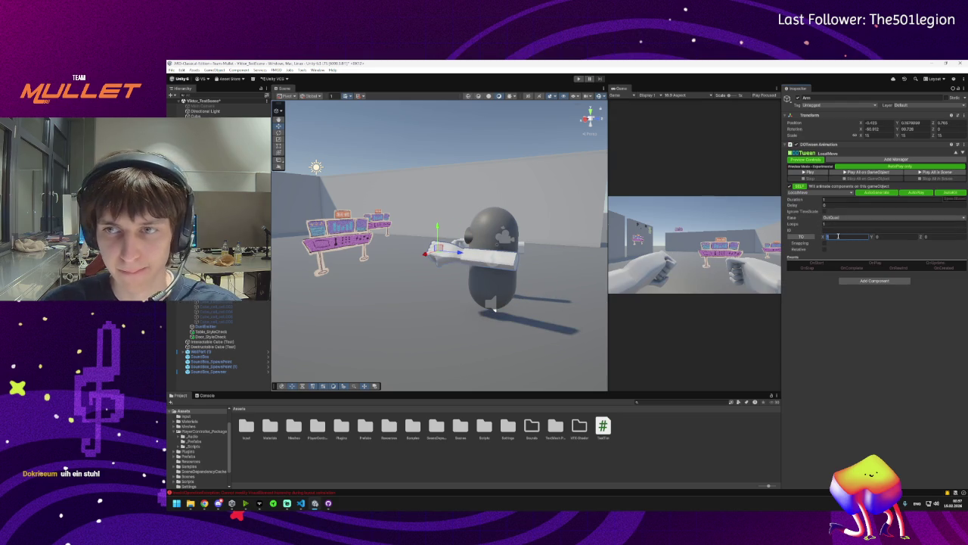
pyautogui.click(882, 237)
pyautogui.click(802, 173)
pyautogui.click(900, 236)
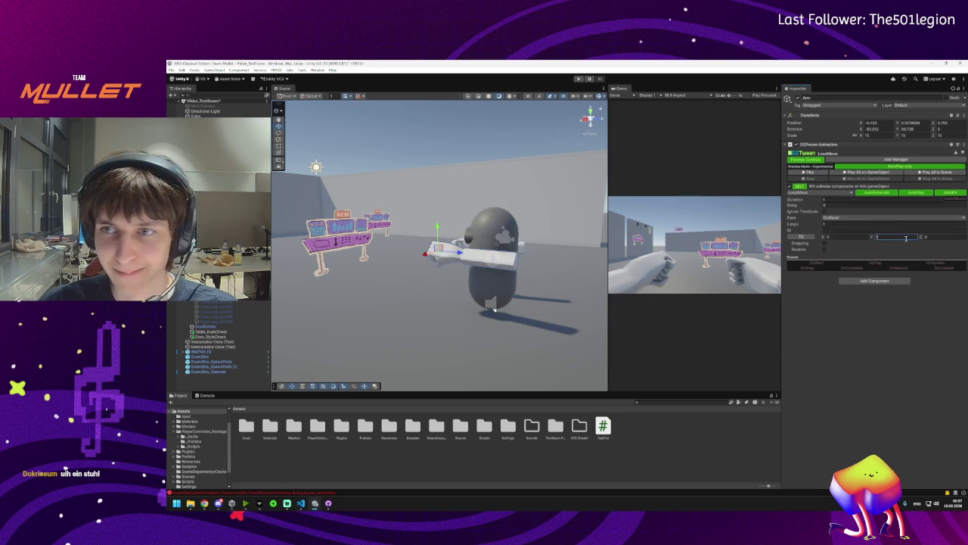
pyautogui.click(925, 236)
pyautogui.write('1')
pyautogui.click(810, 174)
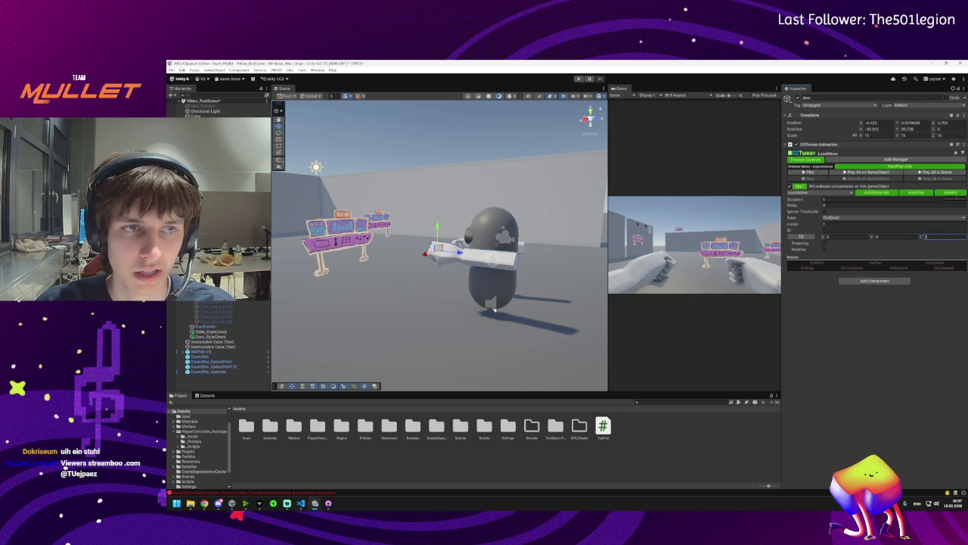
pyautogui.click(473, 253)
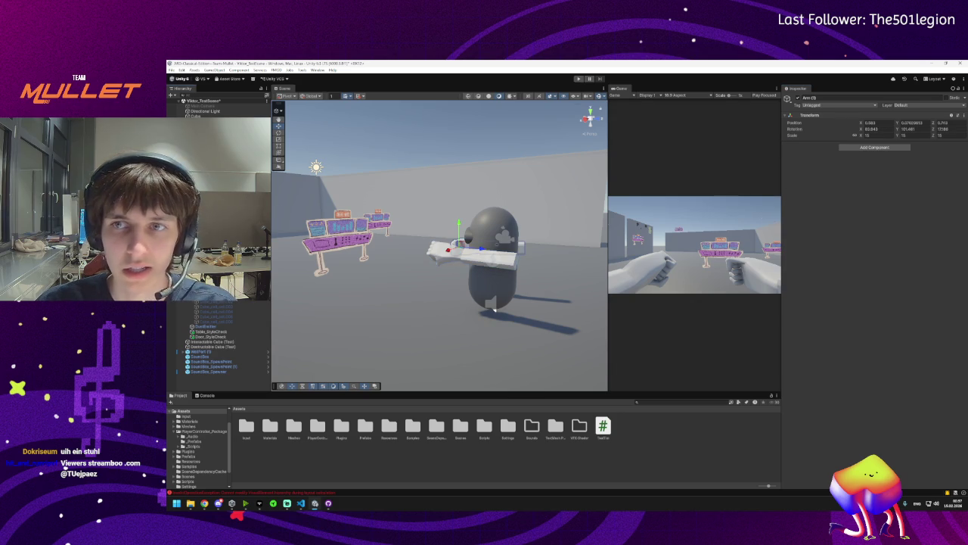
# Create an empty object from the Capsule, scale it to 0.75, and name it Arm Container
pyautogui.click(240, 307)
pyautogui.rightClick(241, 306)
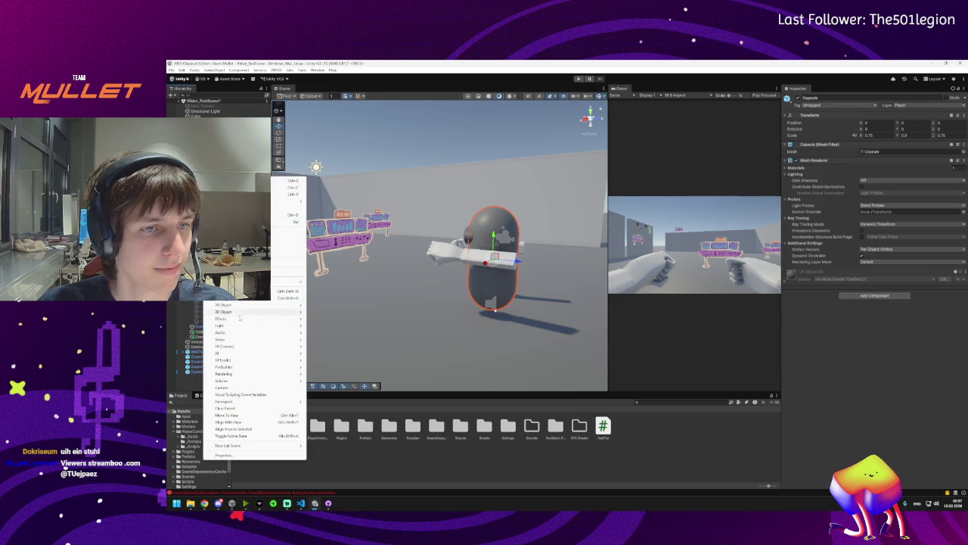
pyautogui.click(242, 290)
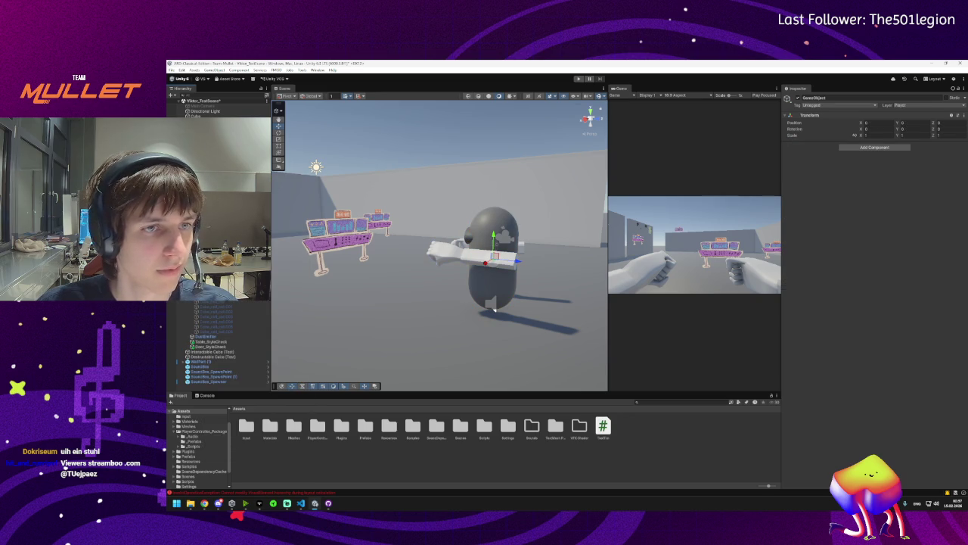
pyautogui.write('0.75')
pyautogui.press('Return')
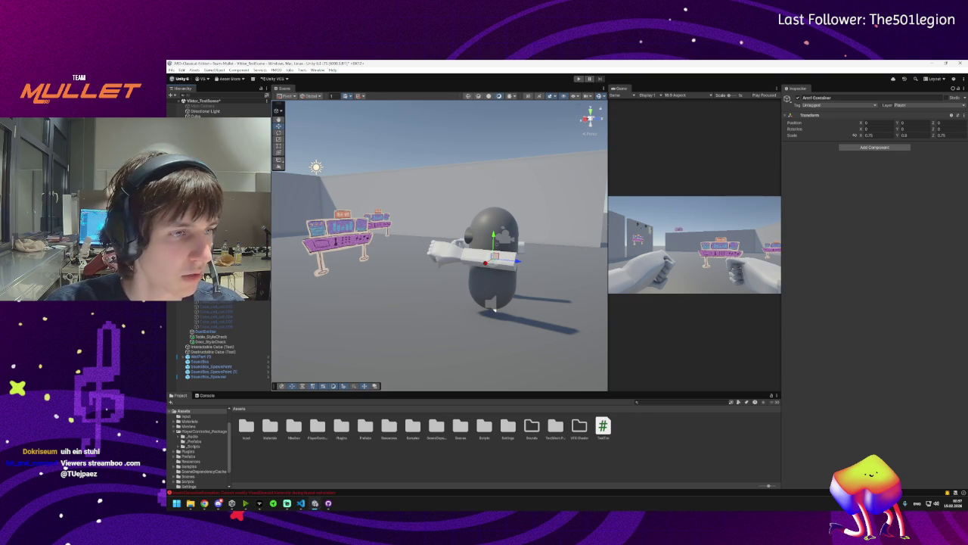
pyautogui.press('Return')
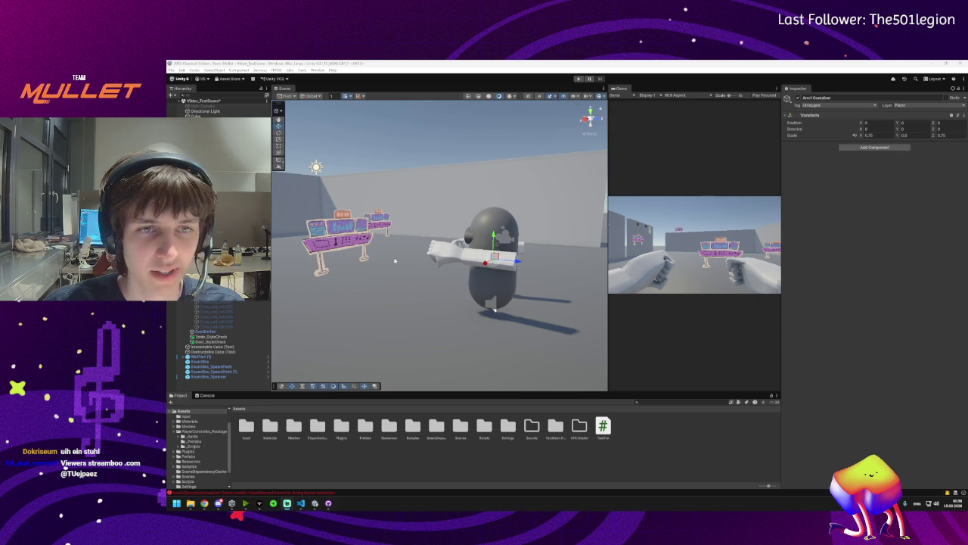
# Select the Arm inside Arm Container and bring up its DOTween Animation component menu
pyautogui.click(461, 251)
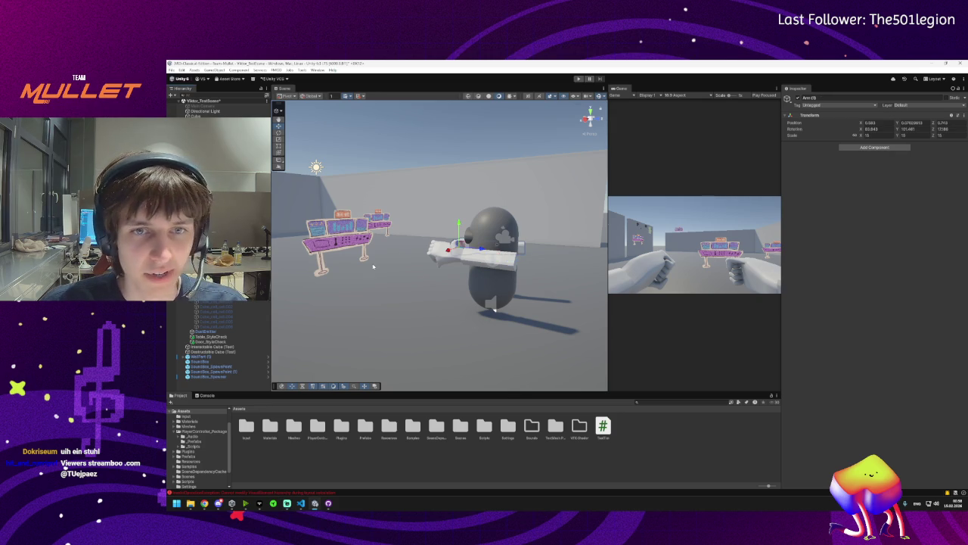
pyautogui.scroll(5, 439, 249)
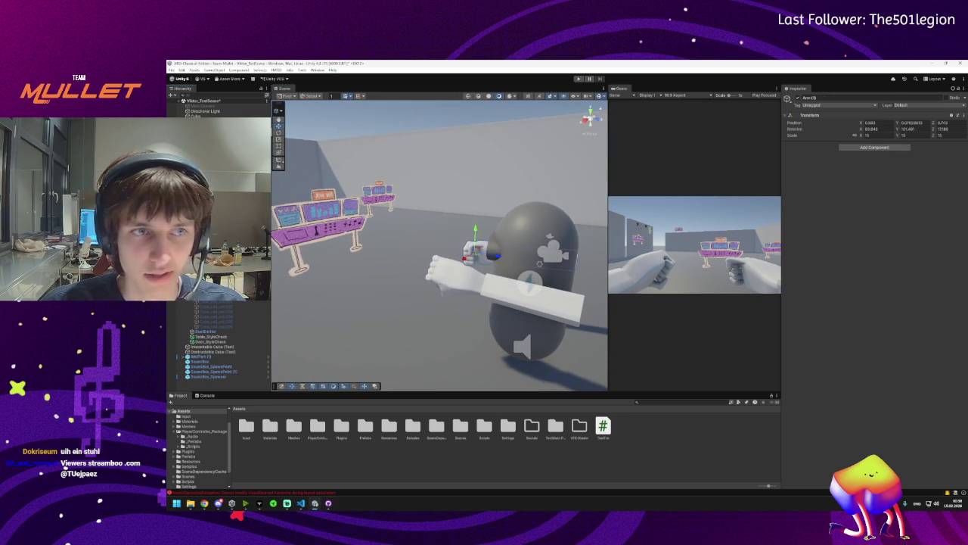
pyautogui.click(526, 289)
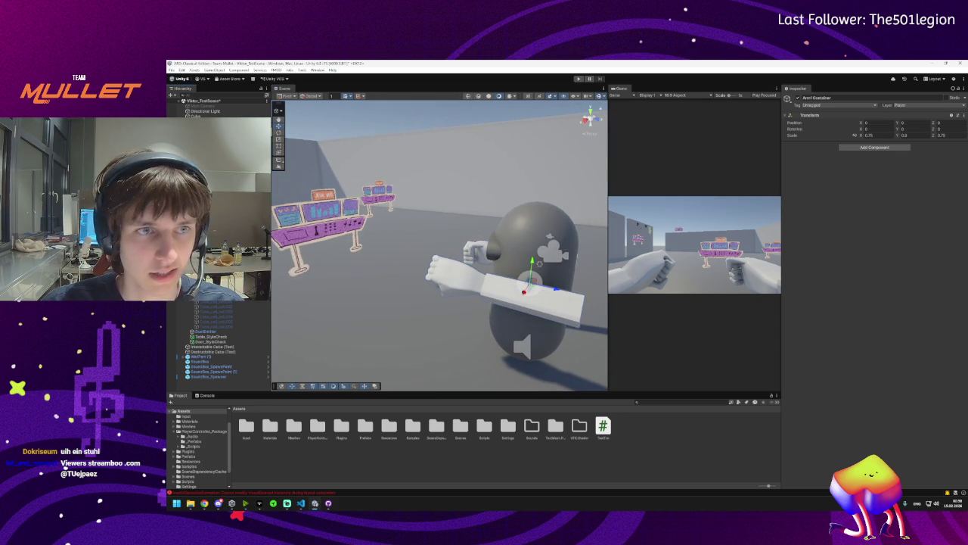
pyautogui.click(525, 289)
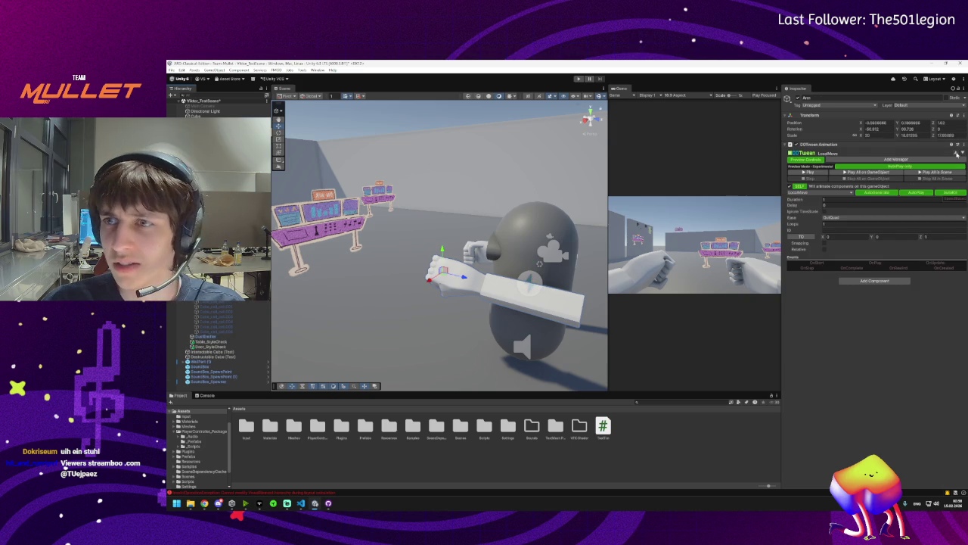
pyautogui.click(965, 145)
pyautogui.click(965, 145)
# Remove the DOTween Animation from the Arm and select Arm Container
pyautogui.click(965, 145)
pyautogui.click(952, 160)
pyautogui.click(529, 283)
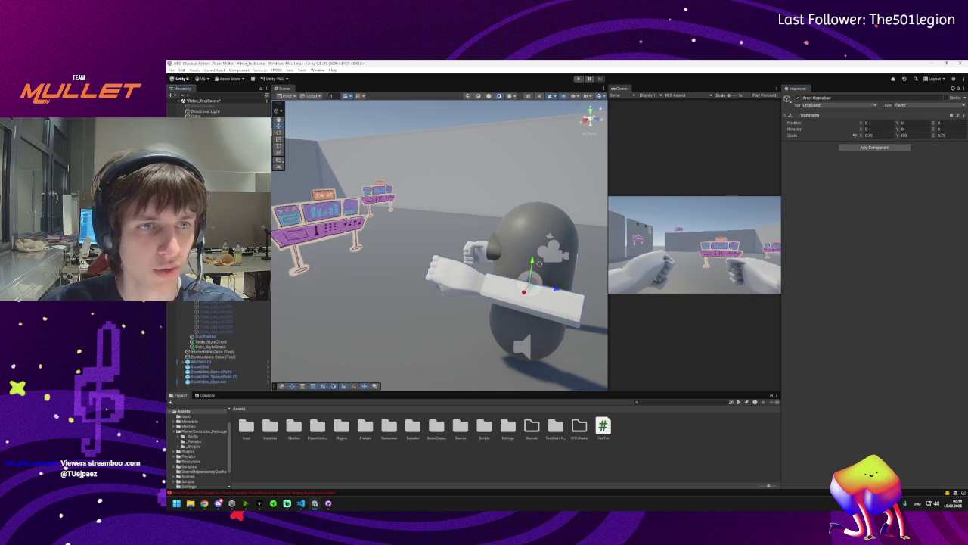
pyautogui.click(874, 147)
pyautogui.write('dotween')
pyautogui.click(930, 169)
# Paste the DOTween Animation onto Arm Container as a new component and preview it
pyautogui.click(963, 115)
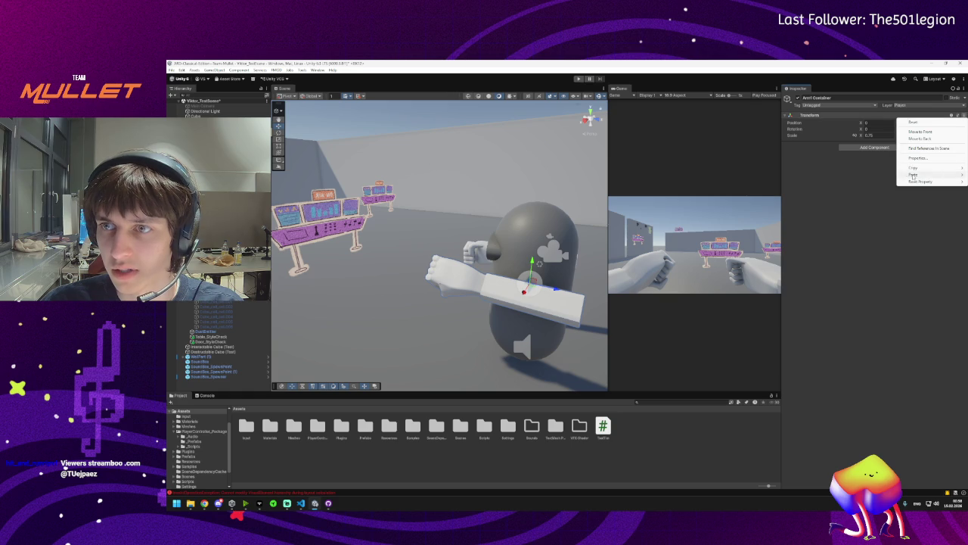
pyautogui.moveTo(915, 174)
pyautogui.click(846, 208)
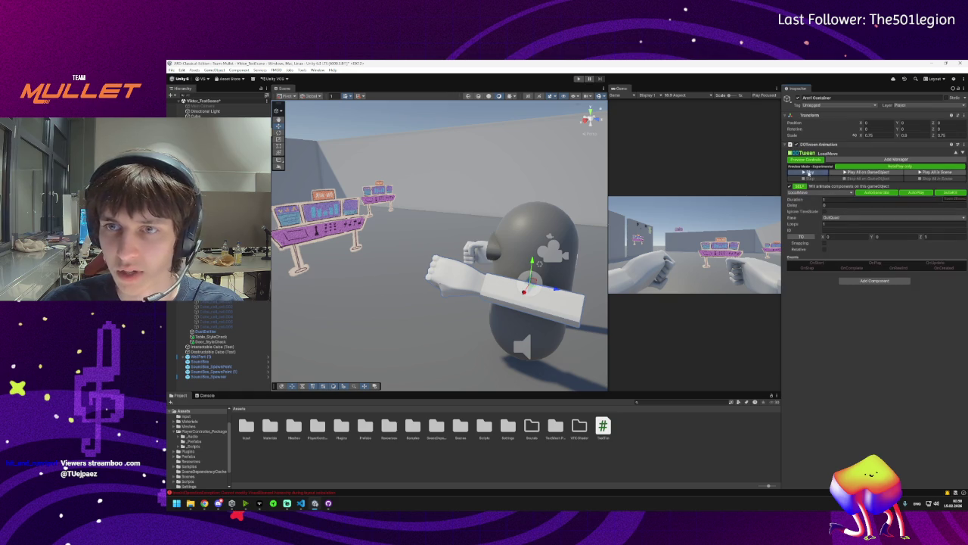
pyautogui.click(808, 173)
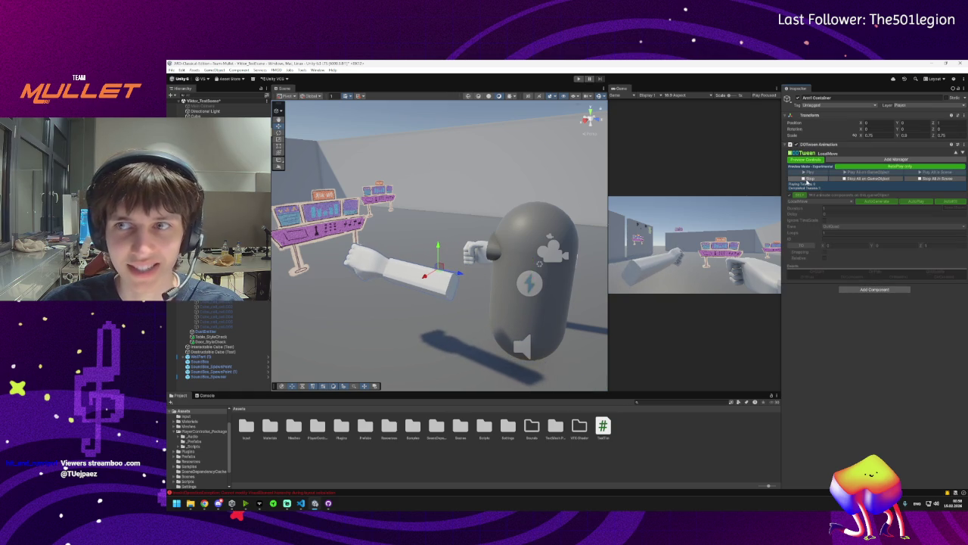
pyautogui.click(807, 179)
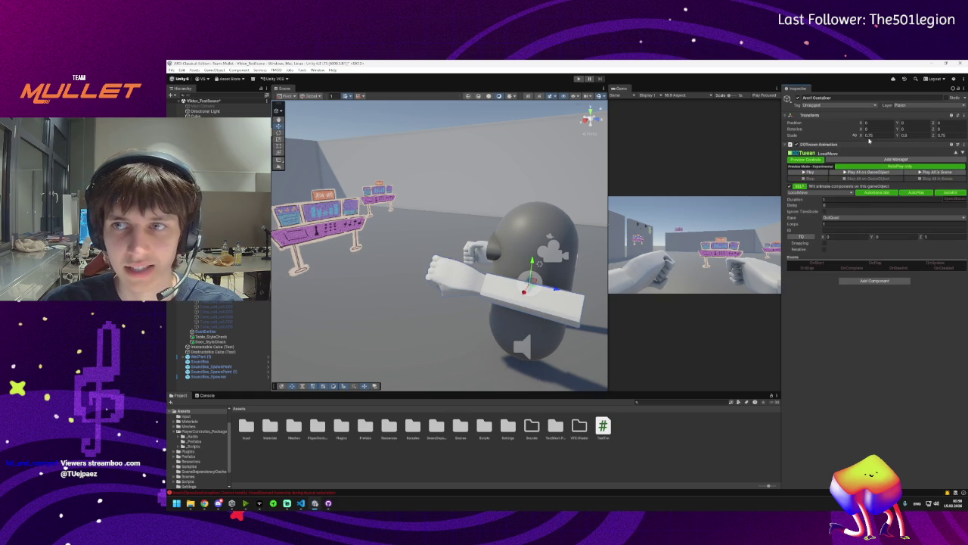
# Restore the Arm Container's Z scale to 0.75
pyautogui.click(944, 135)
pyautogui.write('1')
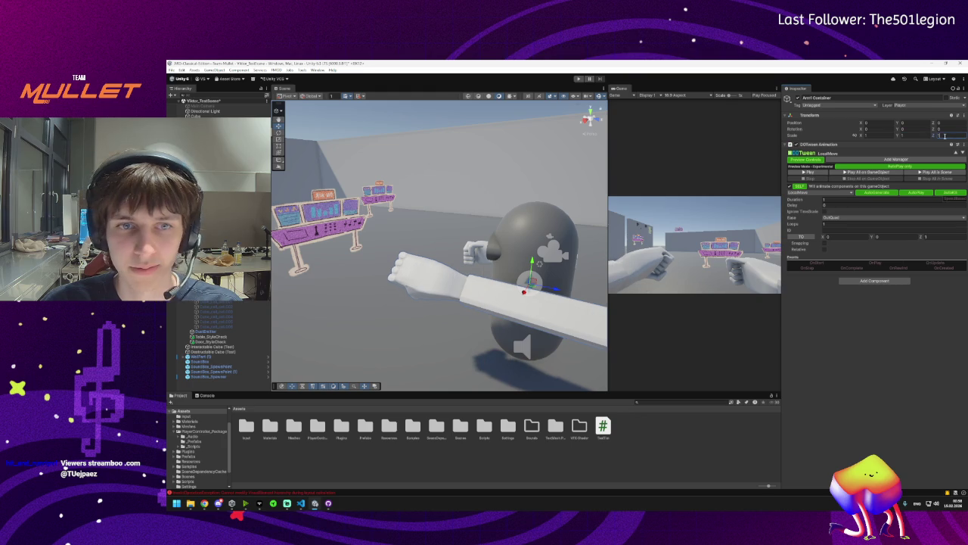
pyautogui.write('0.75')
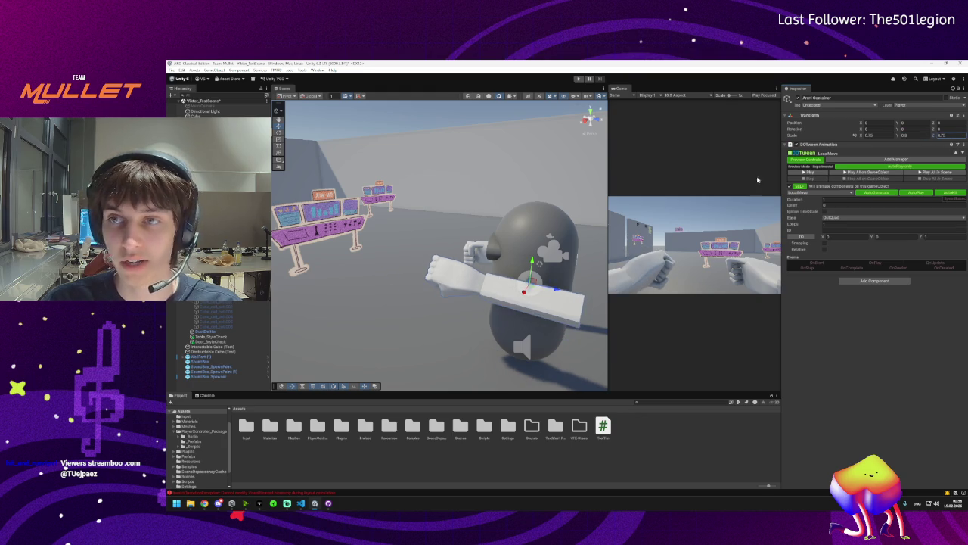
pyautogui.press('Return')
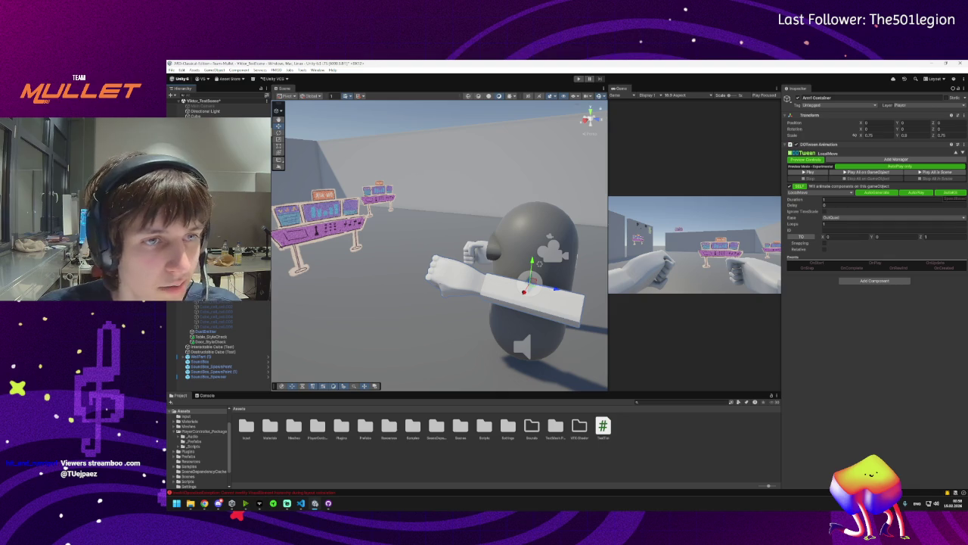
# Set the punch tween's Z target to 0.4 and duration to 0.2, previewing the result
pyautogui.moveTo(454, 236); pyautogui.dragTo(420, 243)
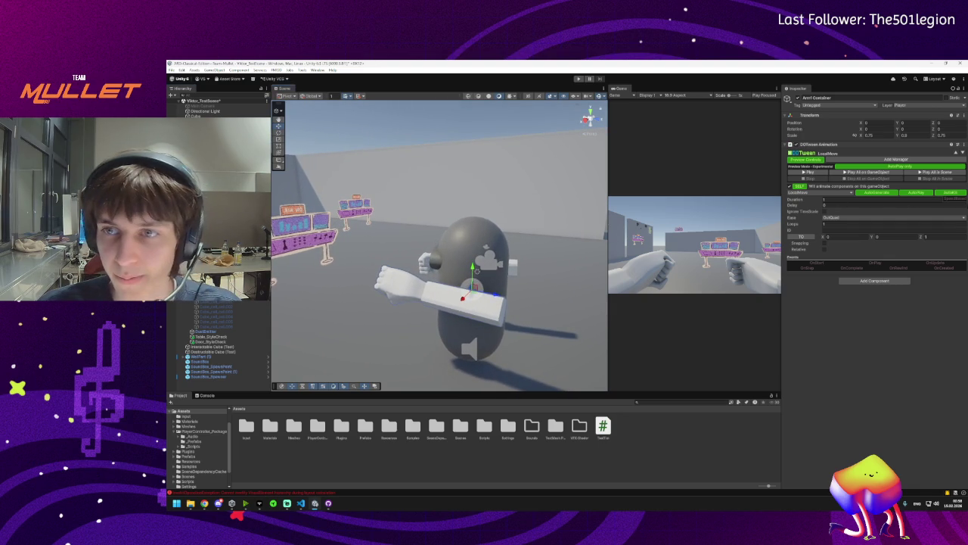
pyautogui.click(814, 174)
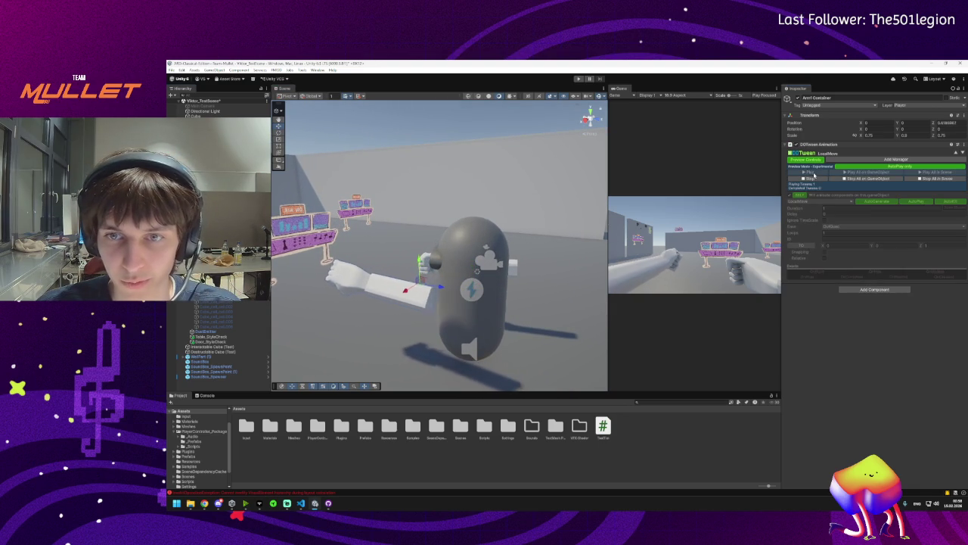
pyautogui.click(814, 174)
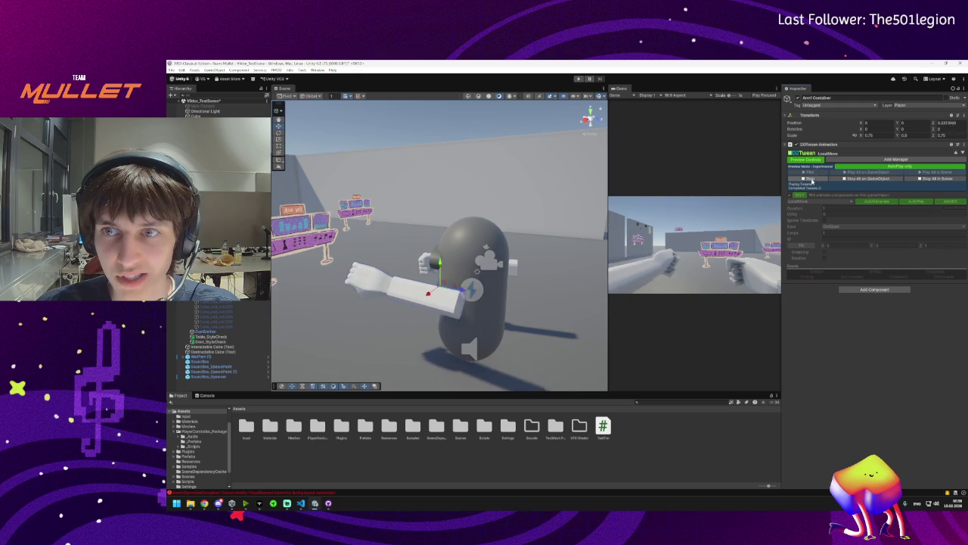
pyautogui.click(934, 237)
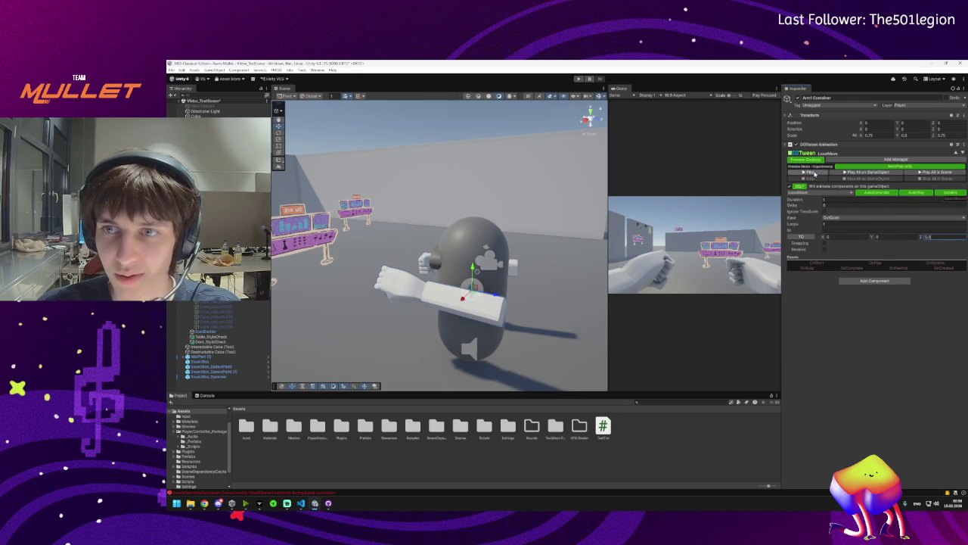
pyautogui.click(813, 174)
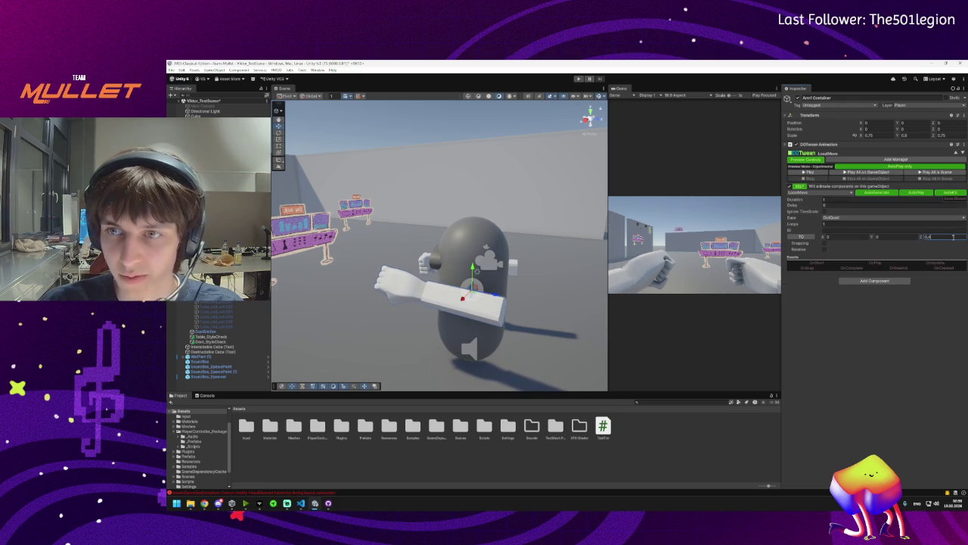
pyautogui.click(830, 198)
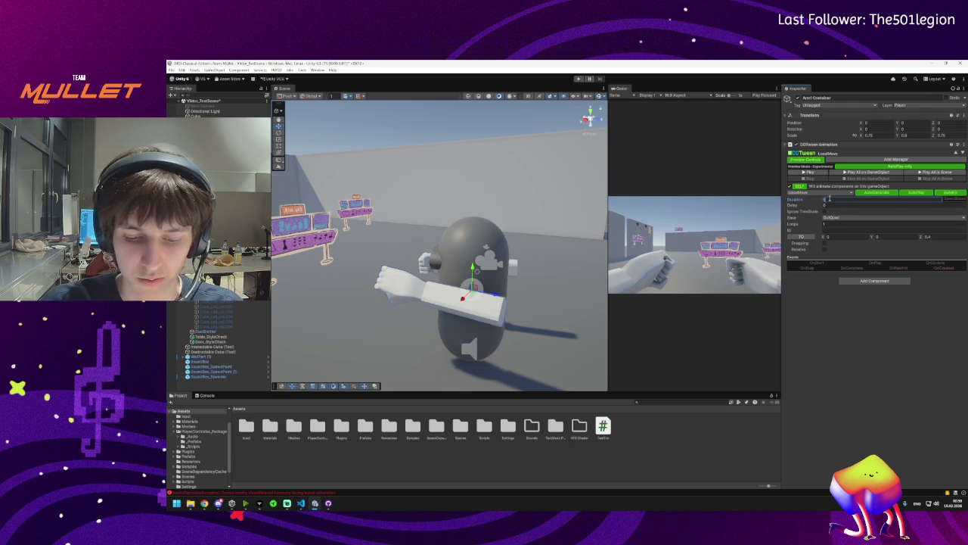
pyautogui.click(807, 173)
pyautogui.click(807, 180)
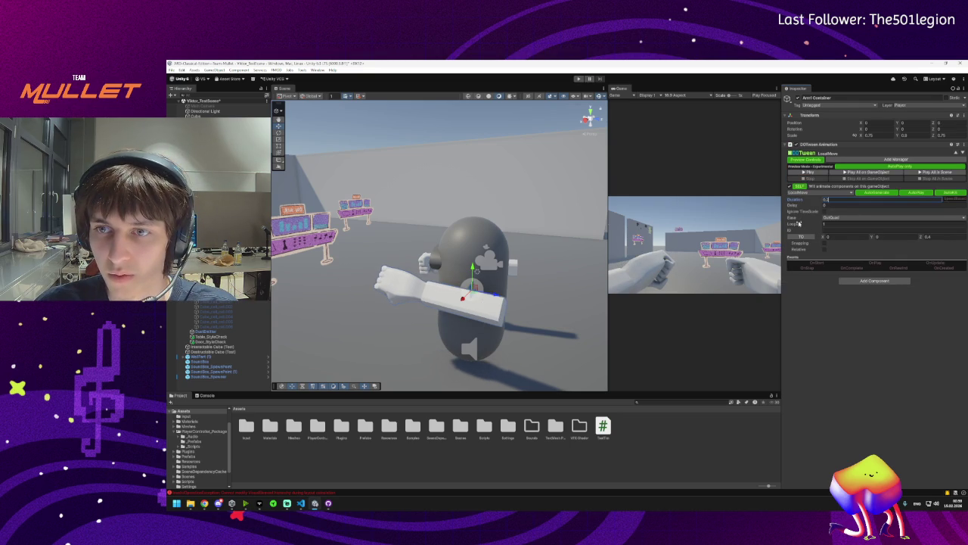
# Give the tween 2 loops with the Incremental loop type and preview the looping punch
pyautogui.click(826, 223)
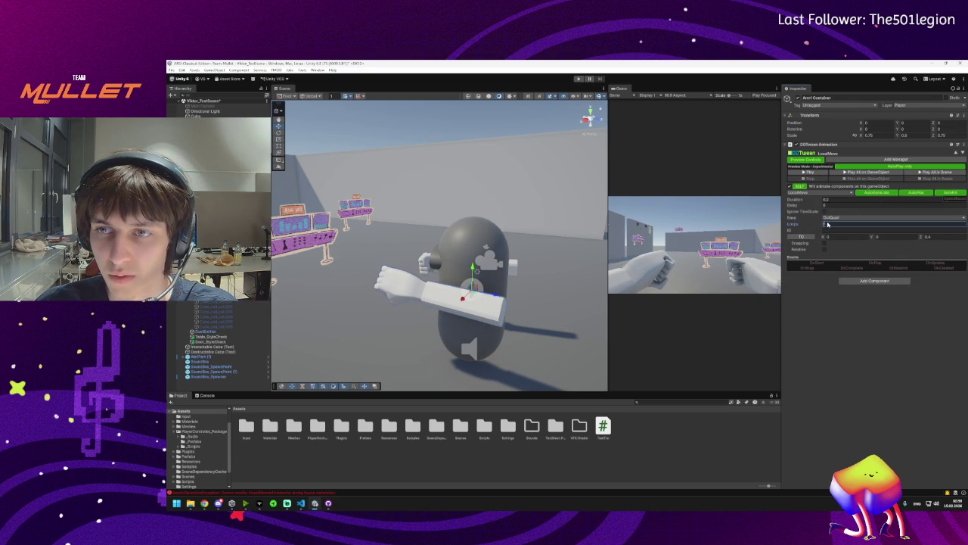
pyautogui.write('1')
pyautogui.click(836, 230)
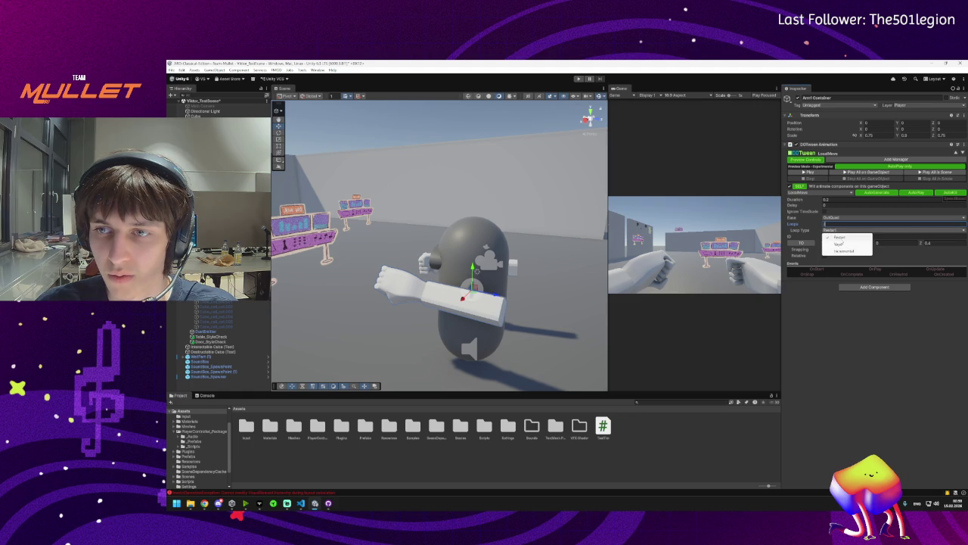
pyautogui.click(842, 250)
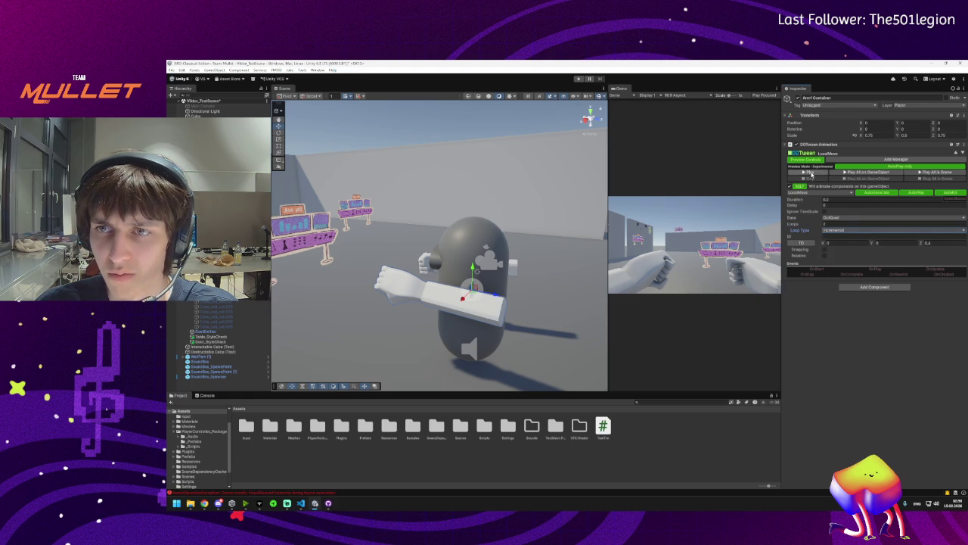
pyautogui.click(808, 172)
pyautogui.click(809, 179)
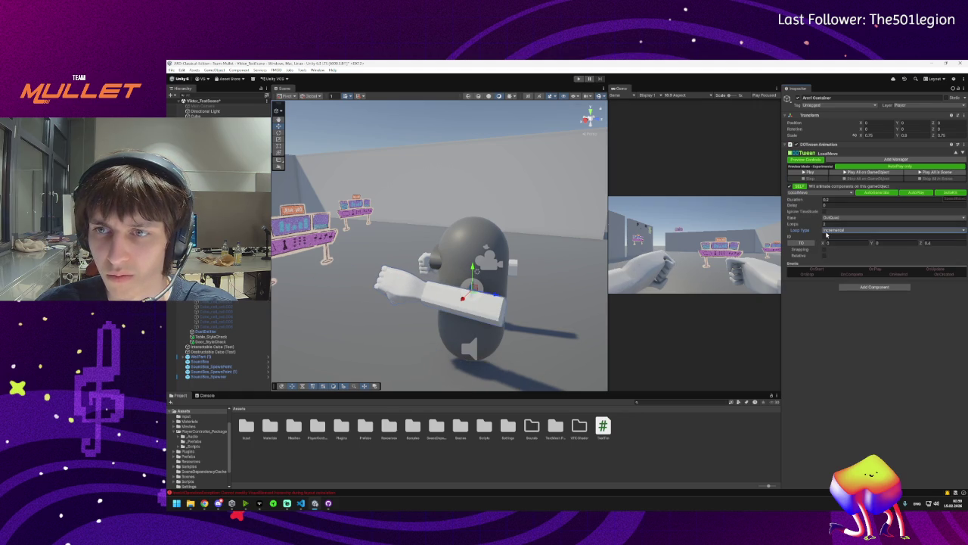
pyautogui.click(808, 173)
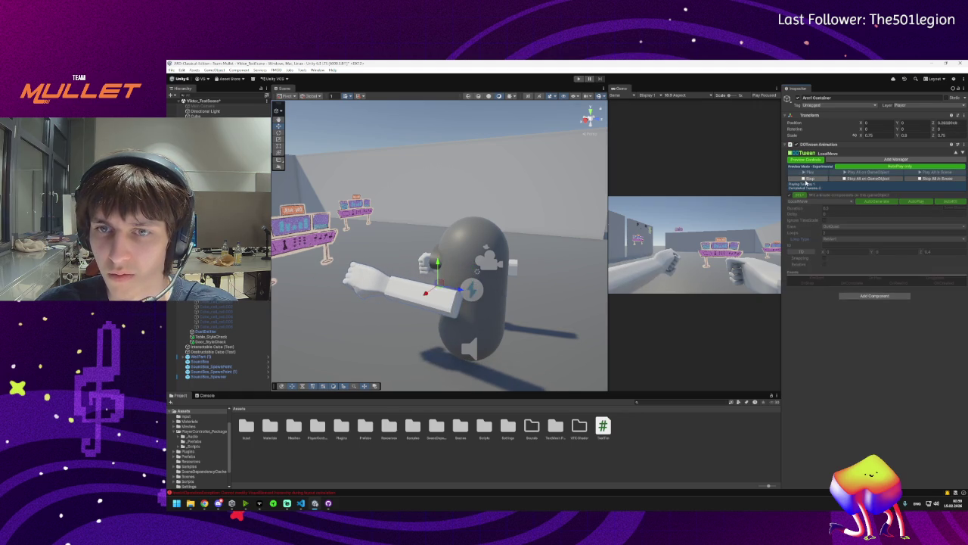
pyautogui.click(808, 178)
# Reconfirm the Incremental loop type and enable the tween's On Complete event
pyautogui.click(828, 231)
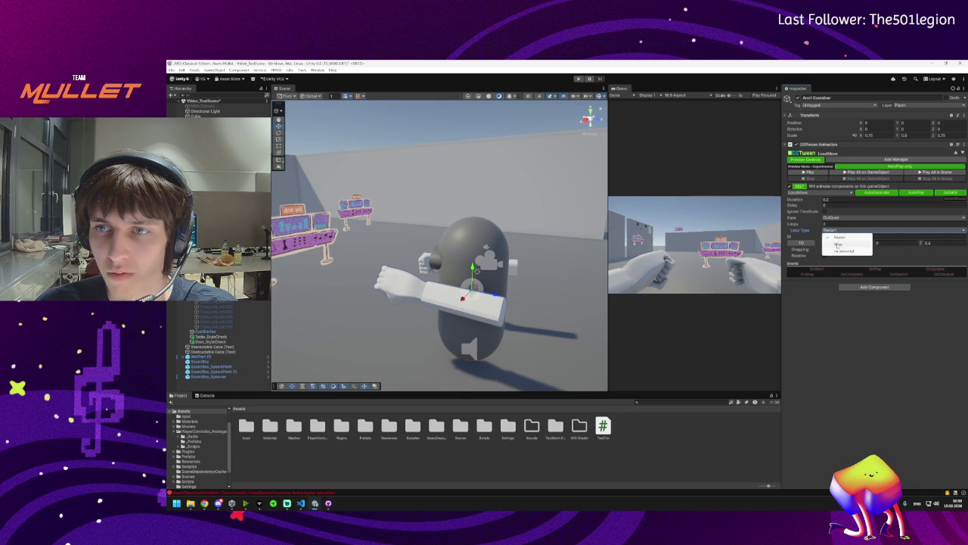
pyautogui.click(842, 250)
pyautogui.click(830, 233)
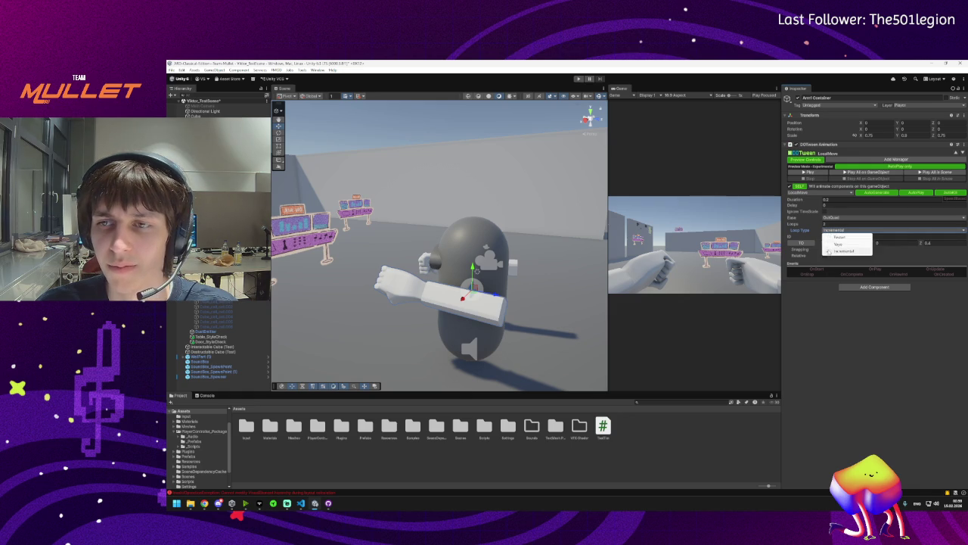
pyautogui.click(828, 251)
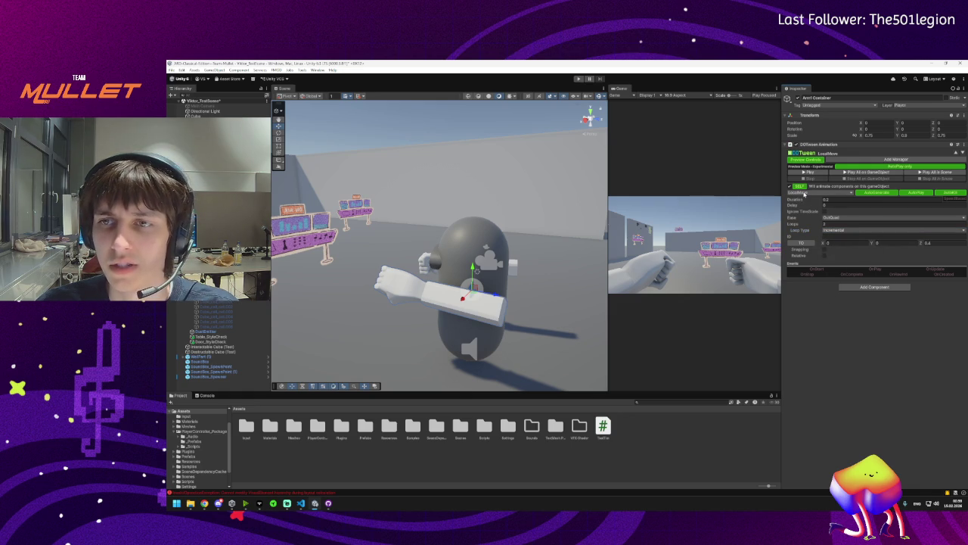
pyautogui.click(852, 275)
# Add a second DOTween Animation set to LocalMove with a target Z of -0.4
pyautogui.click(964, 146)
pyautogui.click(873, 322)
pyautogui.write('dotween')
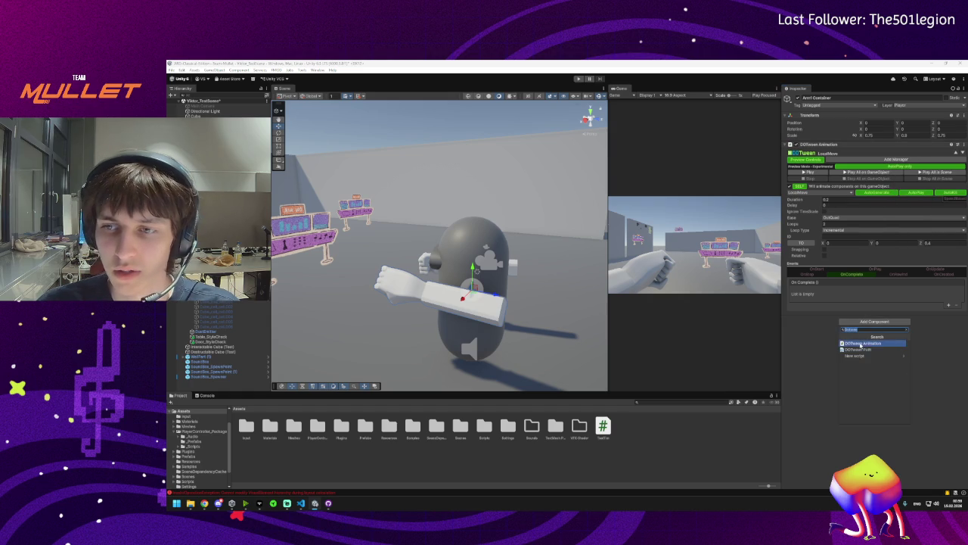
pyautogui.click(860, 345)
pyautogui.click(804, 366)
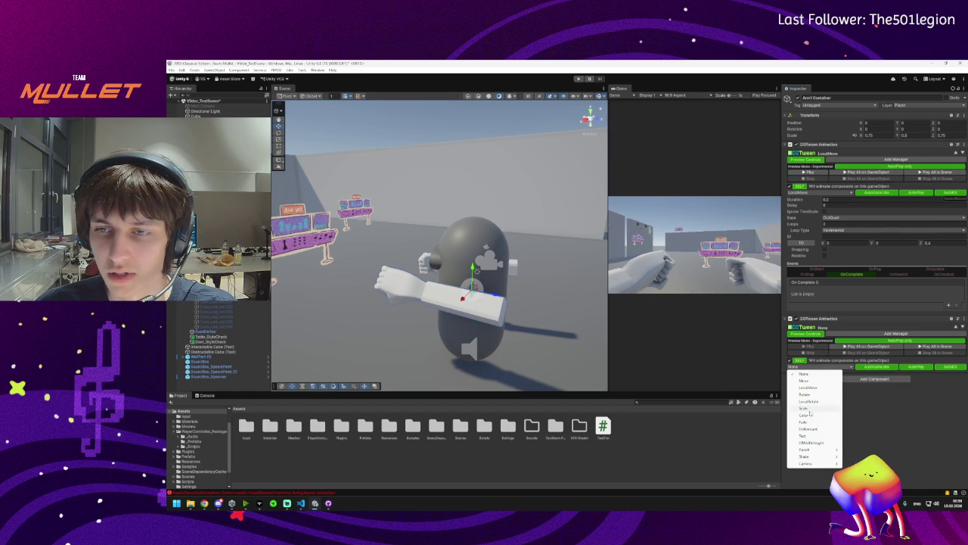
pyautogui.click(808, 387)
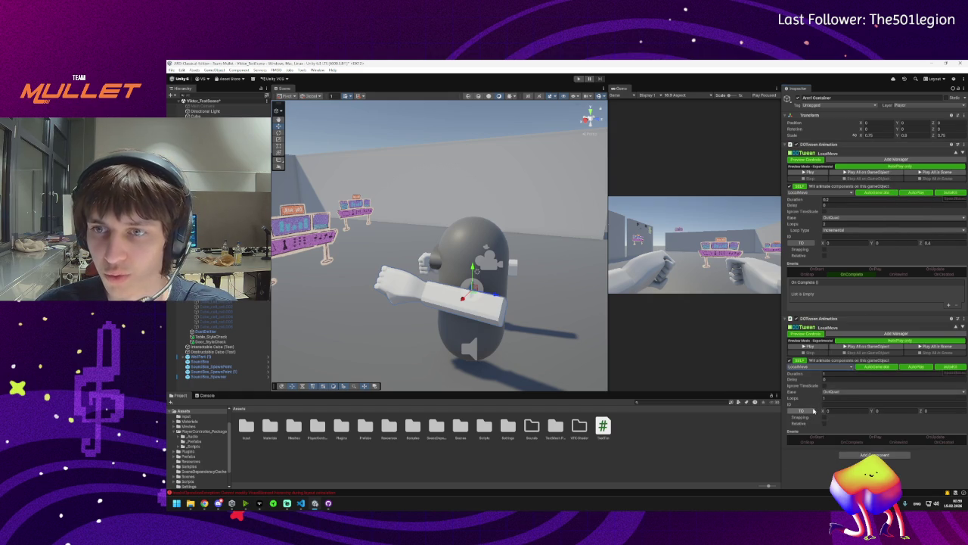
pyautogui.click(935, 410)
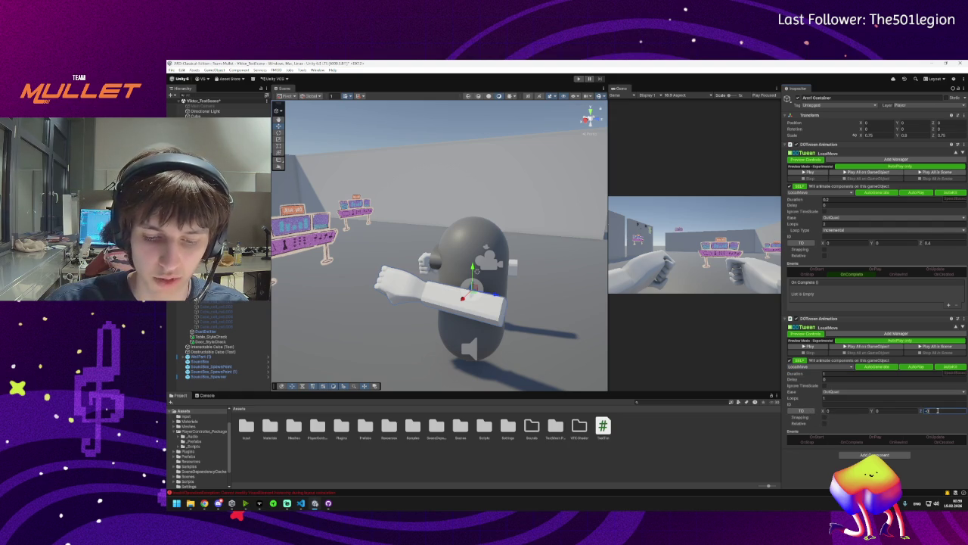
pyautogui.write('-0.4')
pyautogui.press('Return')
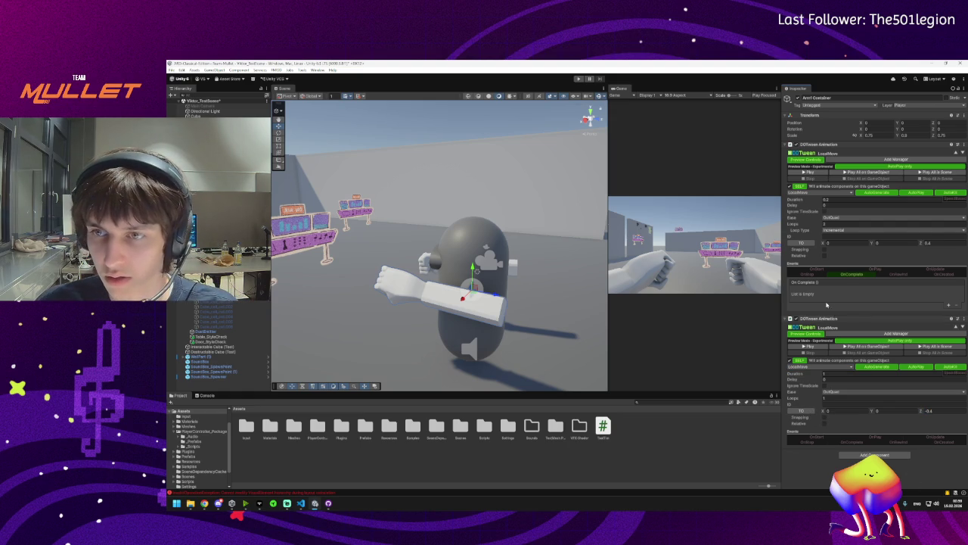
# Make On Complete call the Arm Container's DOTweenAnimation.DOPlay, then preview the second tween
pyautogui.click(949, 305)
pyautogui.moveTo(823, 321)
pyautogui.mouseDown()
pyautogui.moveTo(821, 298)
pyautogui.moveTo(836, 295)
pyautogui.mouseUp()
pyautogui.click(852, 293)
pyautogui.moveTo(870, 322)
pyautogui.click(794, 333)
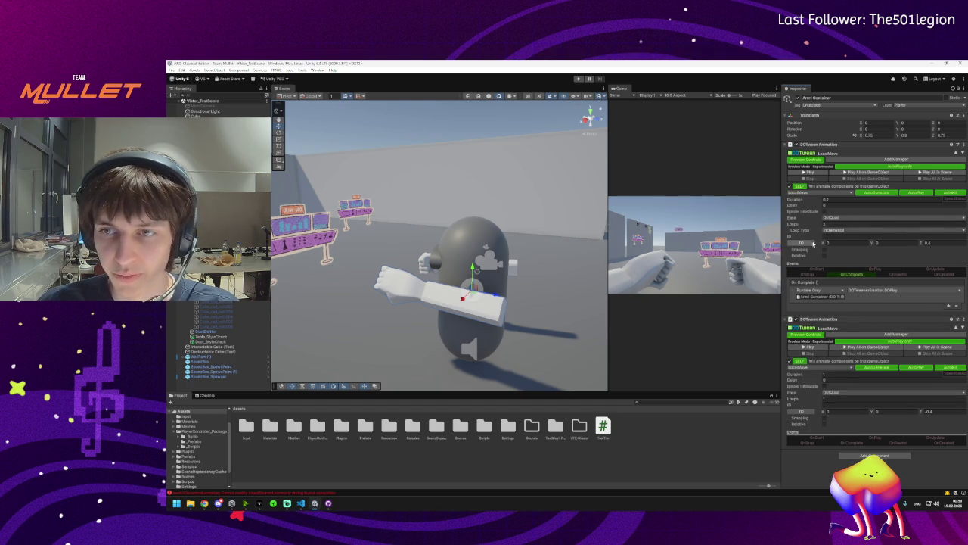
pyautogui.click(813, 347)
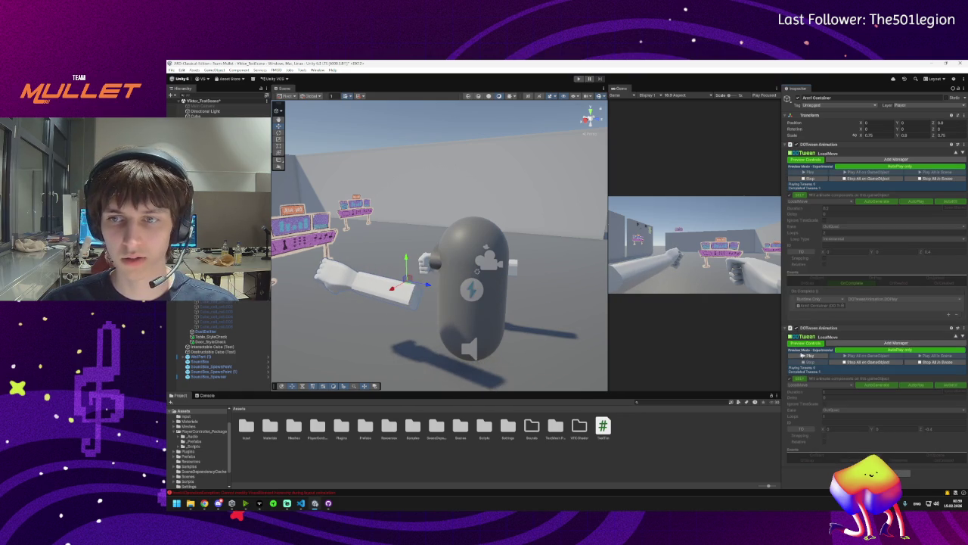
pyautogui.click(804, 355)
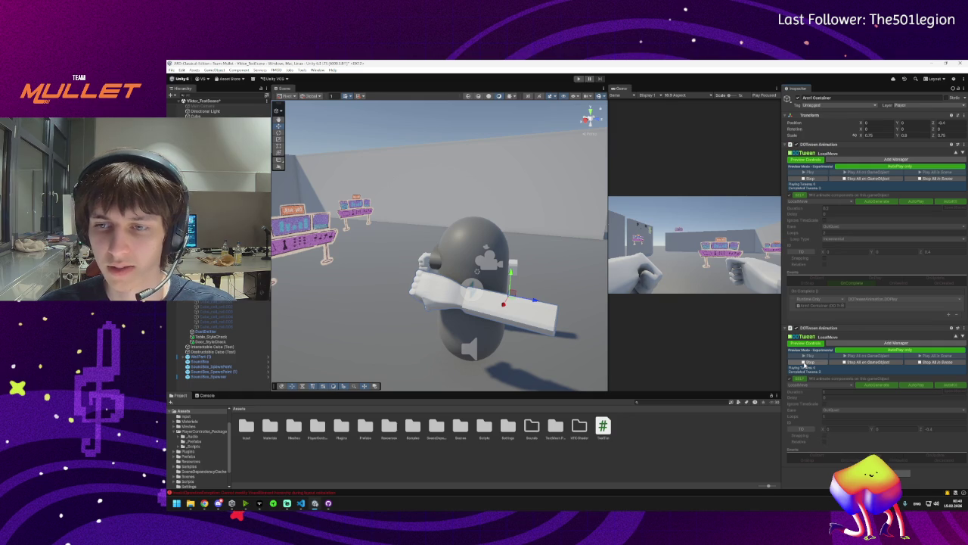
# Change the first arm tween's Loops from 2 to 1 and preview its chaining into the -0.4 Z return tween
pyautogui.click(804, 364)
pyautogui.click(812, 174)
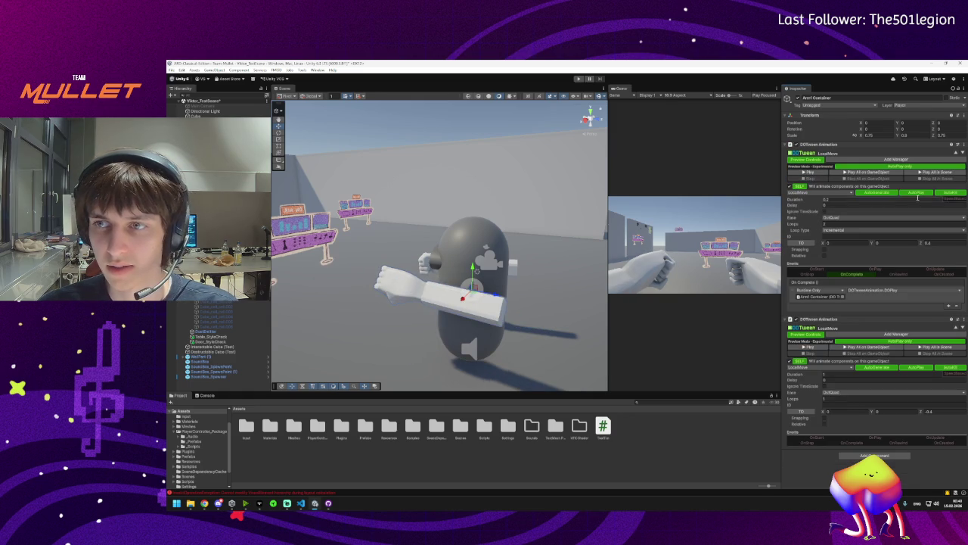
pyautogui.click(847, 224)
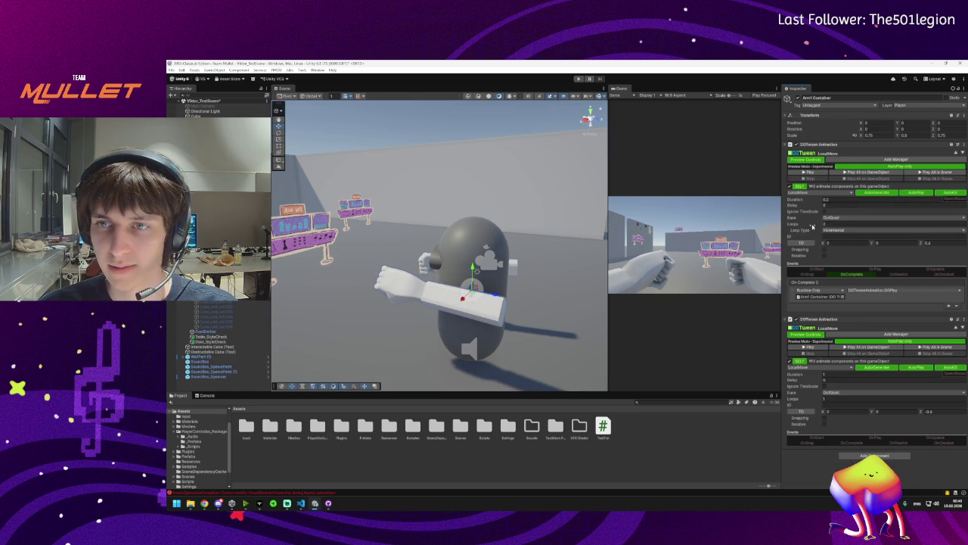
pyautogui.write('1')
pyautogui.click(807, 173)
pyautogui.click(807, 350)
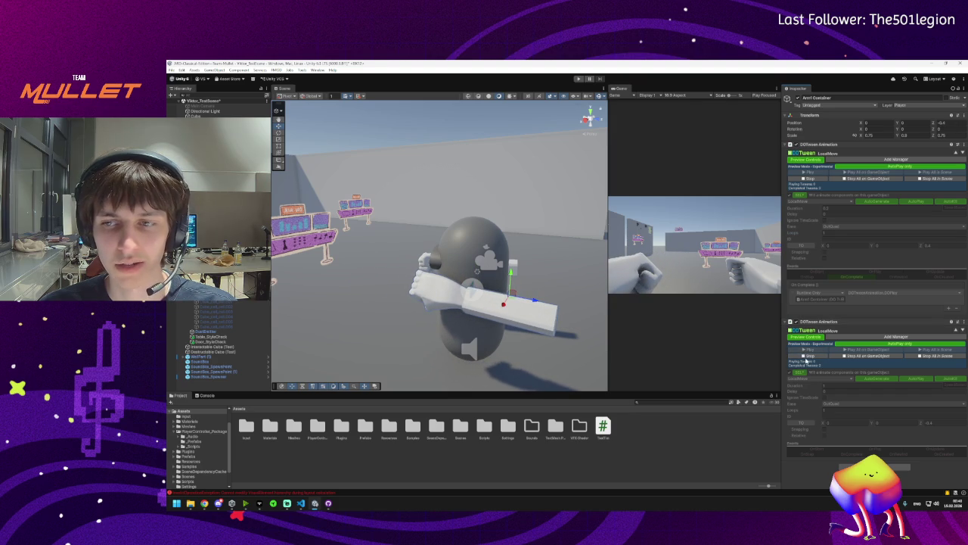
pyautogui.click(805, 350)
pyautogui.click(803, 178)
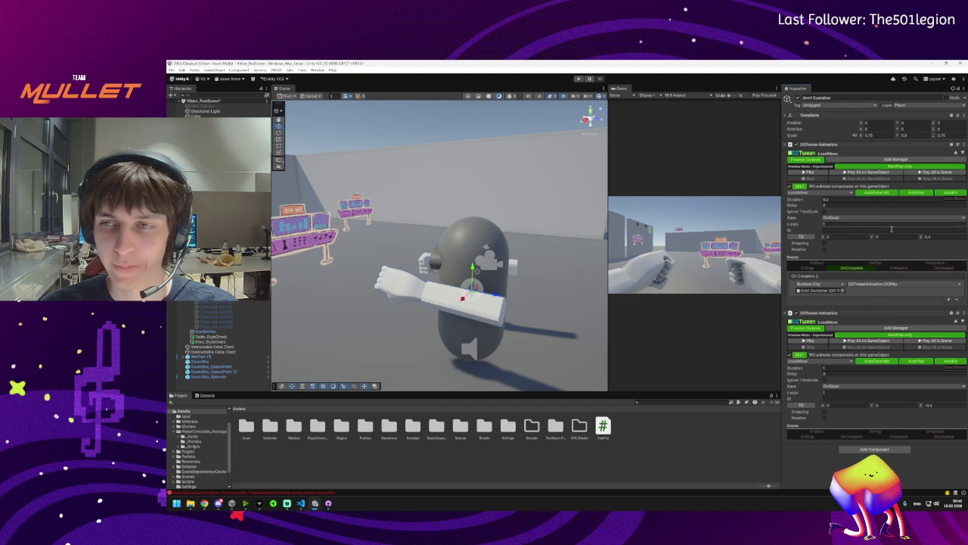
# Remove the second DOTween Animation and switch the first tween to PunchPosition
pyautogui.click(963, 316)
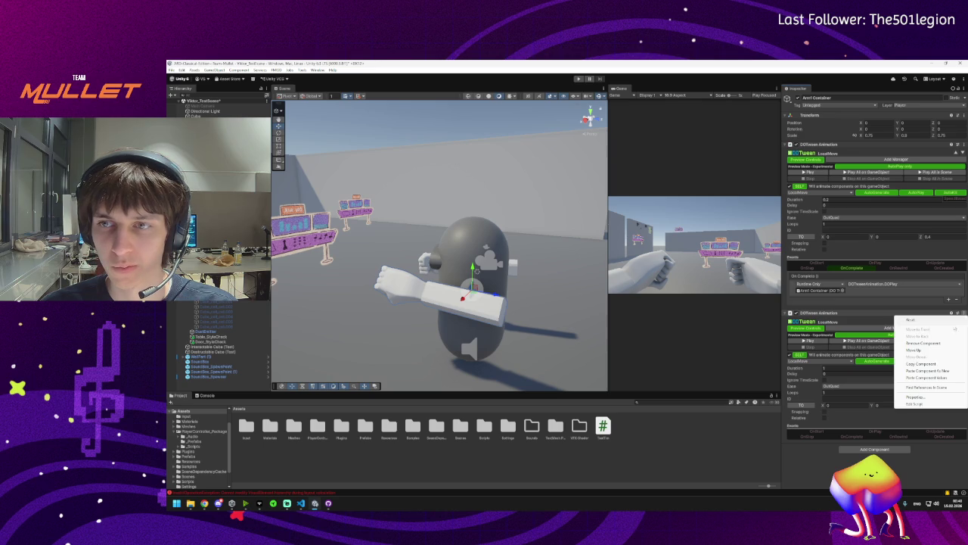
pyautogui.click(929, 350)
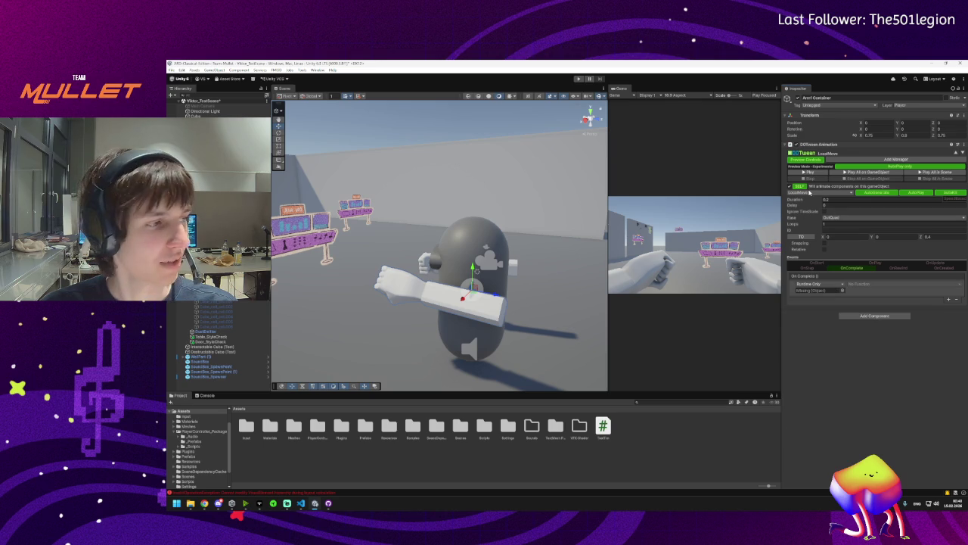
pyautogui.click(808, 193)
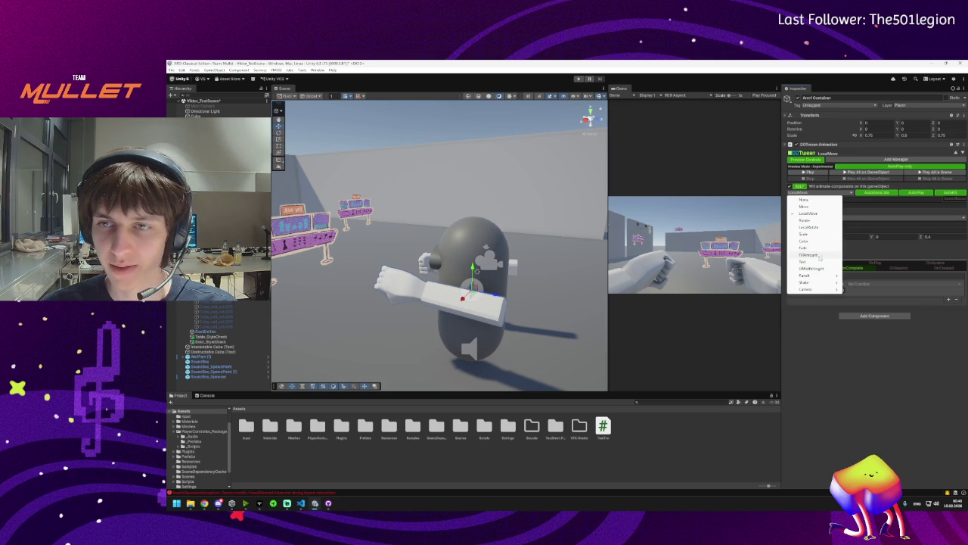
pyautogui.moveTo(821, 277)
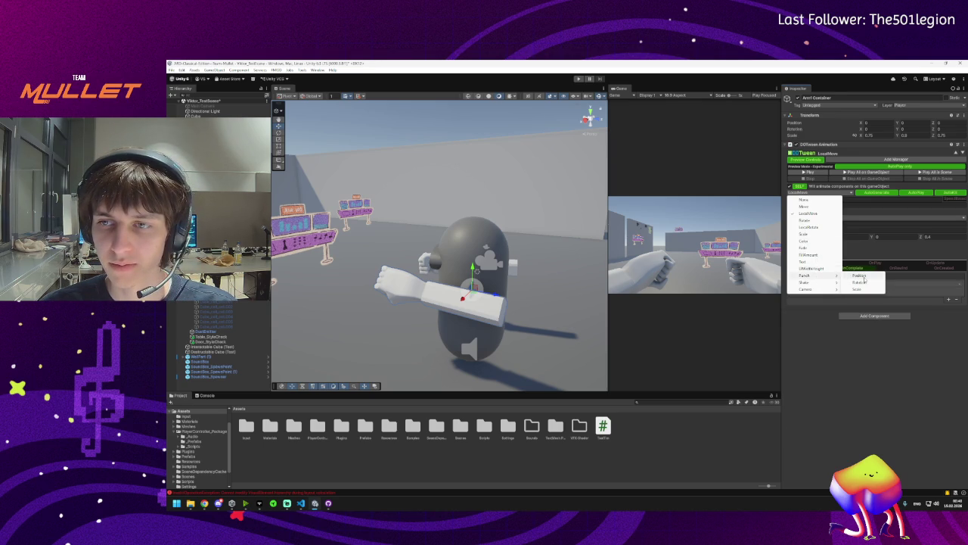
pyautogui.click(864, 279)
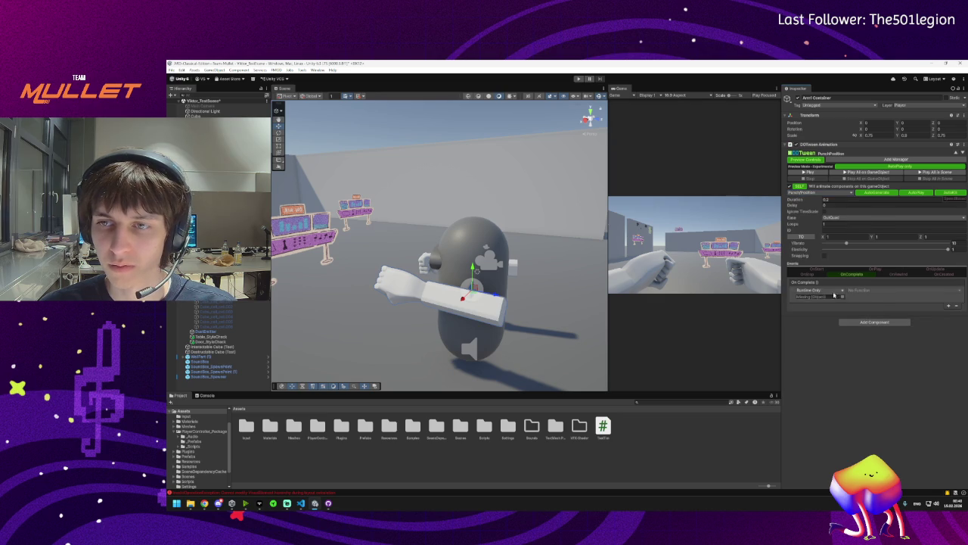
# Turn off the On Complete event and preview the punch several times
pyautogui.click(845, 276)
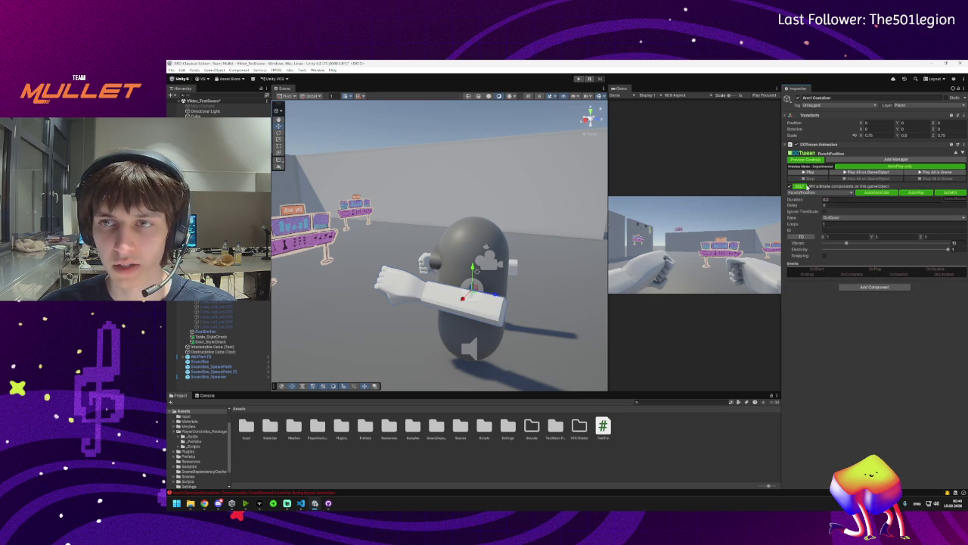
pyautogui.click(807, 173)
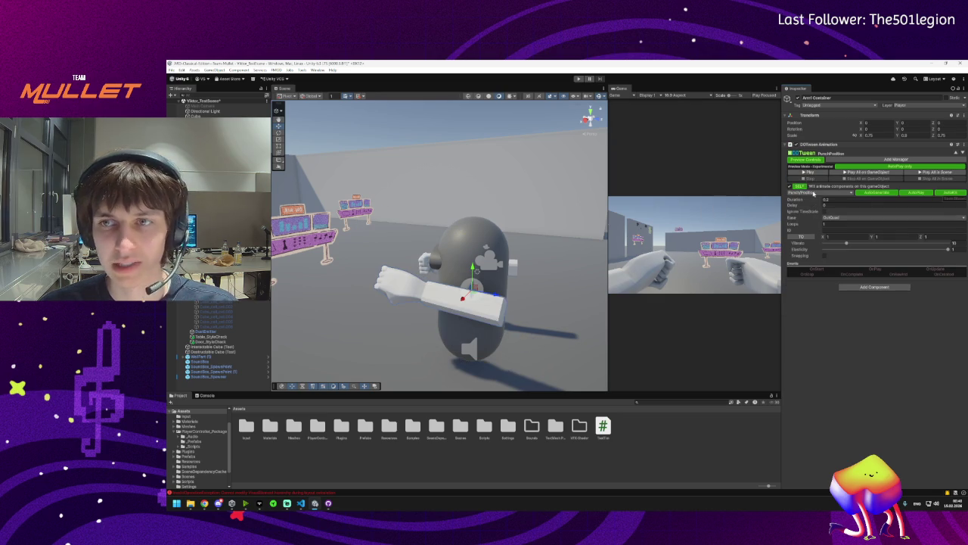
pyautogui.click(808, 174)
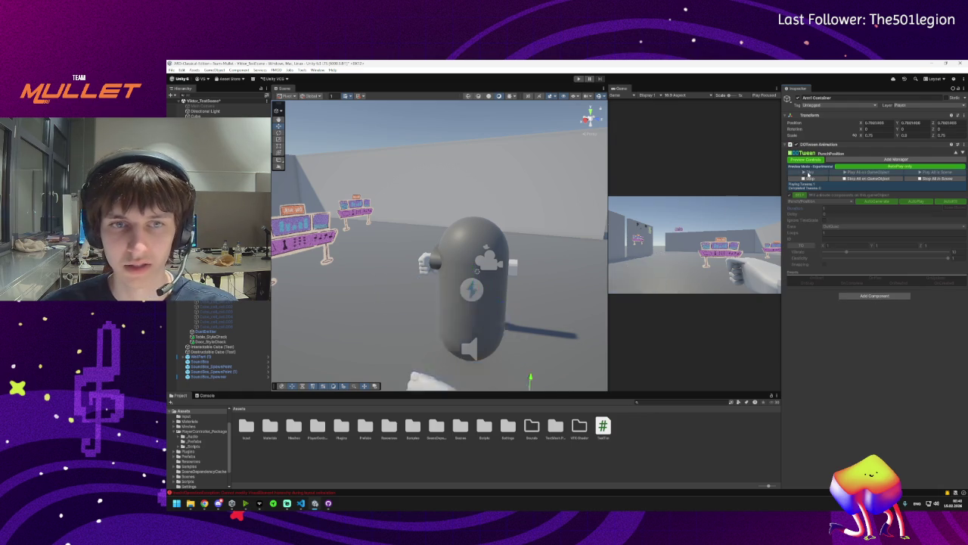
pyautogui.click(808, 173)
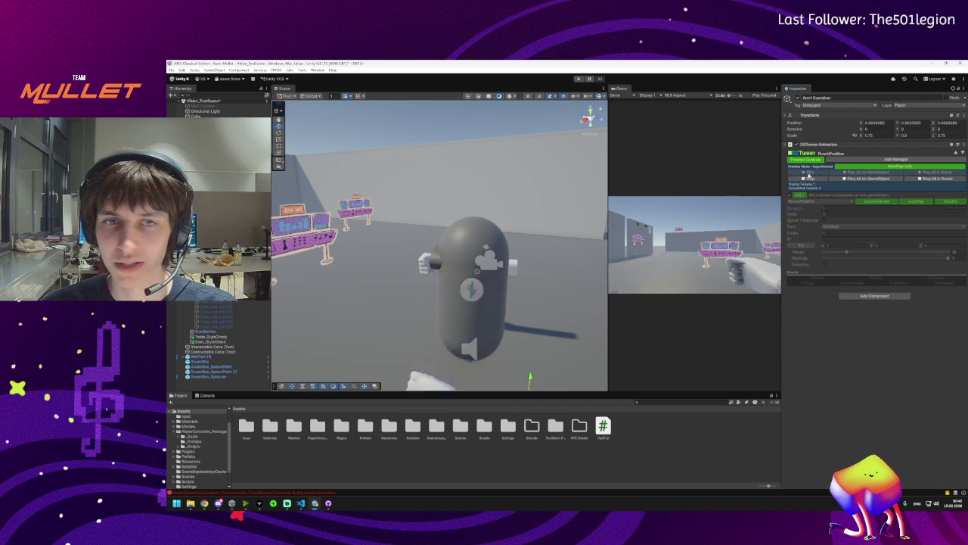
pyautogui.click(812, 194)
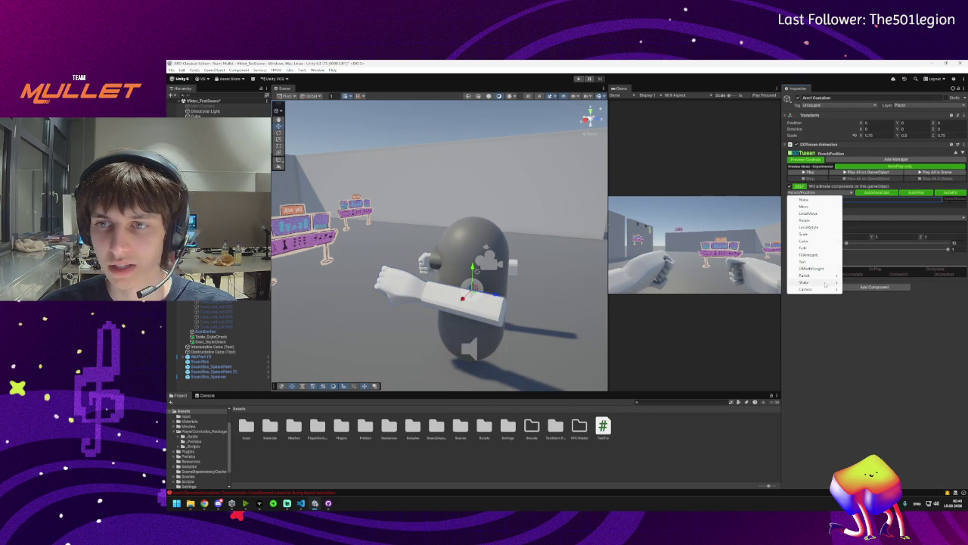
# Switch the Arm Container tween from PunchPosition to ShakePosition
pyautogui.moveTo(828, 282)
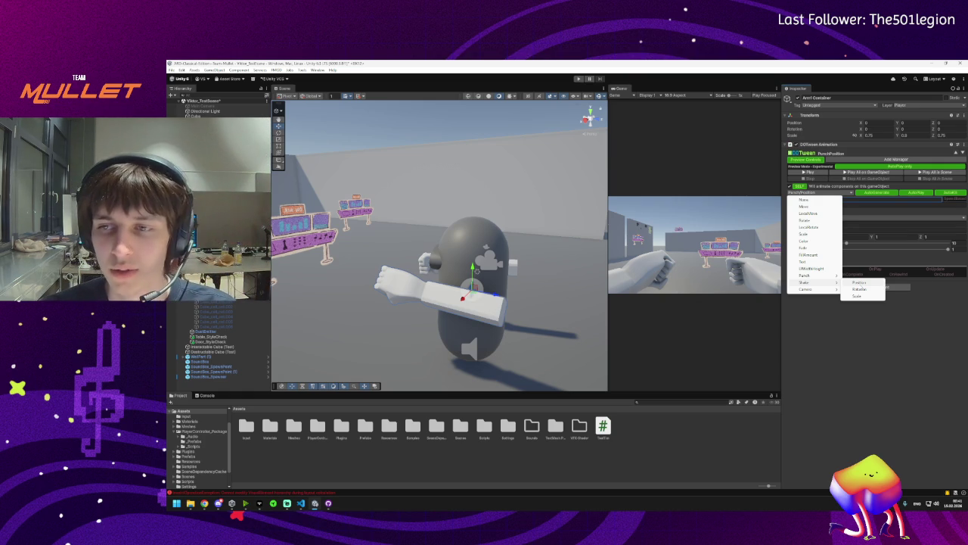
pyautogui.click(858, 282)
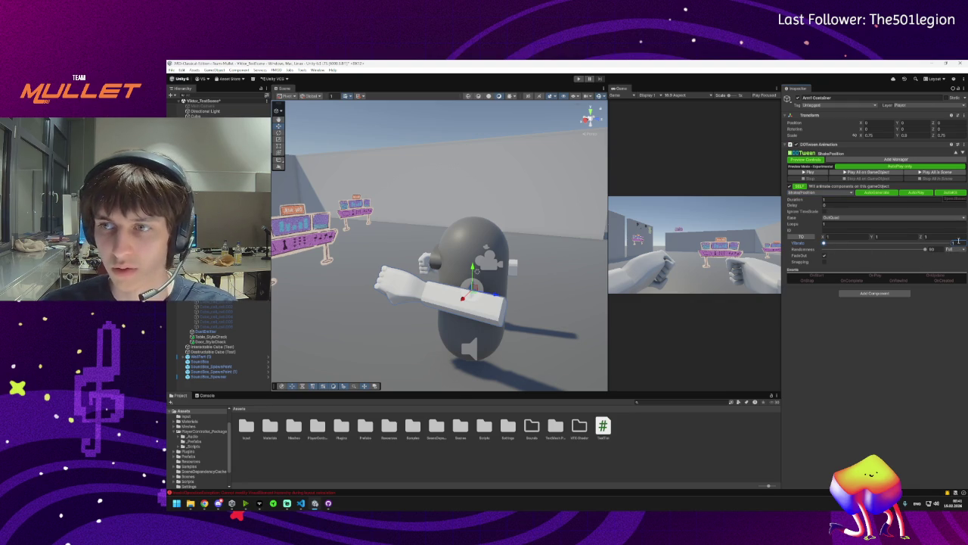
# Preview the default shake, then try 0.5 as the X shake strength
pyautogui.click(808, 172)
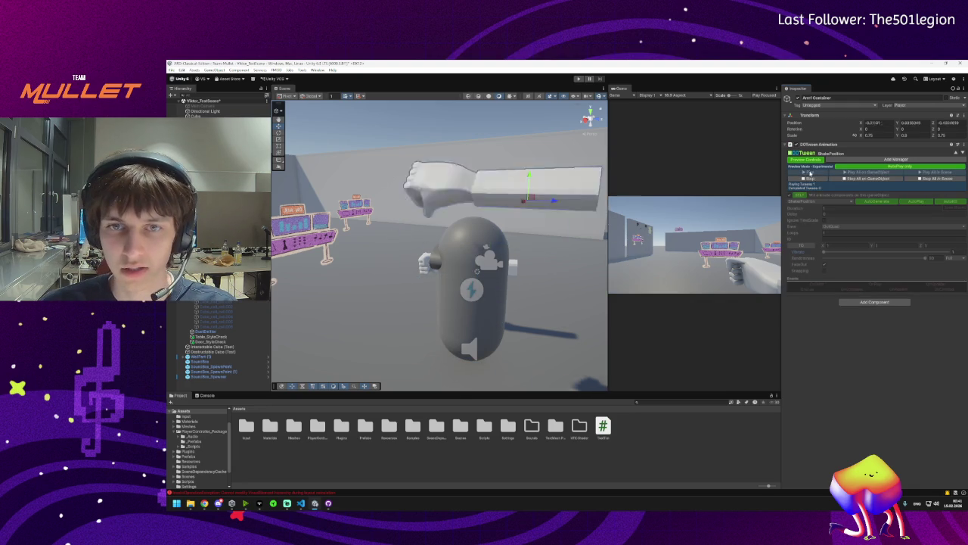
pyautogui.click(809, 178)
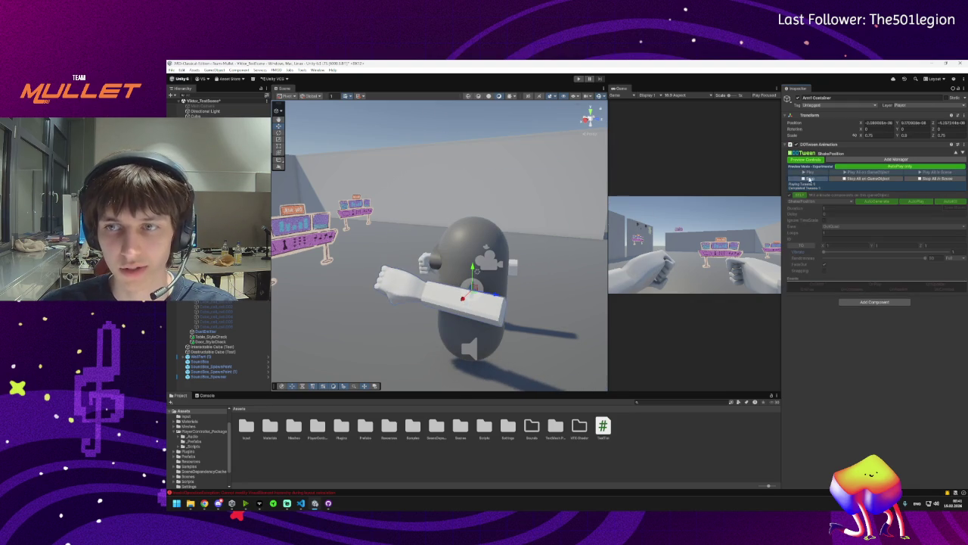
pyautogui.click(810, 177)
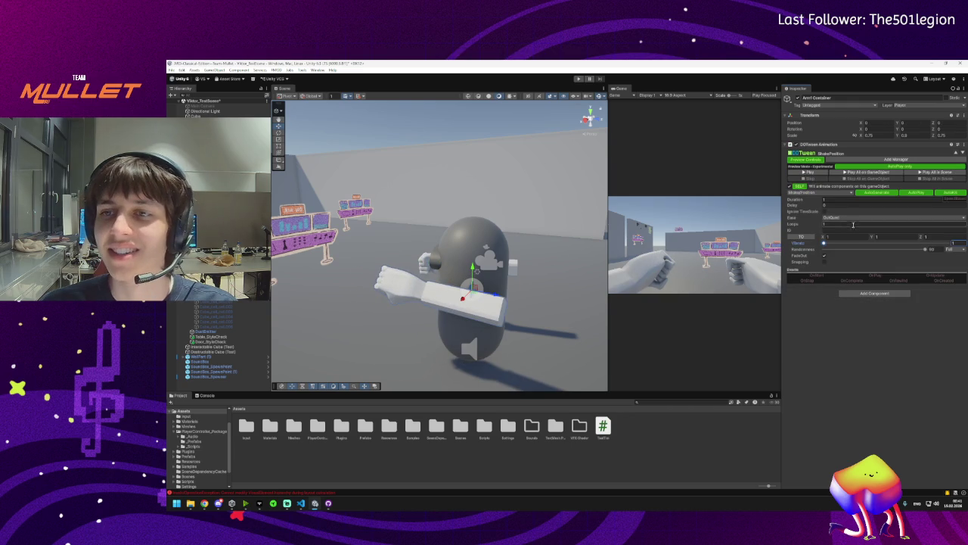
pyautogui.click(826, 237)
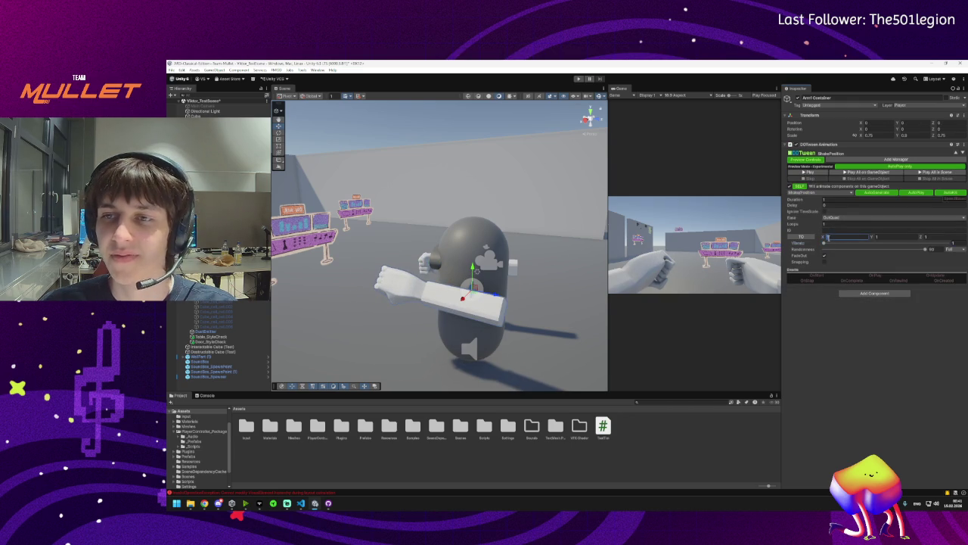
pyautogui.write('0.5')
pyautogui.click(889, 237)
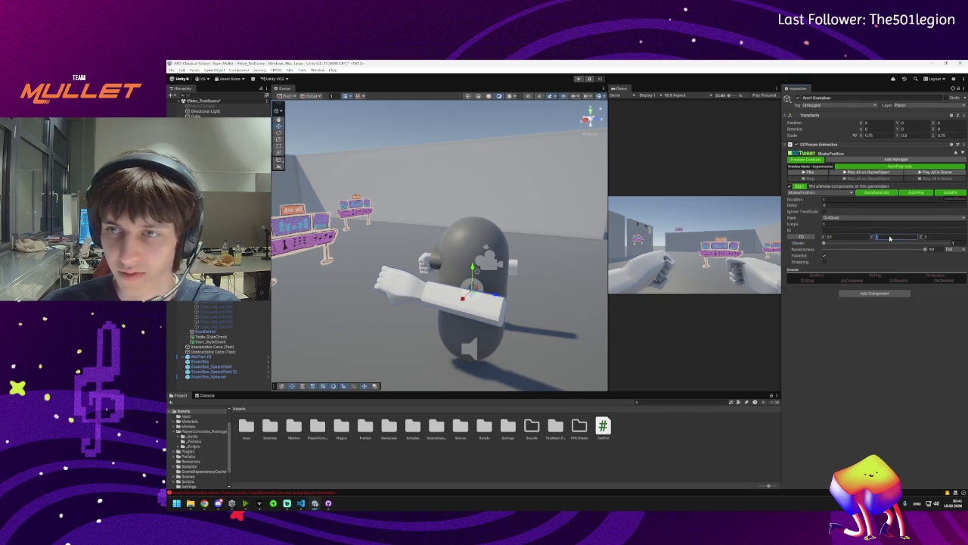
pyautogui.press('Tab')
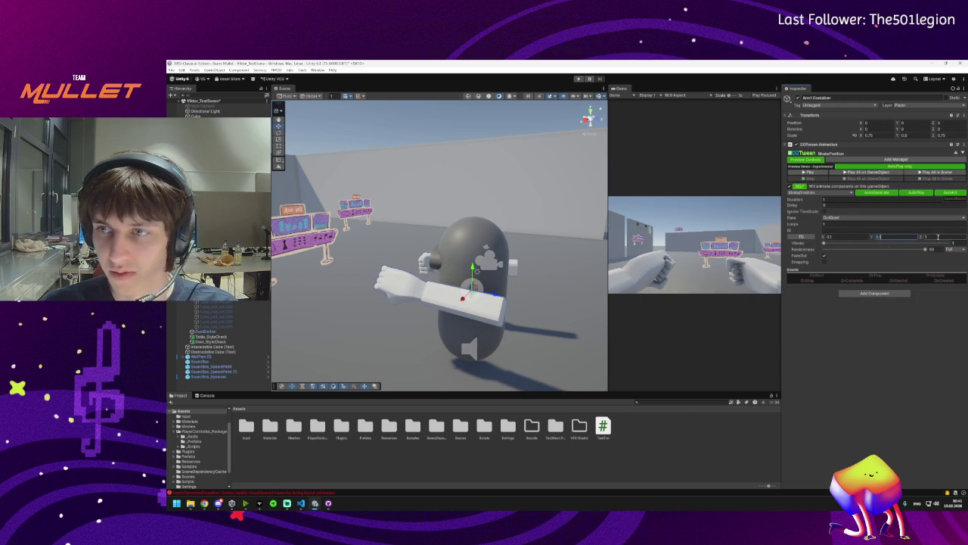
# Replay the shake preview and drag the Vibrato slider to a new value
pyautogui.click(808, 173)
pyautogui.click(808, 174)
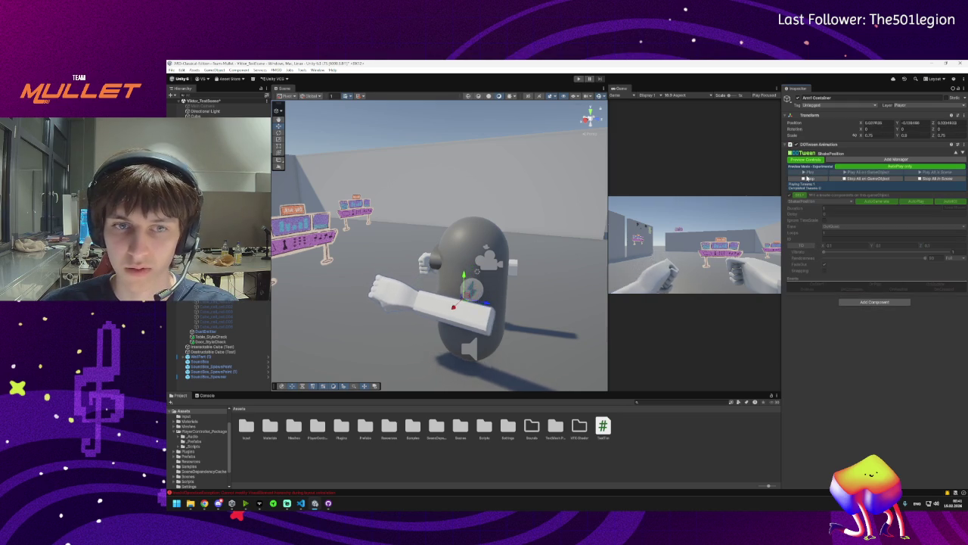
pyautogui.click(807, 175)
pyautogui.click(806, 173)
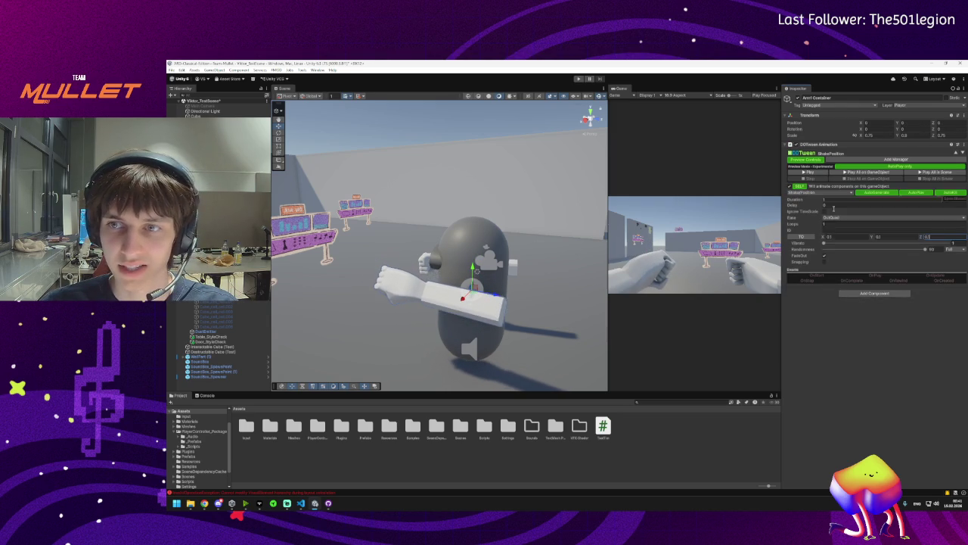
pyautogui.moveTo(827, 244); pyautogui.dragTo(842, 244)
pyautogui.click(805, 171)
# Set the shake strength to X 0.05, Y 0.05, Z 0.05 and preview the weaker shake
pyautogui.click(850, 238)
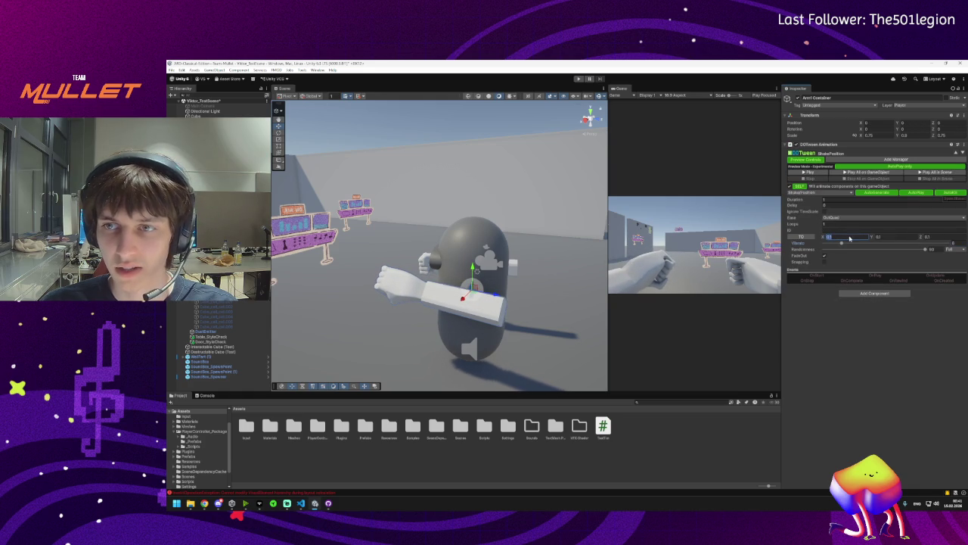
pyautogui.write('0.05')
pyautogui.click(908, 237)
pyautogui.write('0.05')
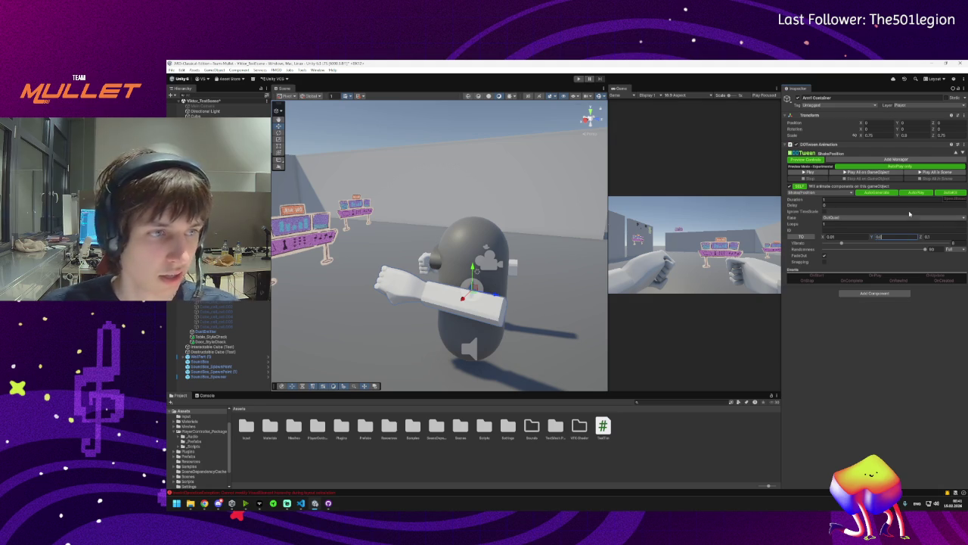
pyautogui.click(932, 237)
pyautogui.write('0.05')
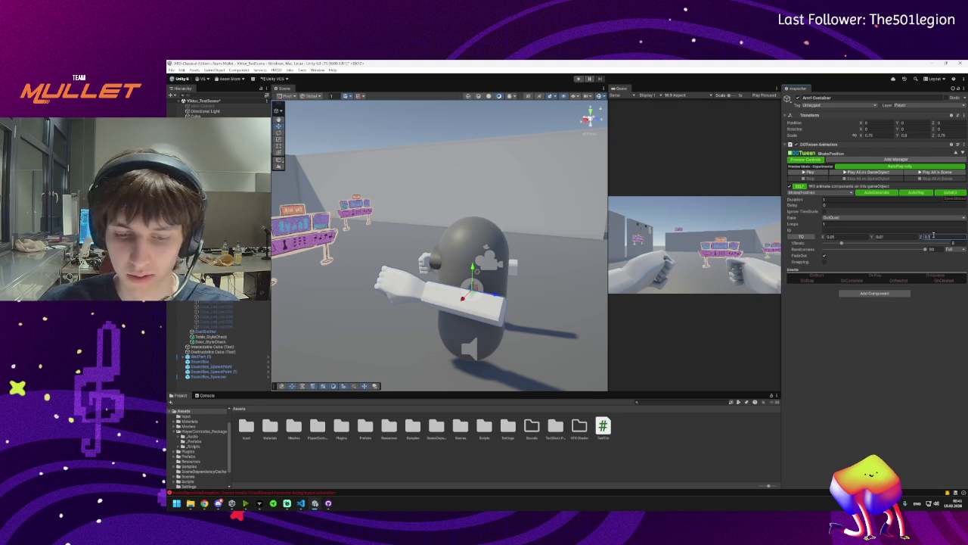
pyautogui.click(807, 172)
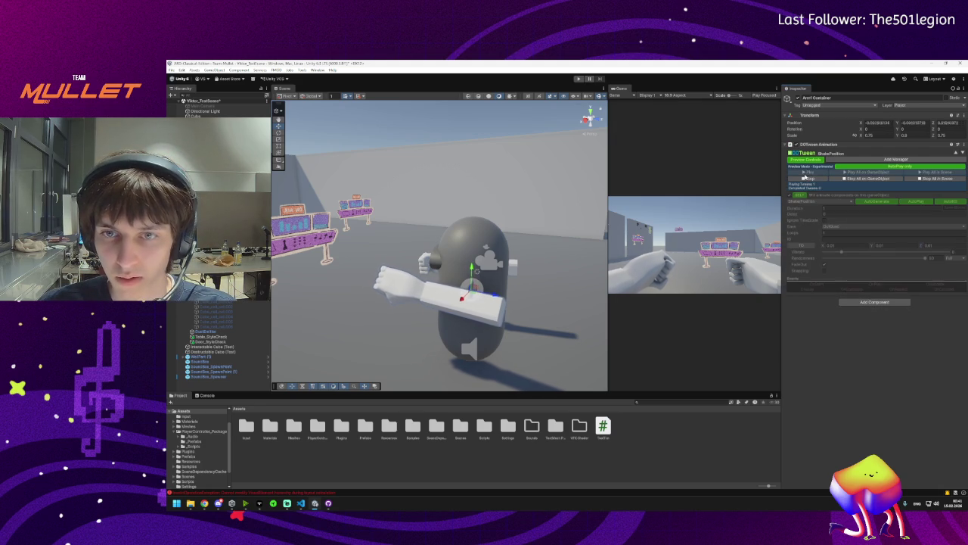
pyautogui.click(841, 243)
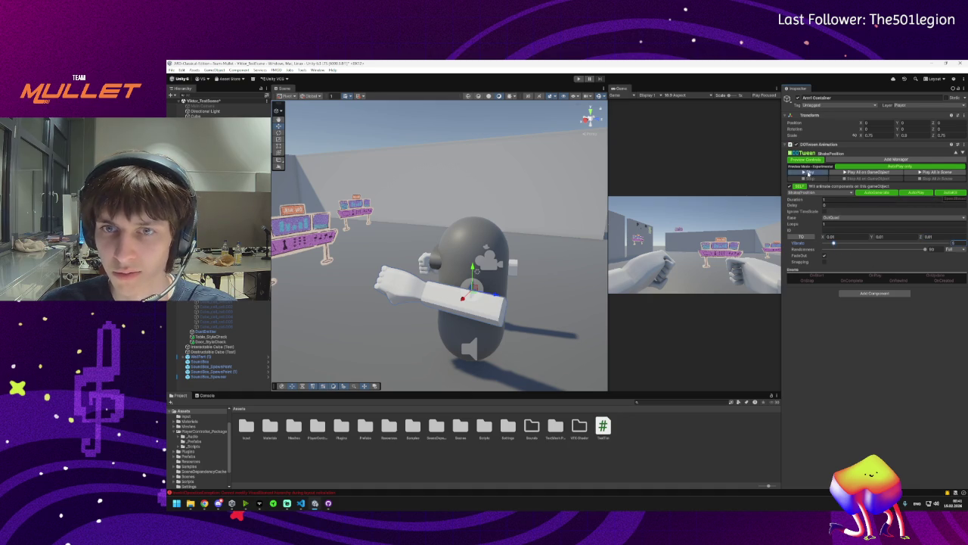
pyautogui.click(808, 172)
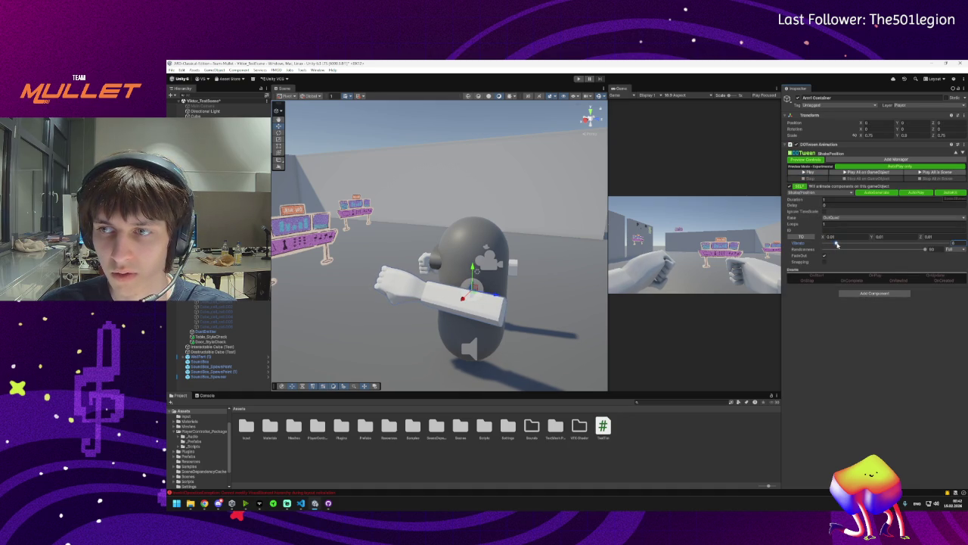
pyautogui.click(899, 237)
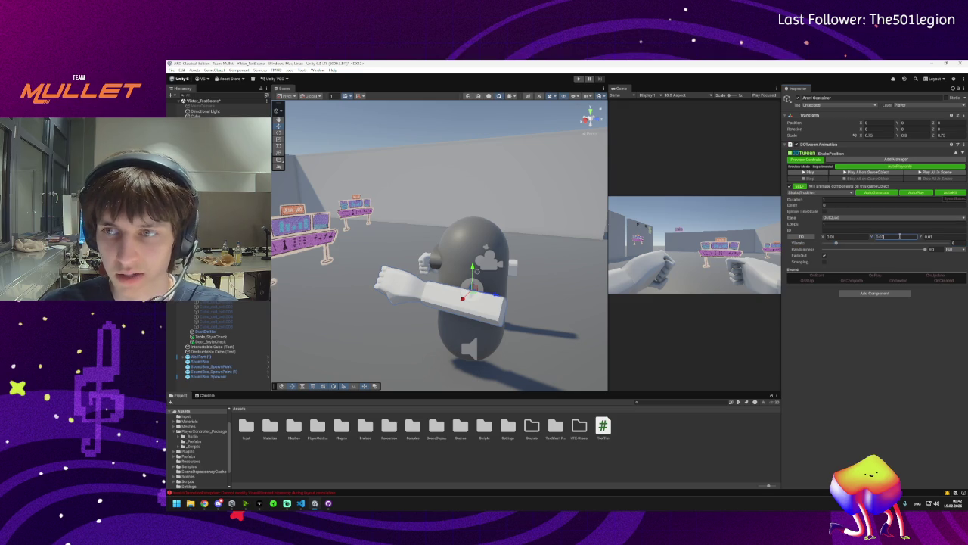
# Tweak the Z, Y and X shake strengths, previewing the shake after each change
pyautogui.click(802, 172)
pyautogui.click(803, 177)
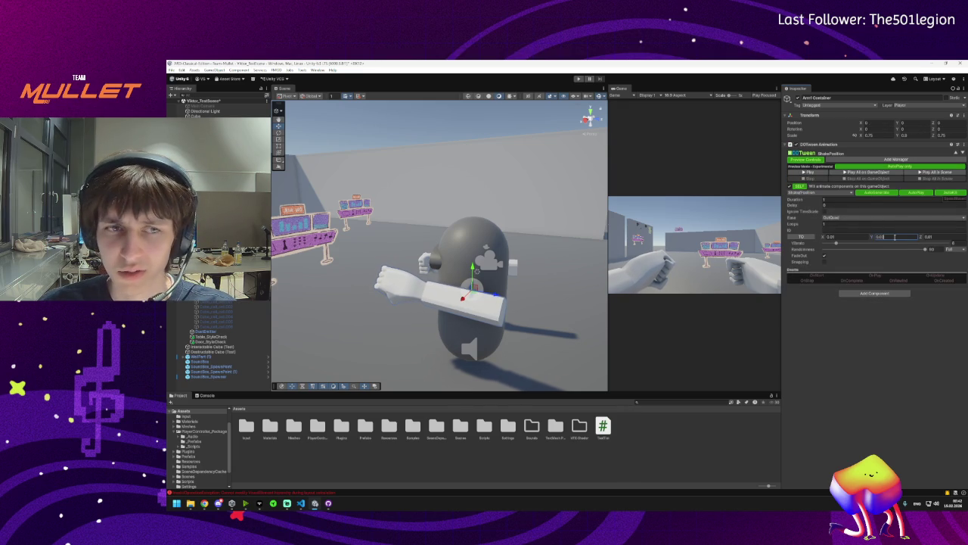
pyautogui.click(937, 237)
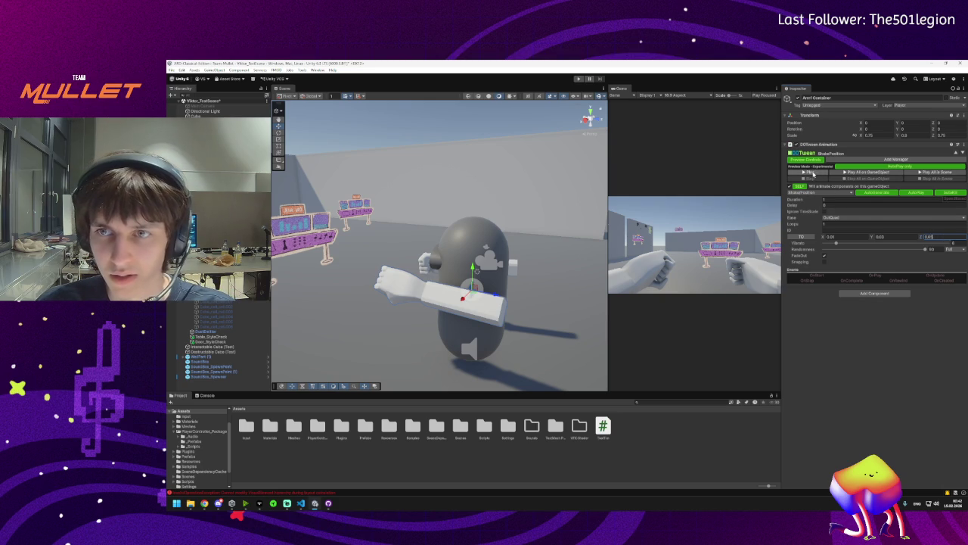
pyautogui.click(806, 174)
pyautogui.click(811, 179)
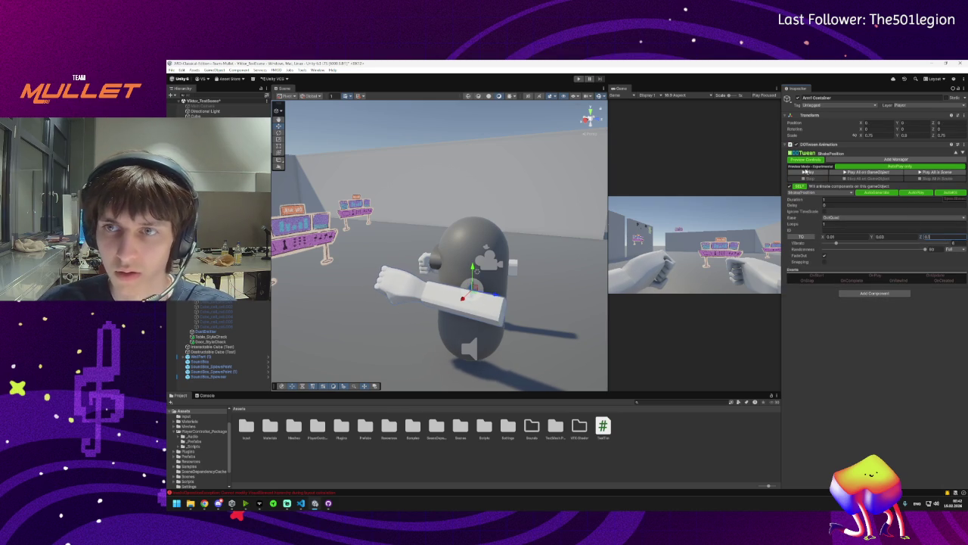
pyautogui.click(806, 172)
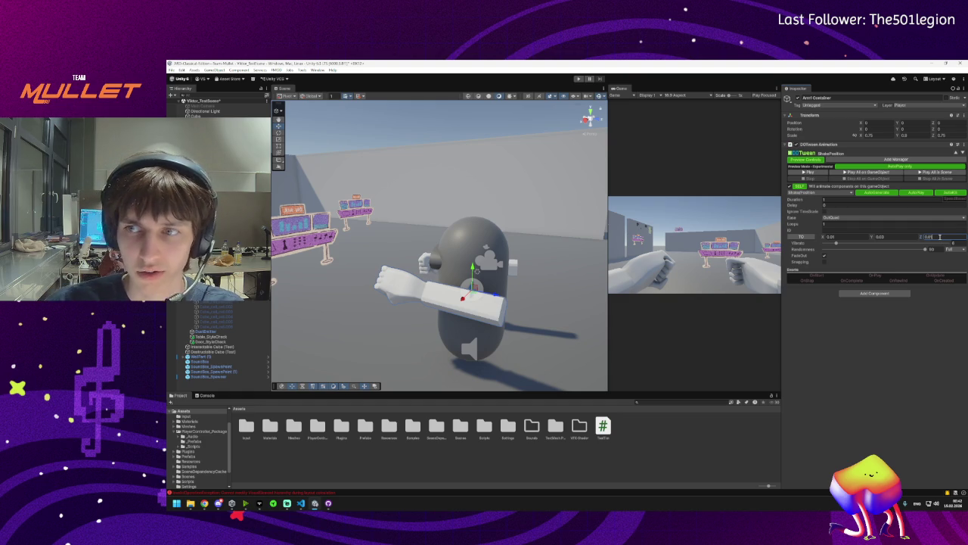
pyautogui.click(901, 239)
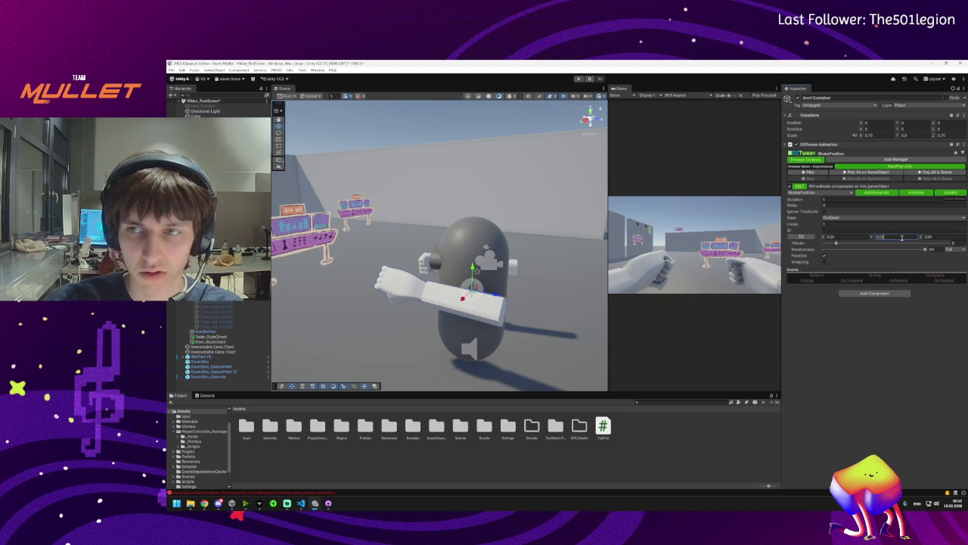
pyautogui.click(848, 237)
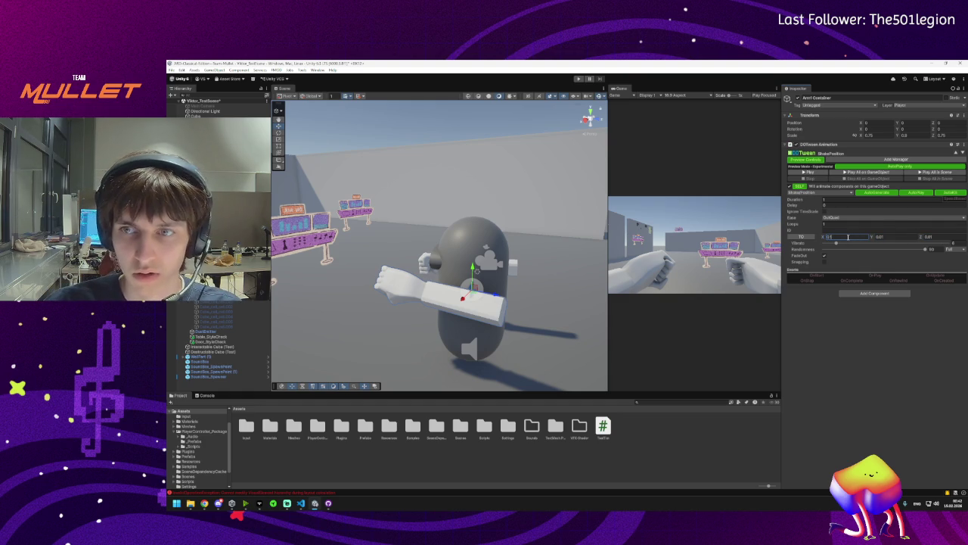
pyautogui.click(807, 172)
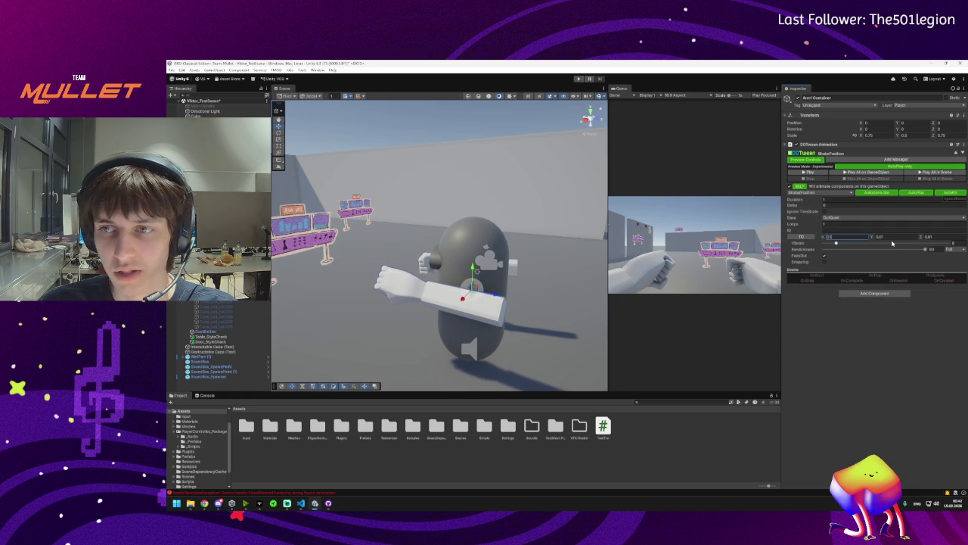
# Refine the X and Y shake strengths again and recheck them in the preview
pyautogui.press('Tab')
pyautogui.press('Tab')
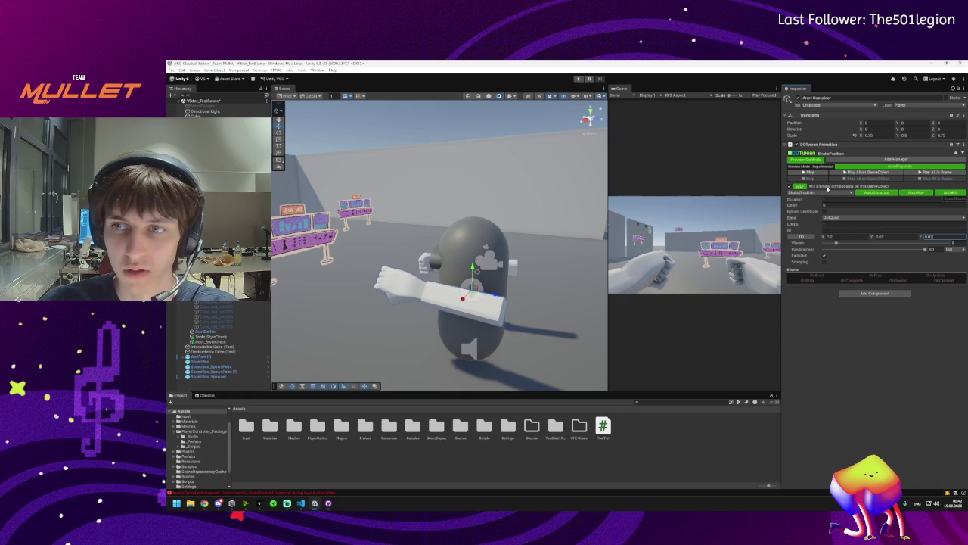
pyautogui.click(839, 237)
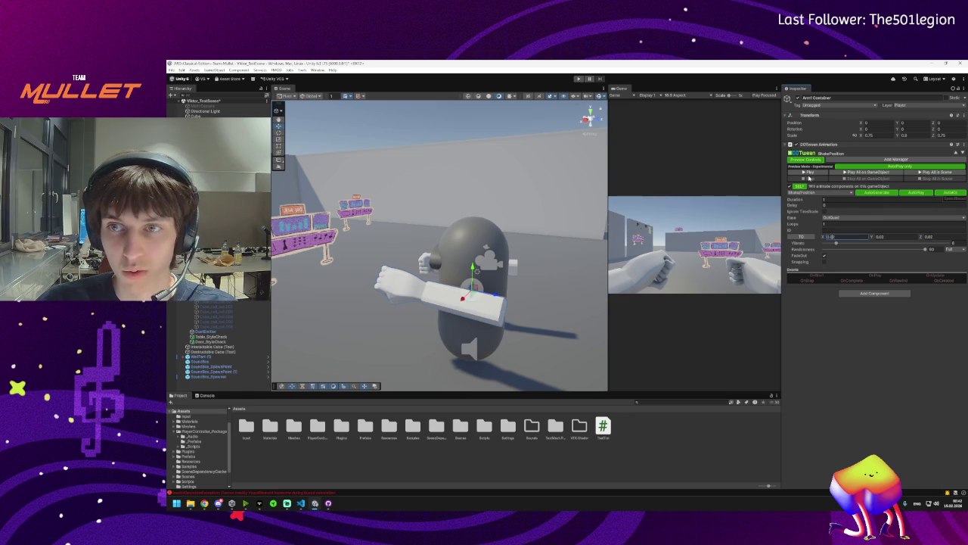
pyautogui.click(808, 172)
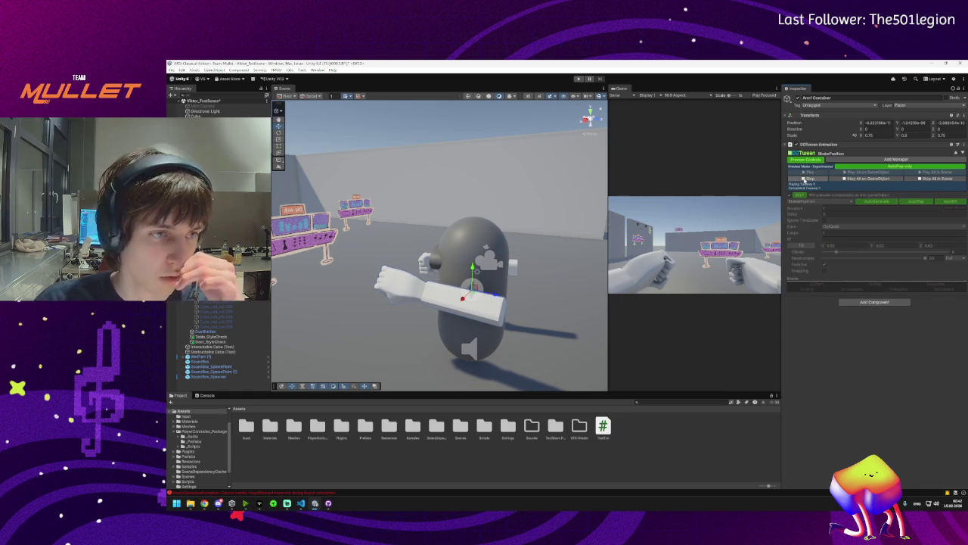
pyautogui.click(808, 178)
pyautogui.click(891, 237)
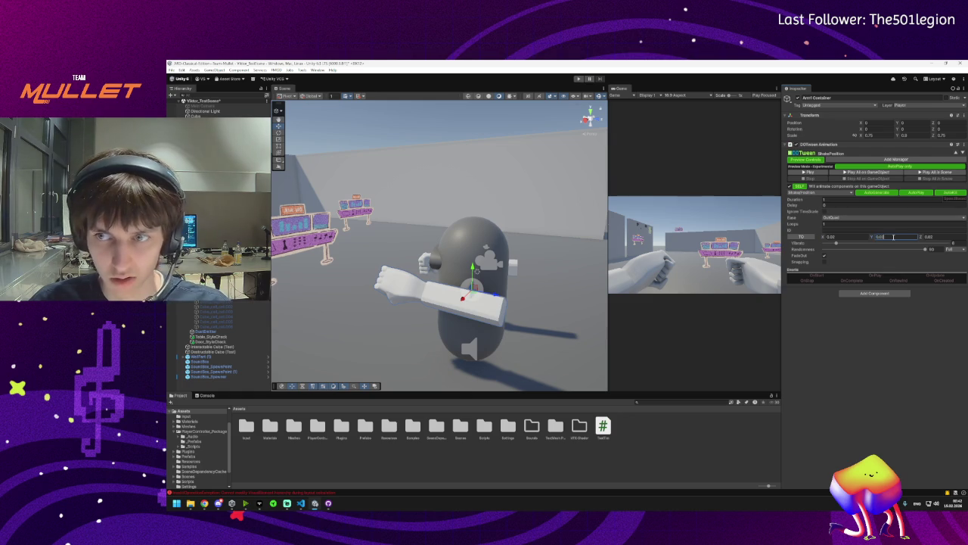
pyautogui.click(808, 172)
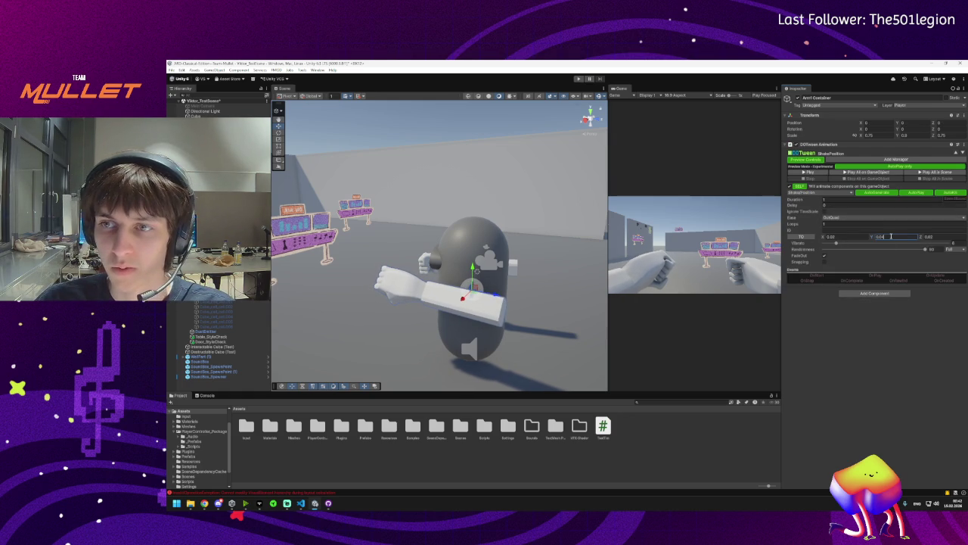
pyautogui.click(806, 173)
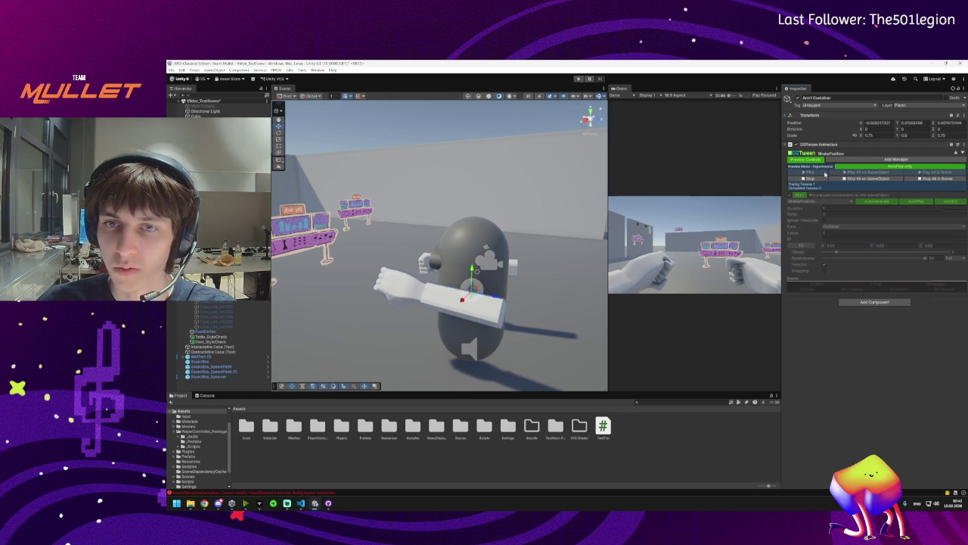
pyautogui.click(874, 293)
# Add a second DOTween Animation to the arms as a LocalMove and preview it
pyautogui.click(862, 315)
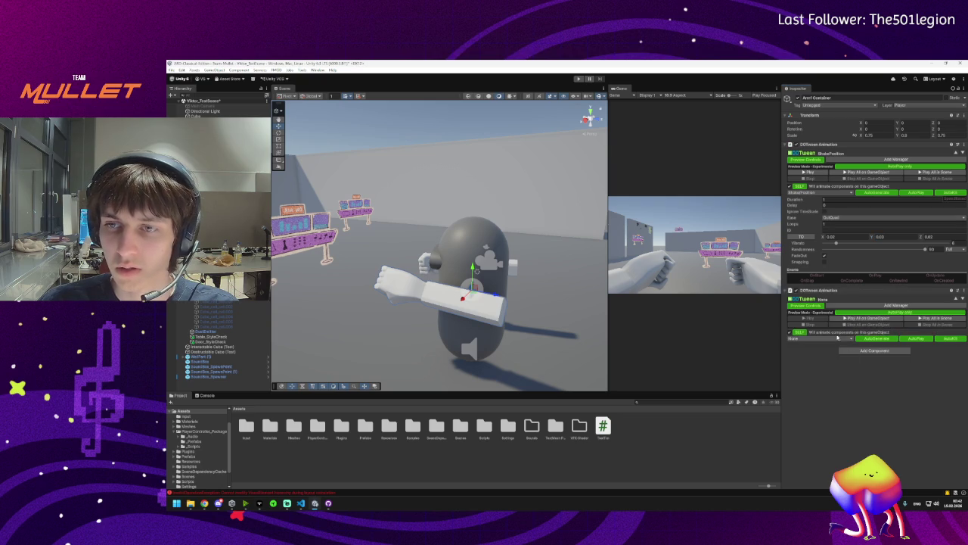
pyautogui.click(811, 339)
pyautogui.click(808, 359)
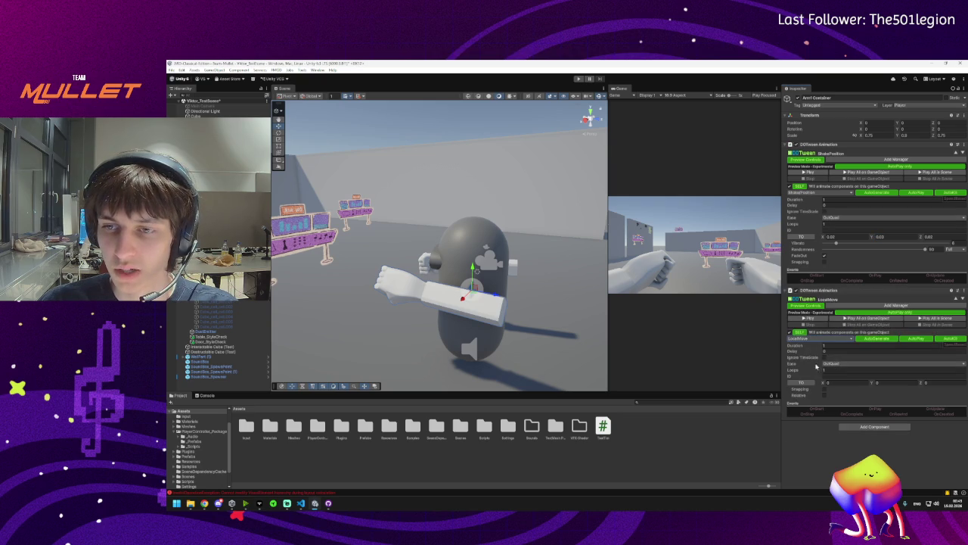
pyautogui.click(809, 319)
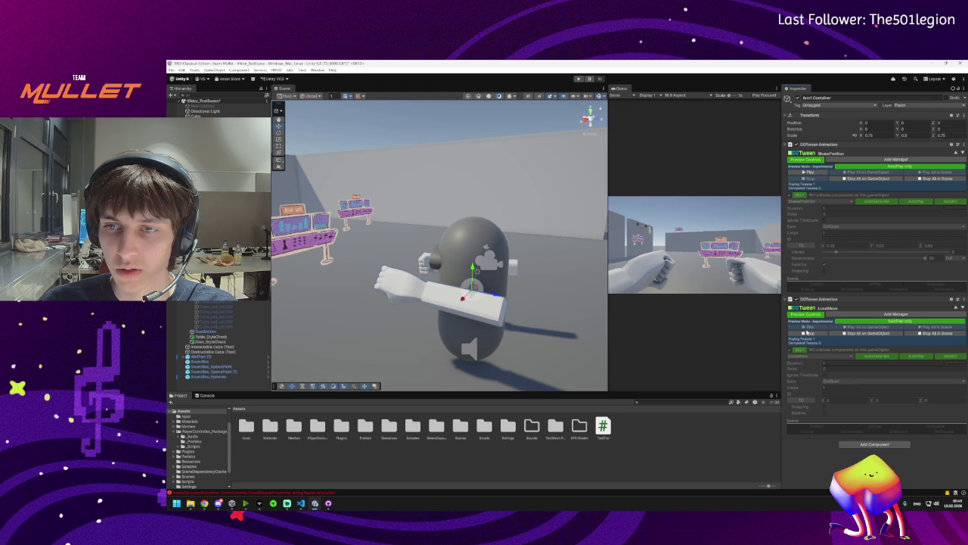
pyautogui.click(806, 332)
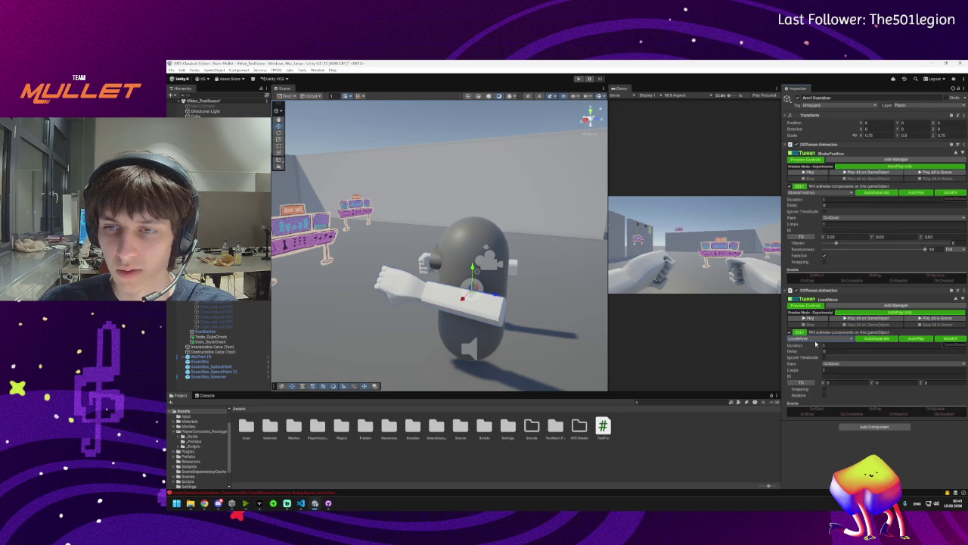
# Set the LocalMove target Z to 1 and preview the forward punch
pyautogui.click(896, 384)
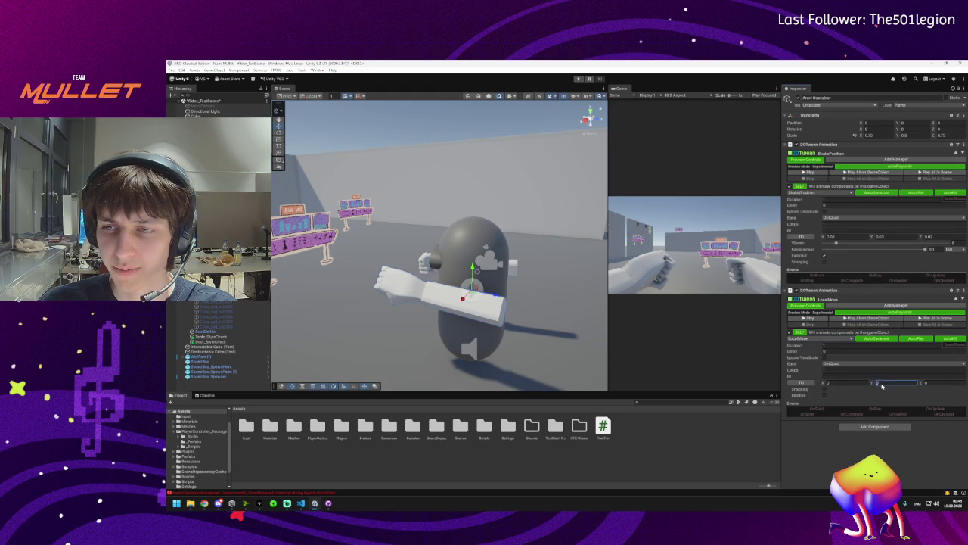
pyautogui.click(813, 321)
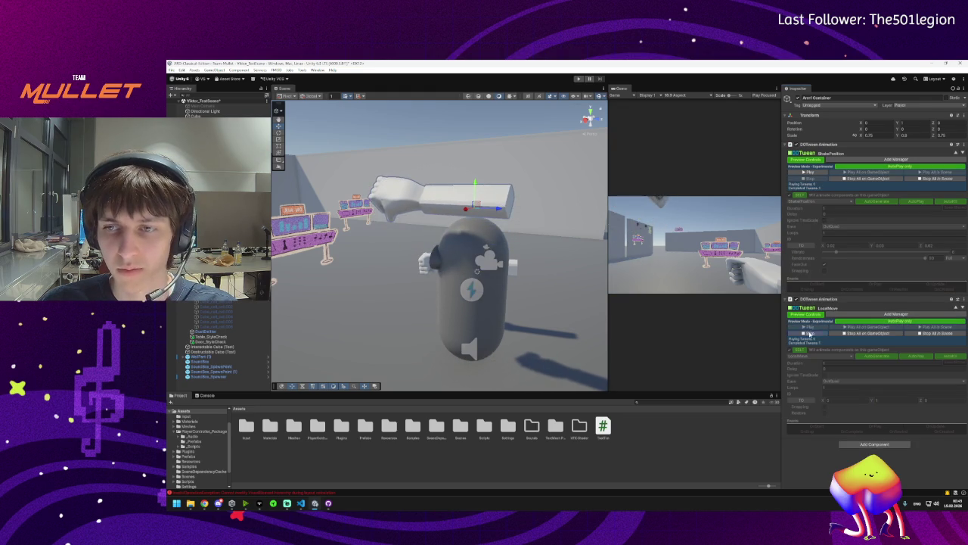
pyautogui.click(809, 332)
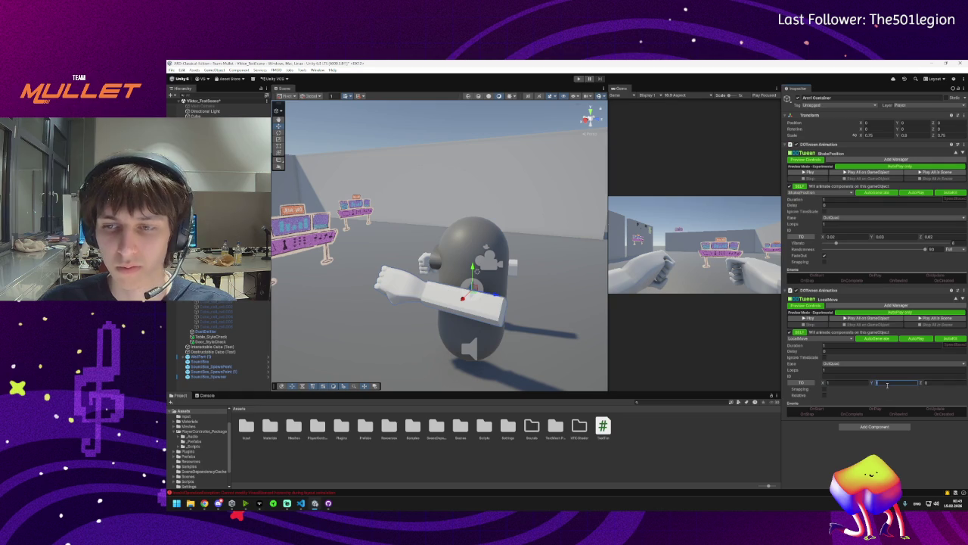
pyautogui.click(812, 321)
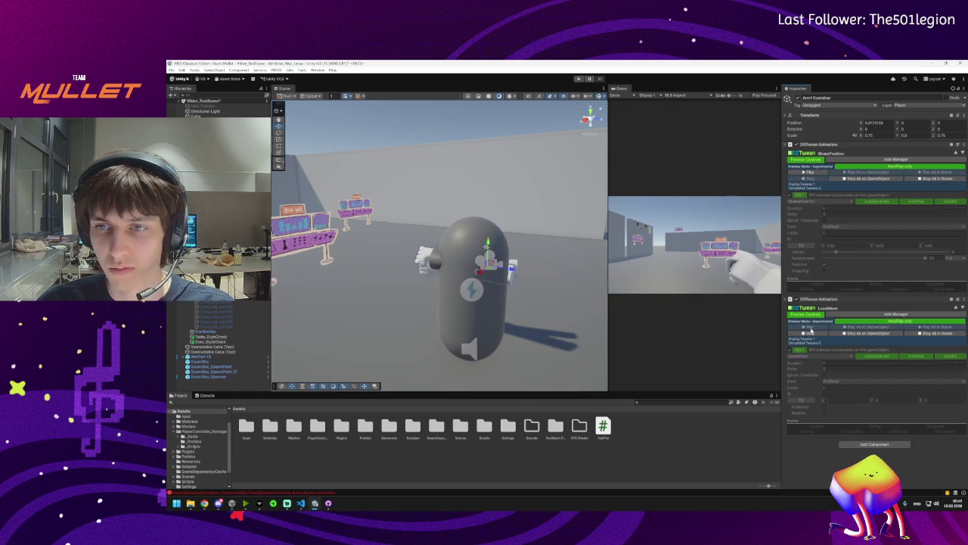
pyautogui.press('Tab')
pyautogui.write('1')
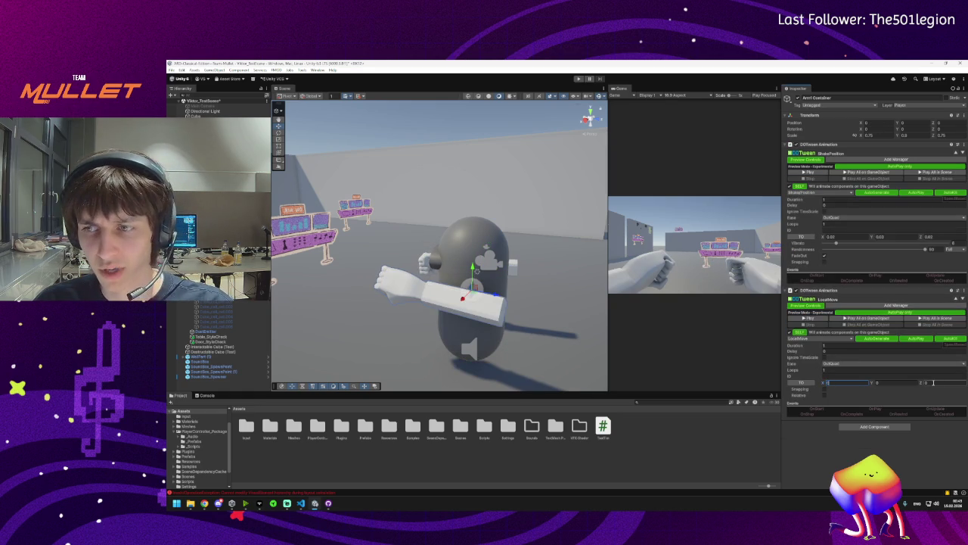
pyautogui.click(803, 319)
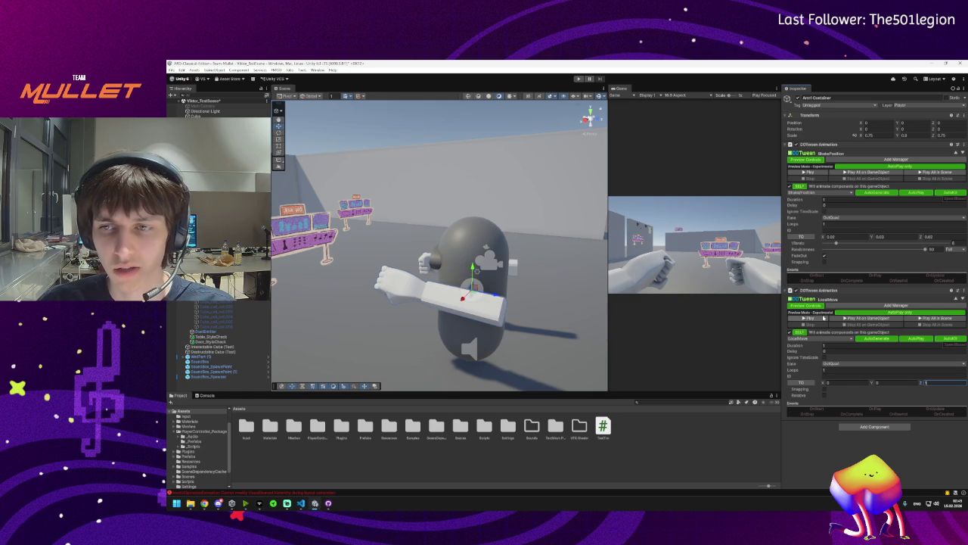
# Try InOutBounce and InOutFlash easing on the LocalMove, settling on InOutCirc
pyautogui.click(837, 363)
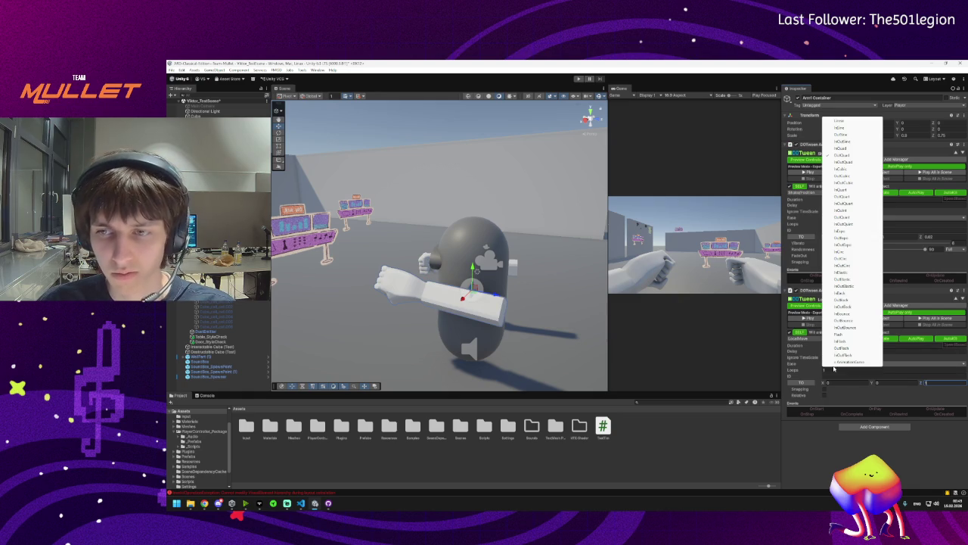
pyautogui.click(836, 333)
pyautogui.click(798, 320)
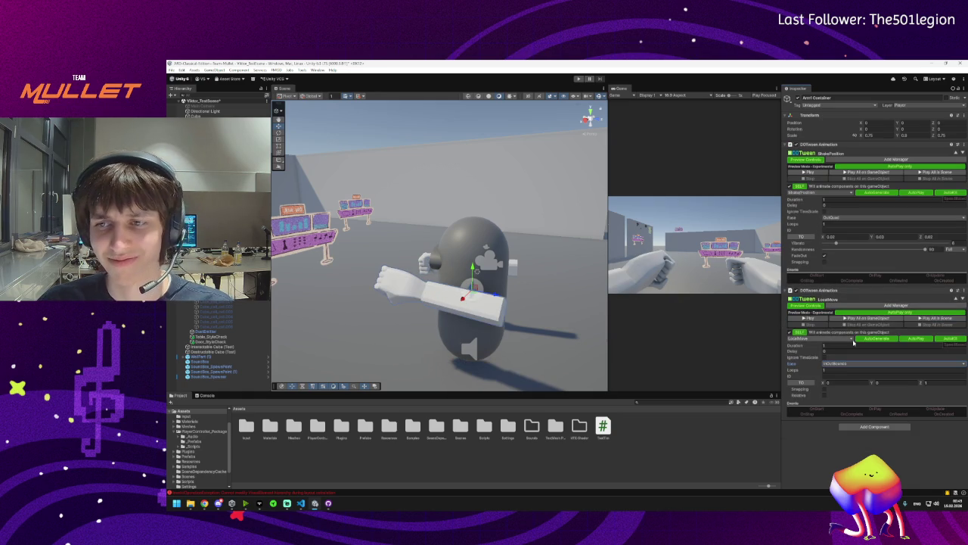
pyautogui.click(837, 338)
pyautogui.click(853, 366)
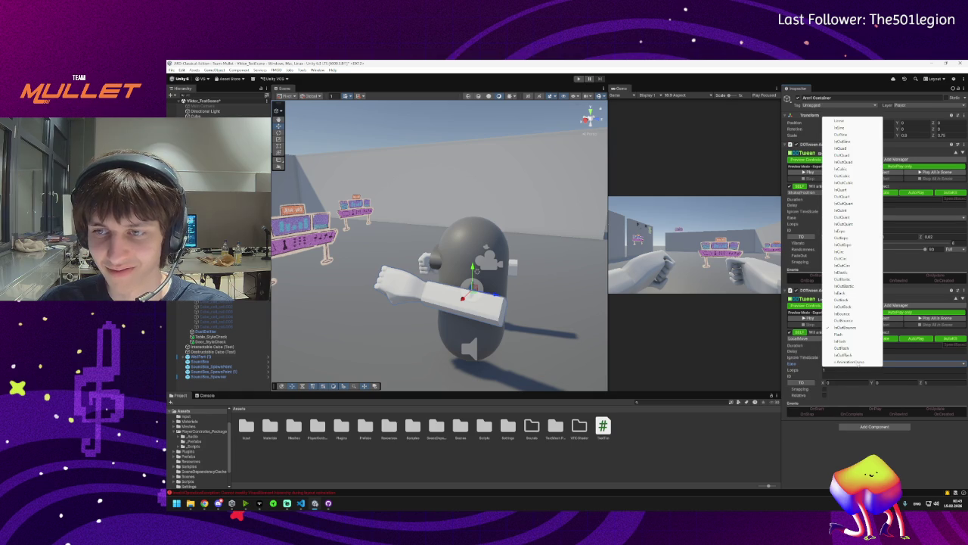
pyautogui.click(861, 356)
pyautogui.click(811, 320)
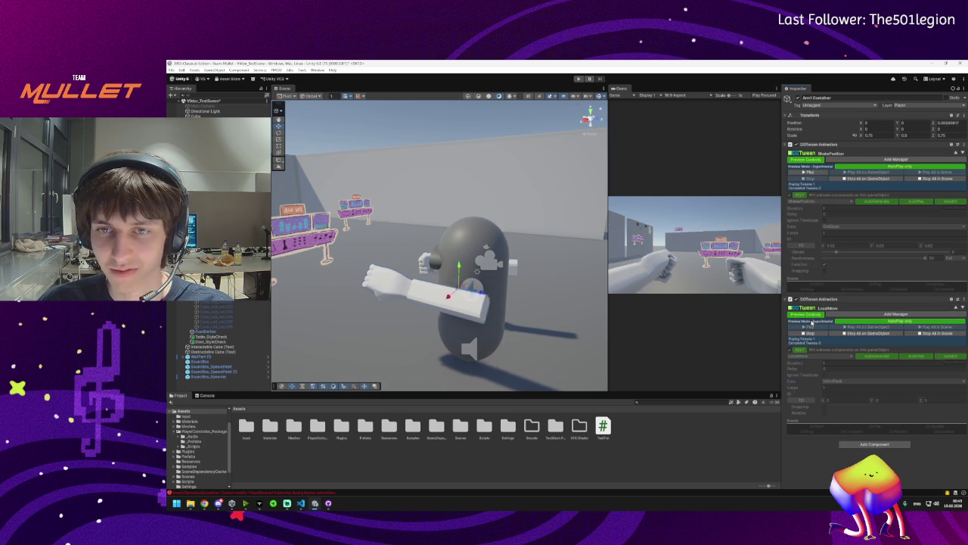
pyautogui.click(811, 334)
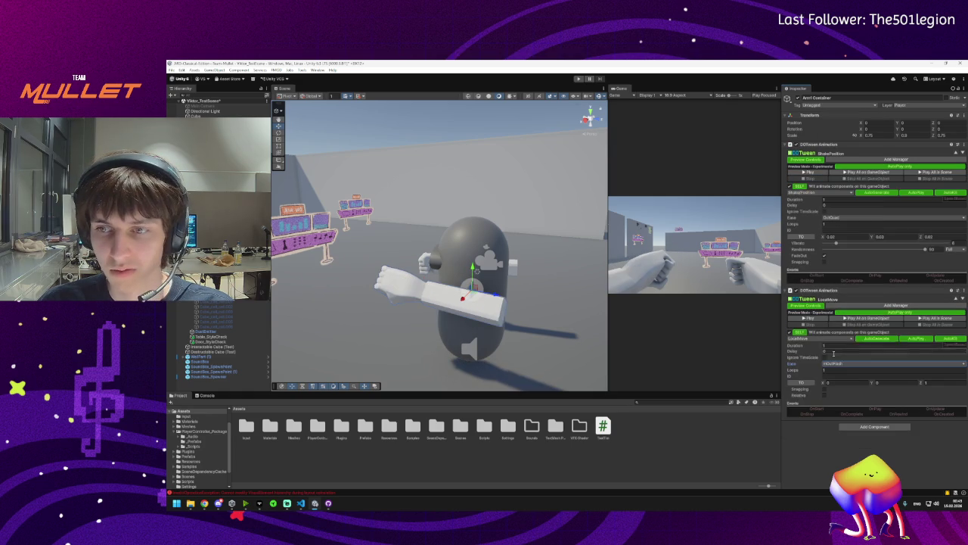
pyautogui.click(843, 365)
pyautogui.click(841, 265)
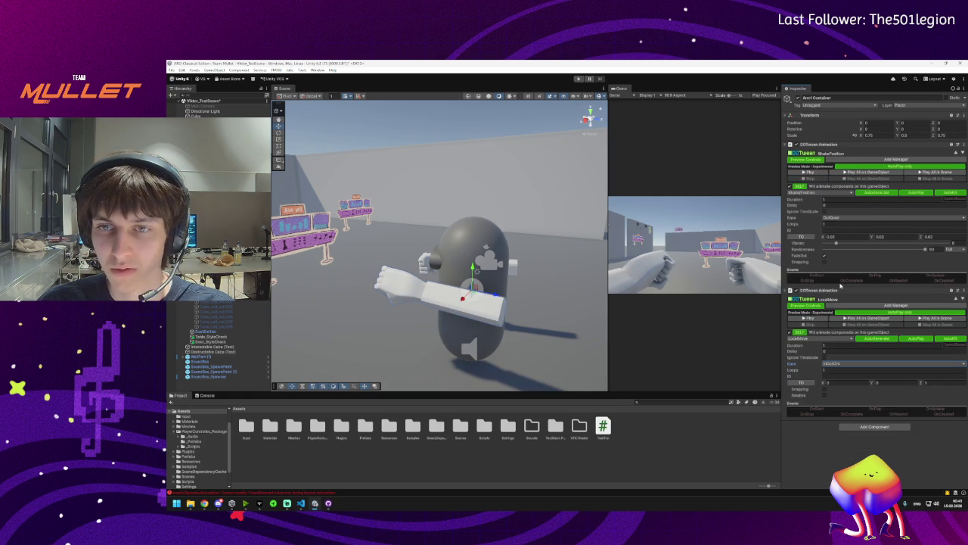
pyautogui.click(810, 321)
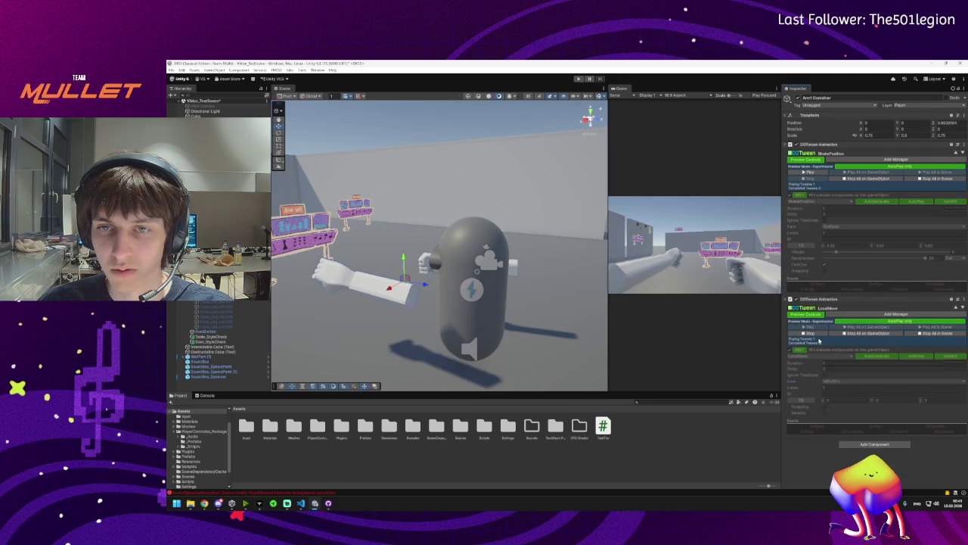
pyautogui.click(811, 334)
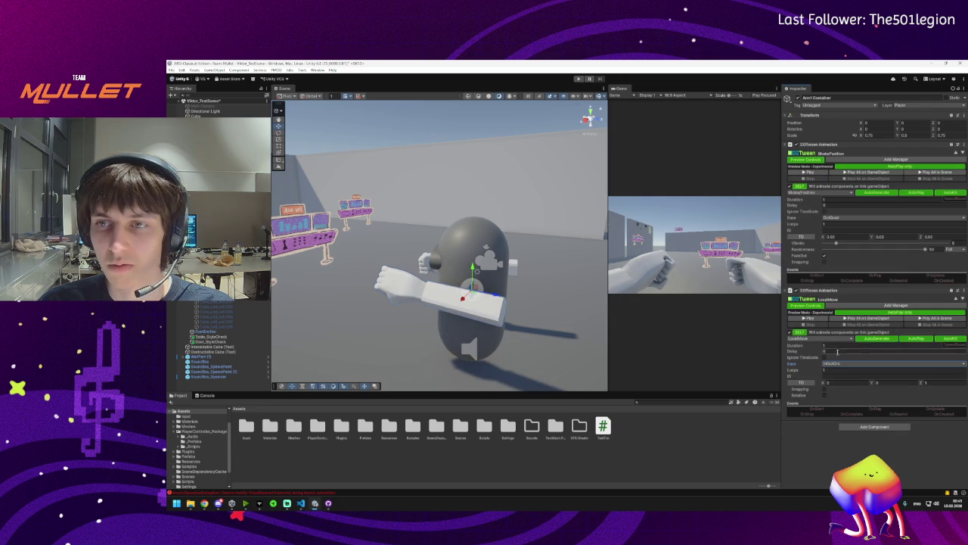
# Shorten the LocalMove duration and test it alone and with all the arm's tweens
pyautogui.write('0.4')
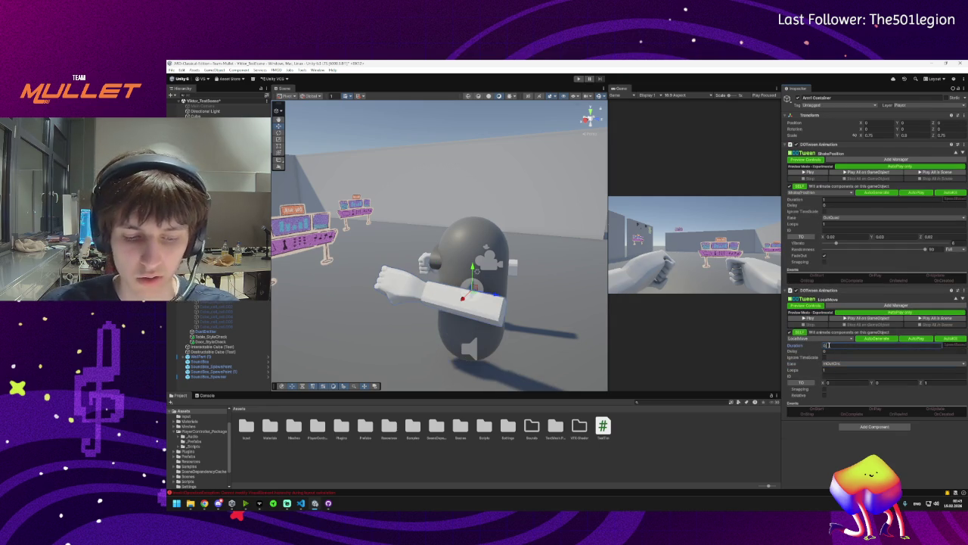
pyautogui.click(808, 318)
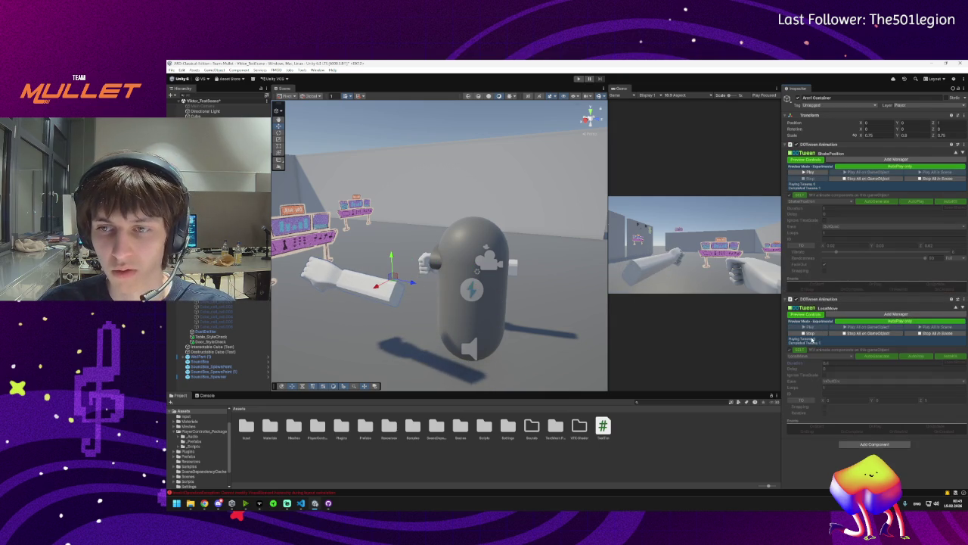
pyautogui.click(814, 333)
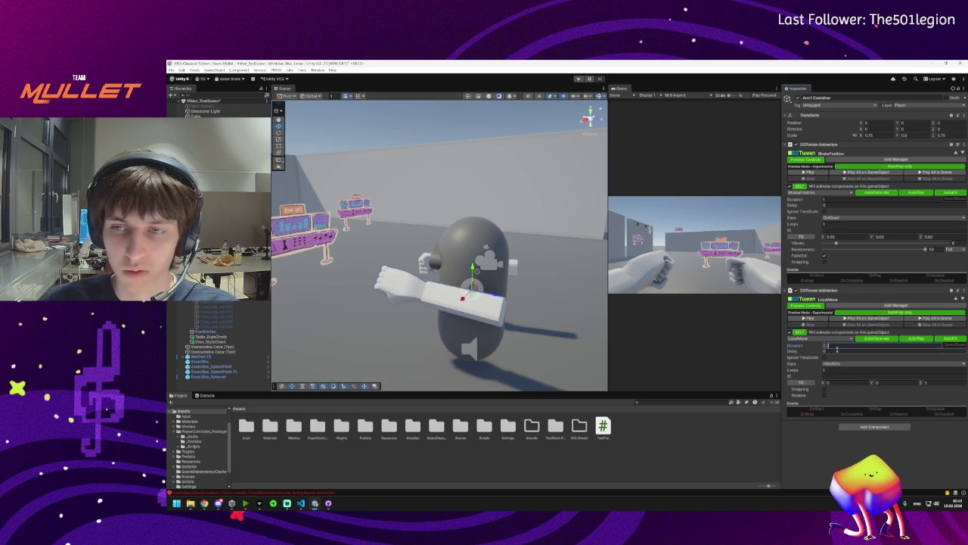
pyautogui.click(807, 318)
pyautogui.click(808, 333)
pyautogui.click(808, 319)
pyautogui.click(808, 333)
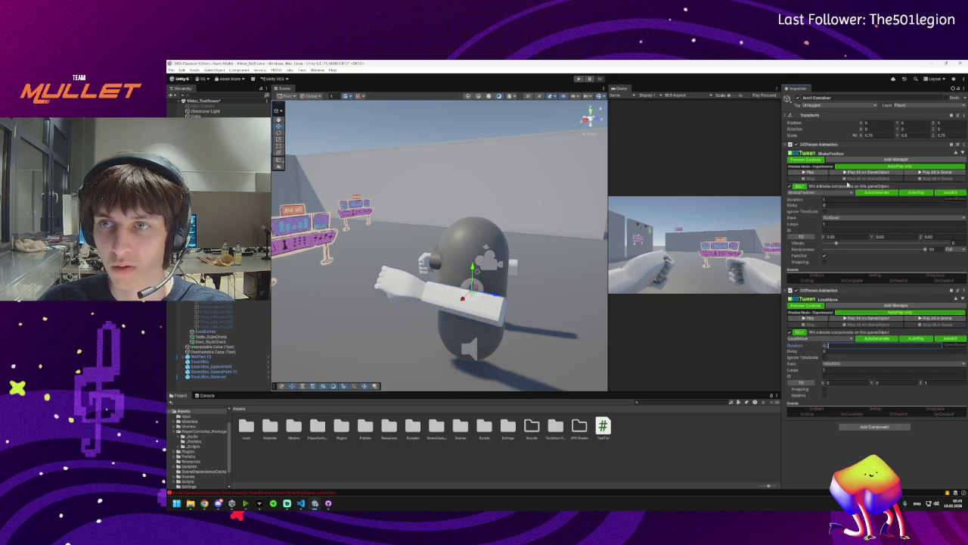
pyautogui.click(858, 173)
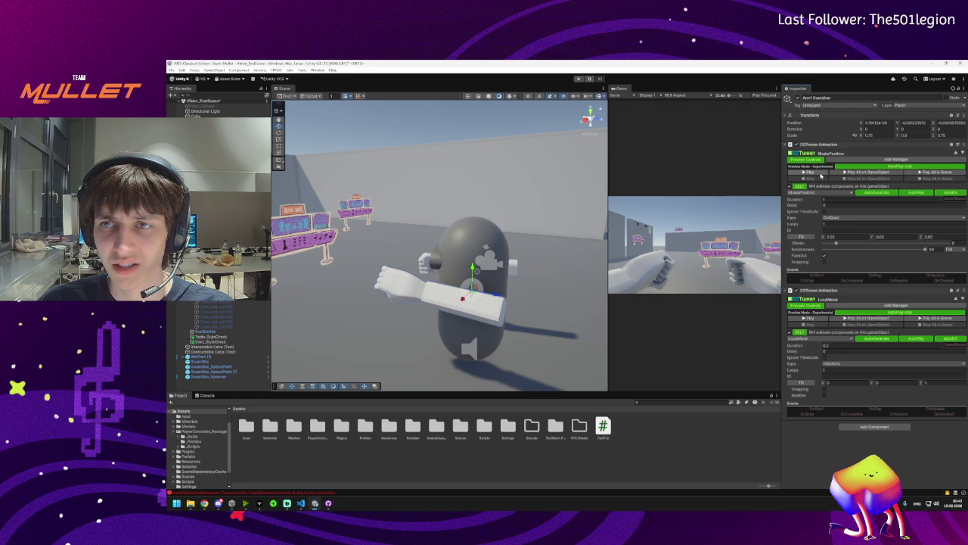
pyautogui.click(841, 173)
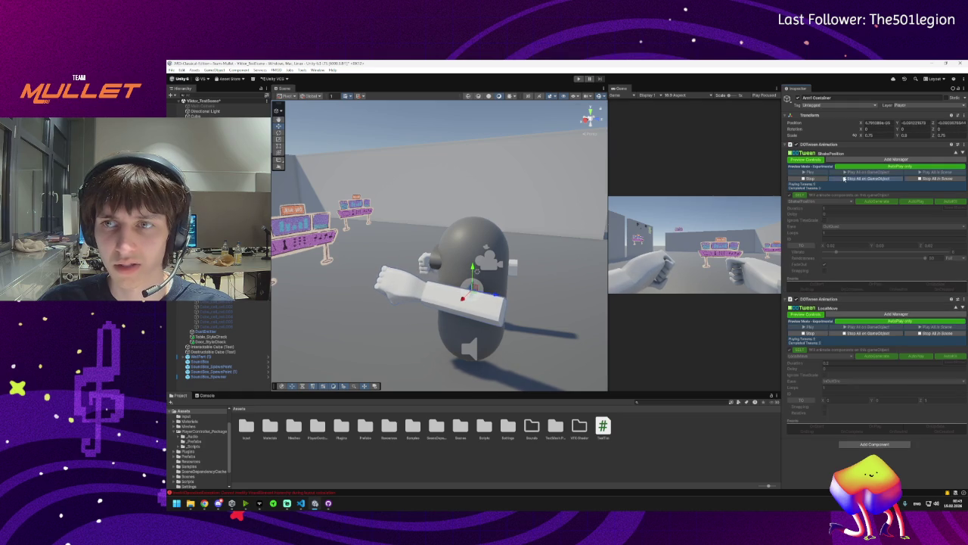
pyautogui.click(844, 181)
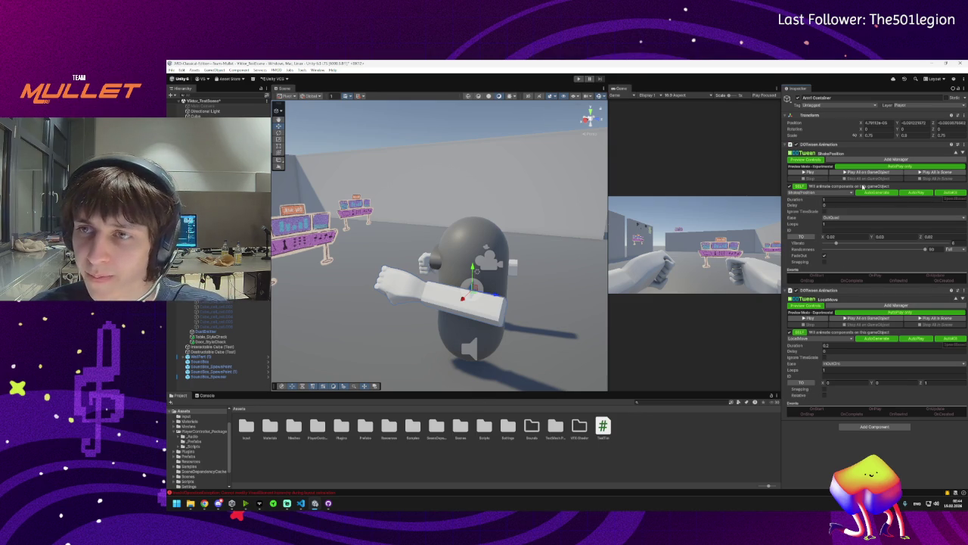
# Keep ShakePosition, assign a different target object to the shake tween, and preview it
pyautogui.click(812, 192)
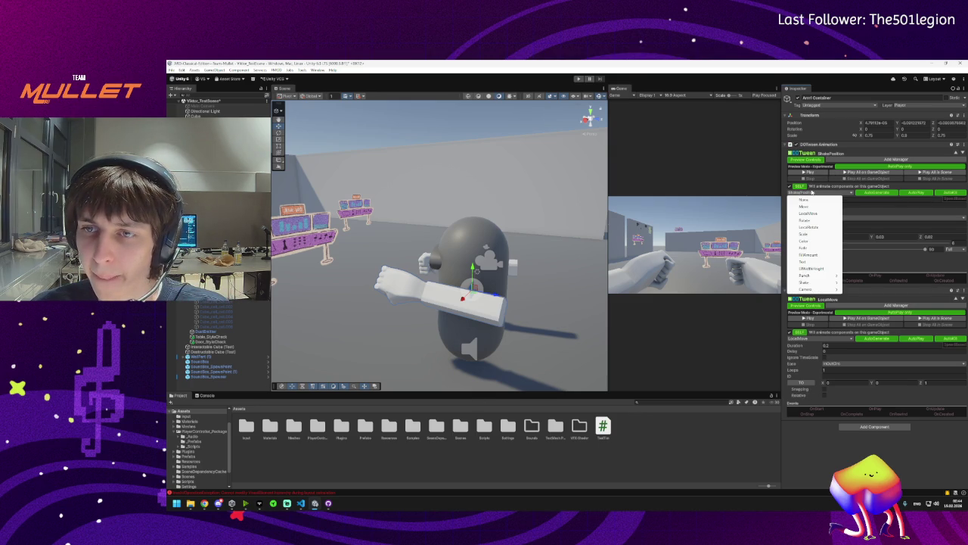
pyautogui.moveTo(815, 277)
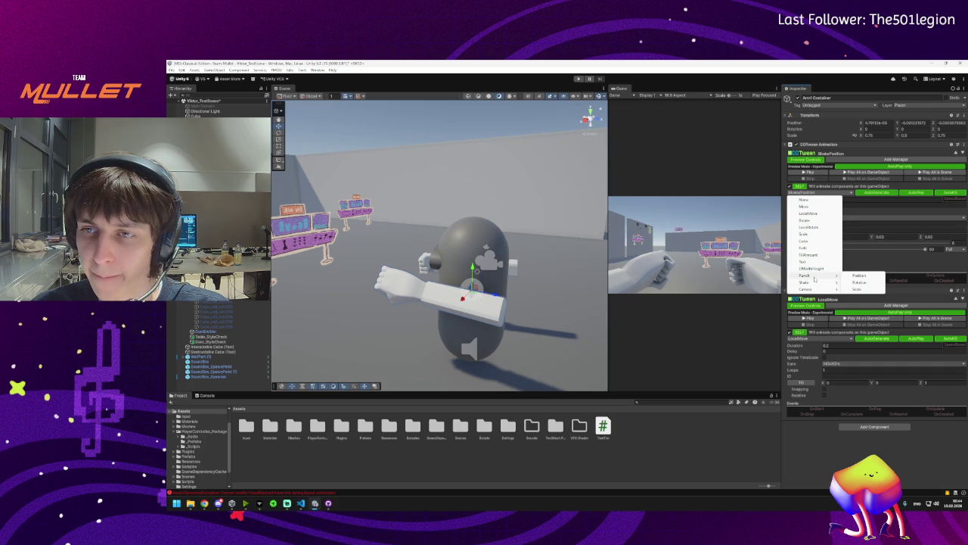
pyautogui.click(860, 284)
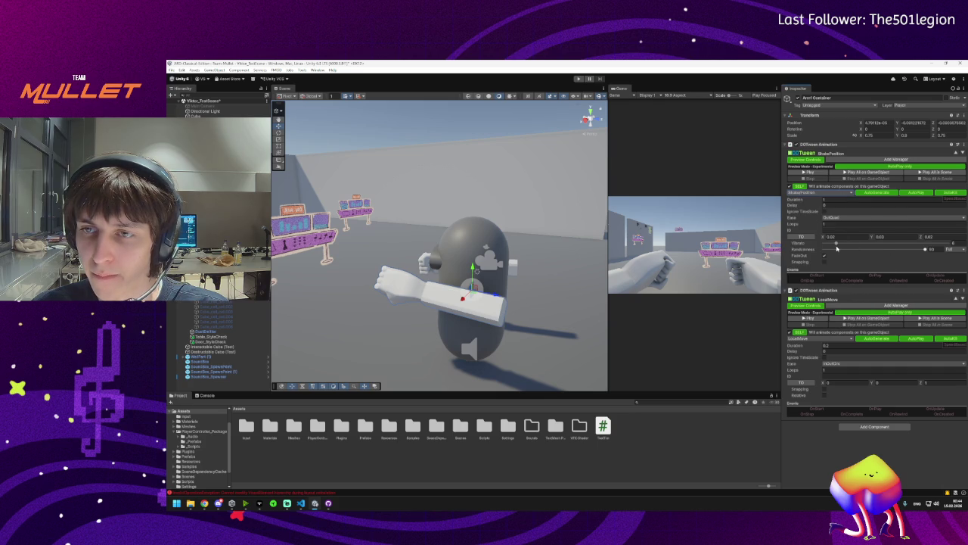
pyautogui.click(888, 174)
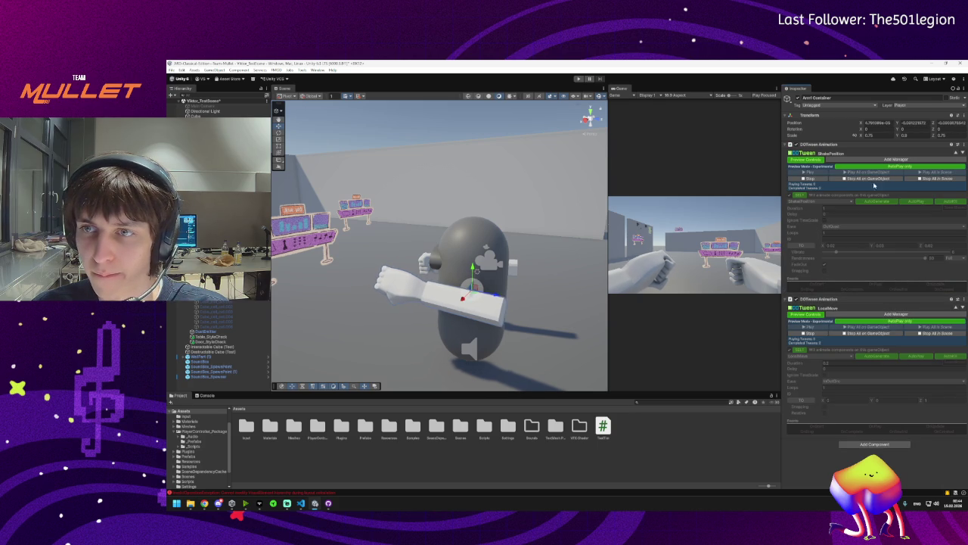
pyautogui.click(868, 179)
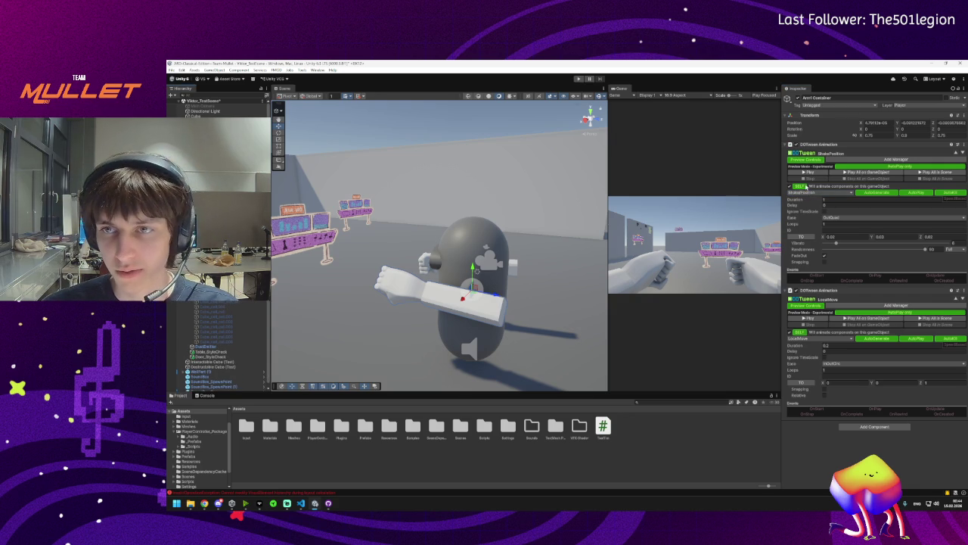
pyautogui.click(795, 185)
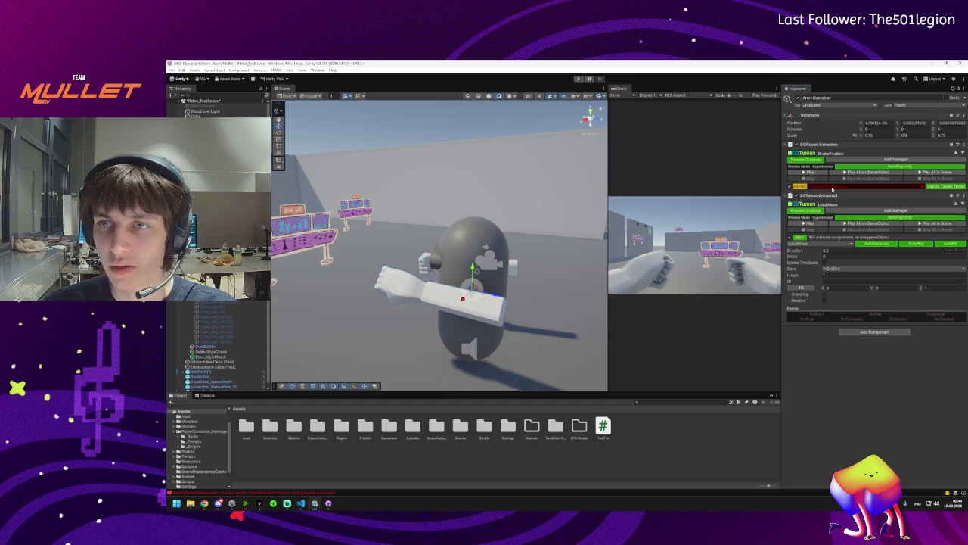
pyautogui.moveTo(832, 188); pyautogui.dragTo(826, 191)
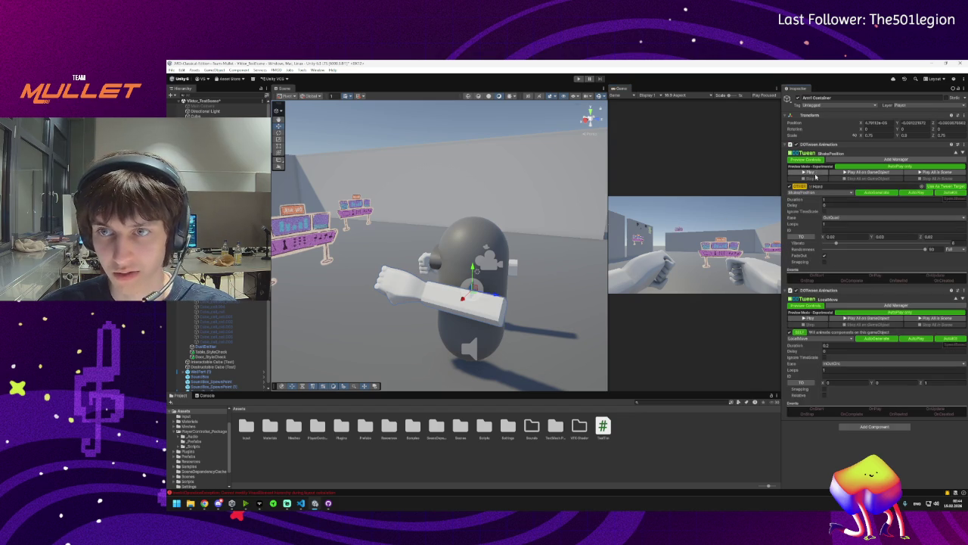
pyautogui.click(820, 173)
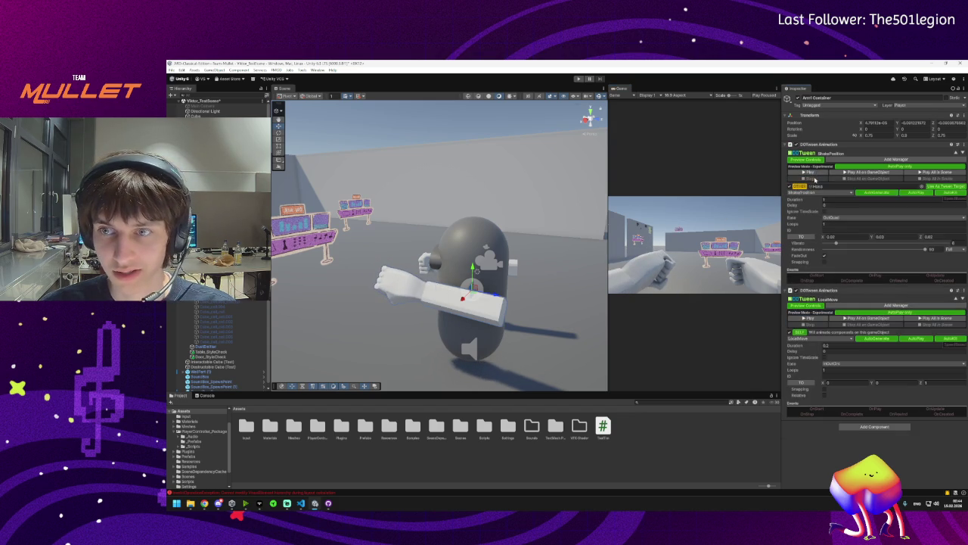
# Re-enter the X, Y and Z shake strengths, previewing the shake alone and with all tweens
pyautogui.click(844, 236)
pyautogui.doubleClick(847, 236)
pyautogui.press('Tab')
pyautogui.press('Tab')
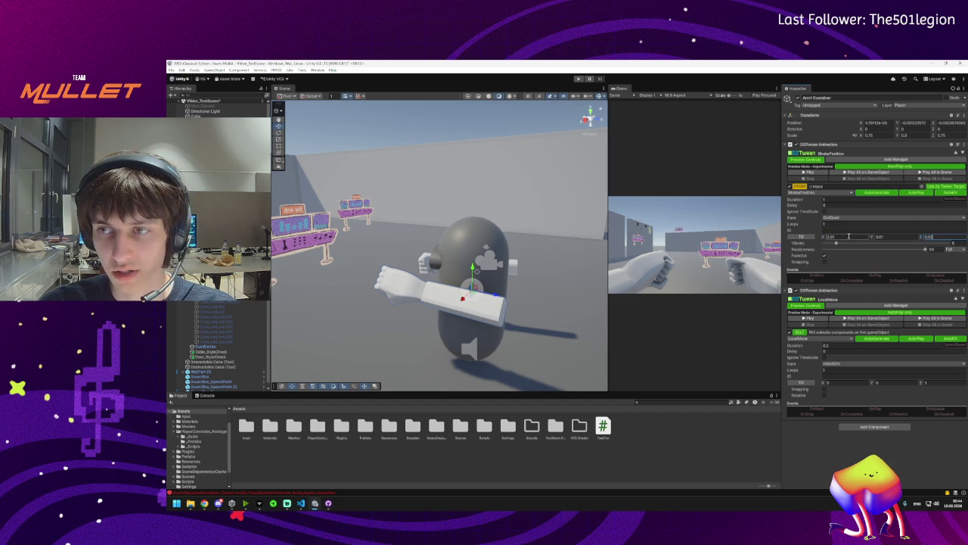
pyautogui.write('1')
pyautogui.click(808, 173)
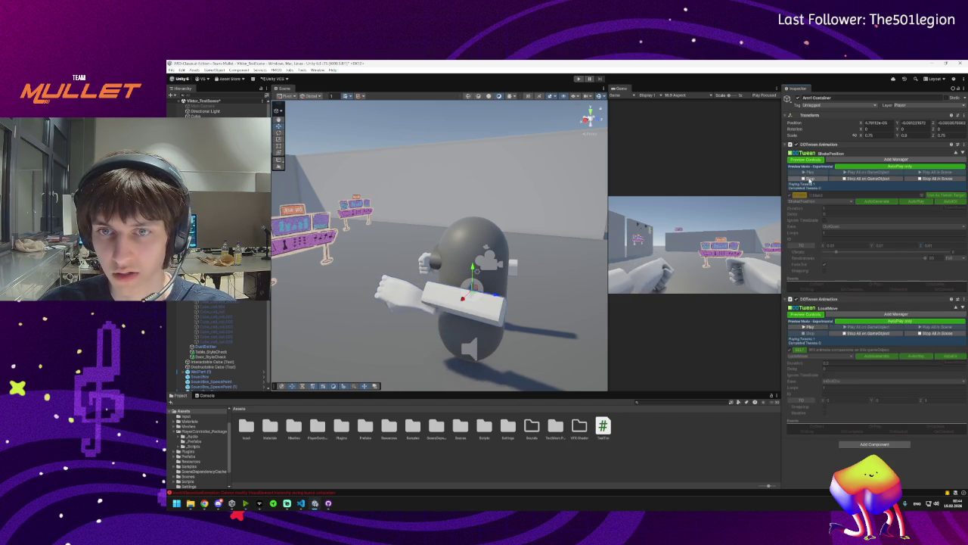
pyautogui.click(808, 179)
pyautogui.click(844, 237)
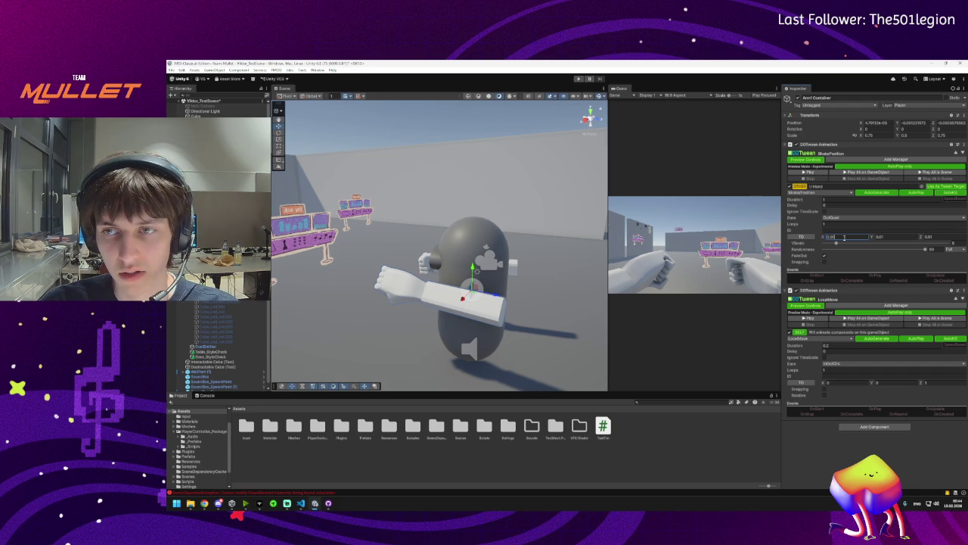
pyautogui.press('Tab')
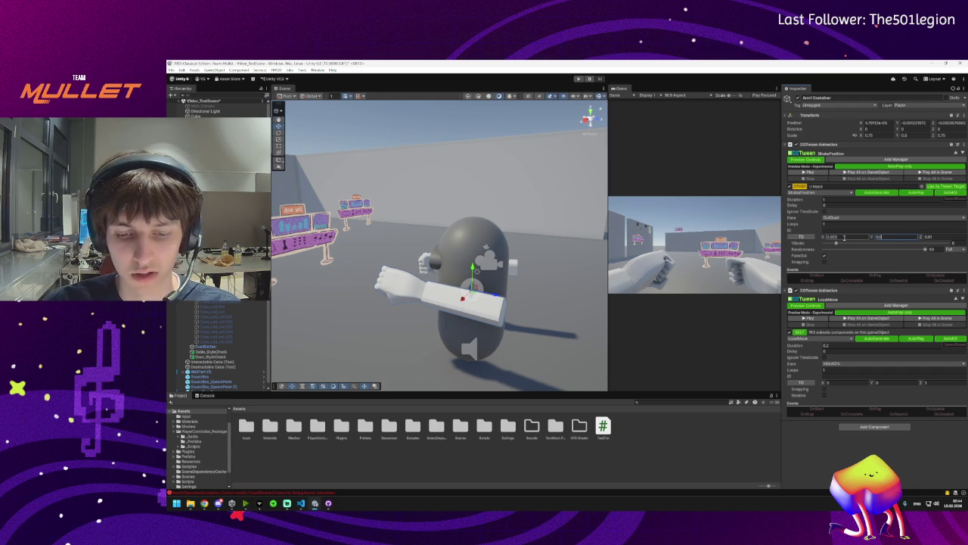
pyautogui.write('0.003')
pyautogui.press('Tab')
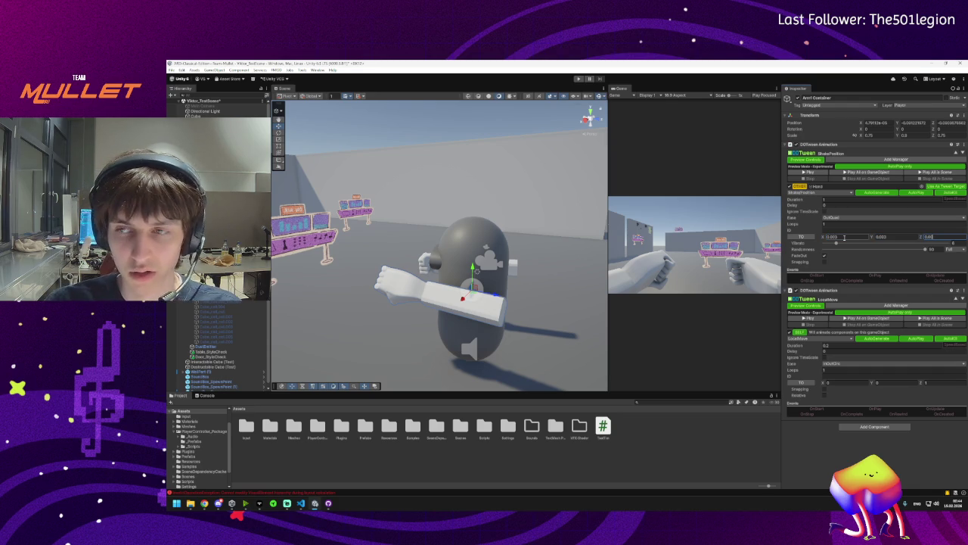
pyautogui.write('0.003')
pyautogui.click(808, 173)
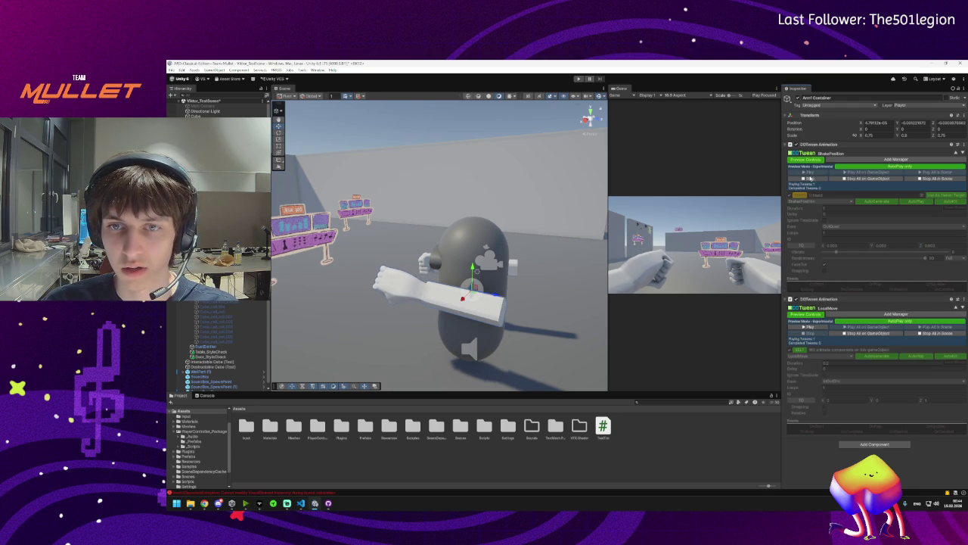
pyautogui.click(809, 178)
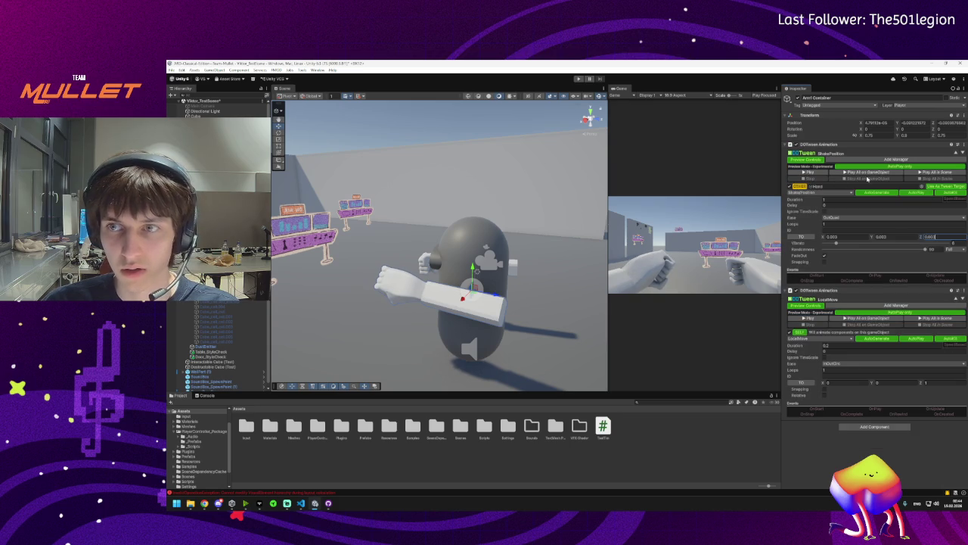
pyautogui.click(866, 174)
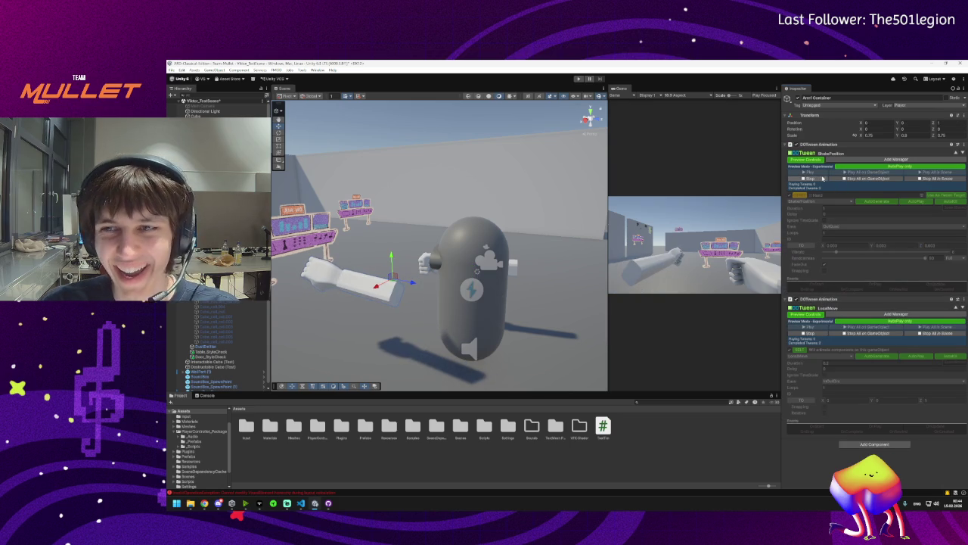
pyautogui.click(835, 179)
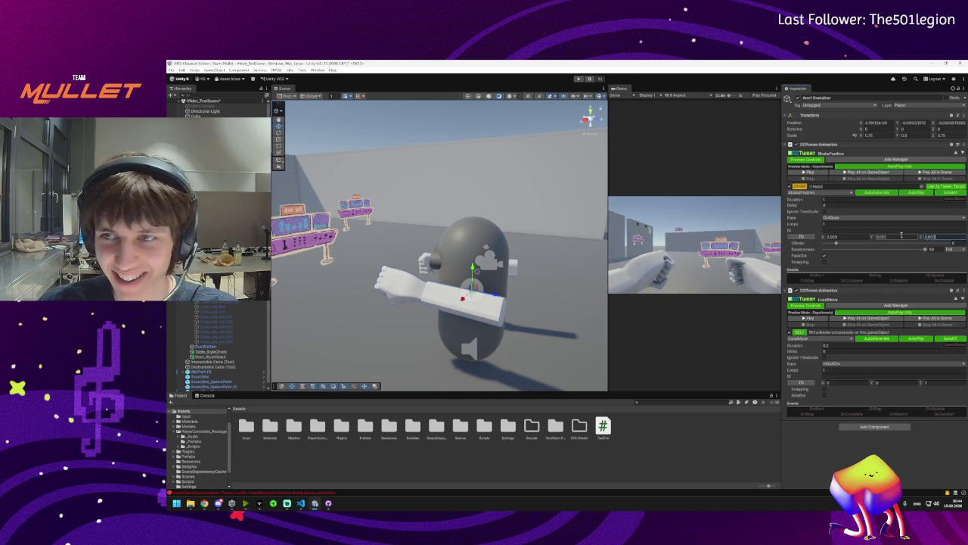
# Set the X, Y and Z shake strength to 0.002 and preview the result
pyautogui.click(859, 236)
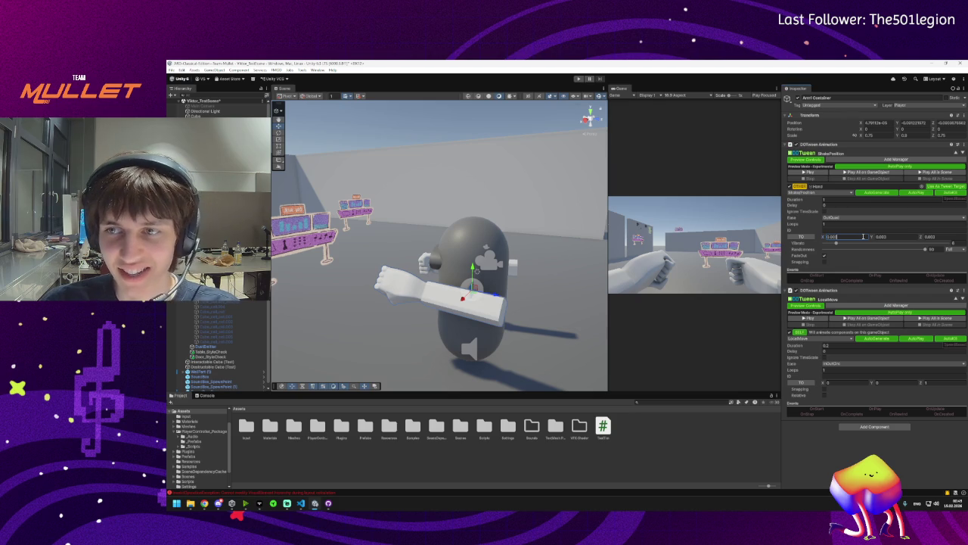
pyautogui.click(911, 236)
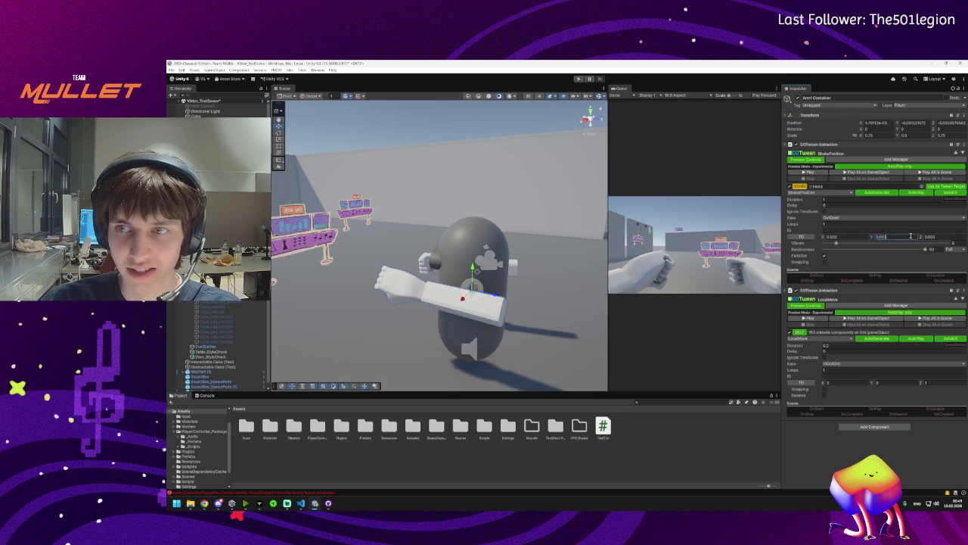
pyautogui.press('Tab')
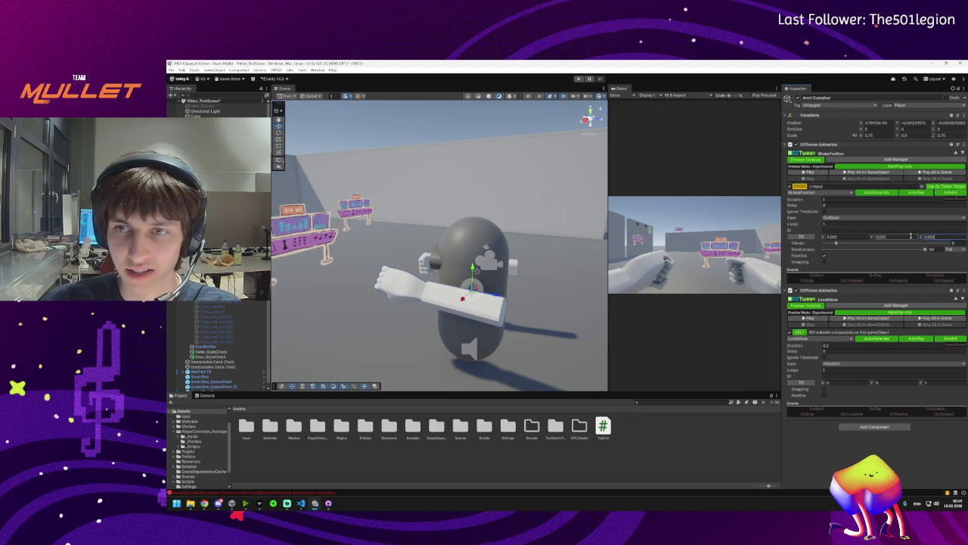
pyautogui.press('Return')
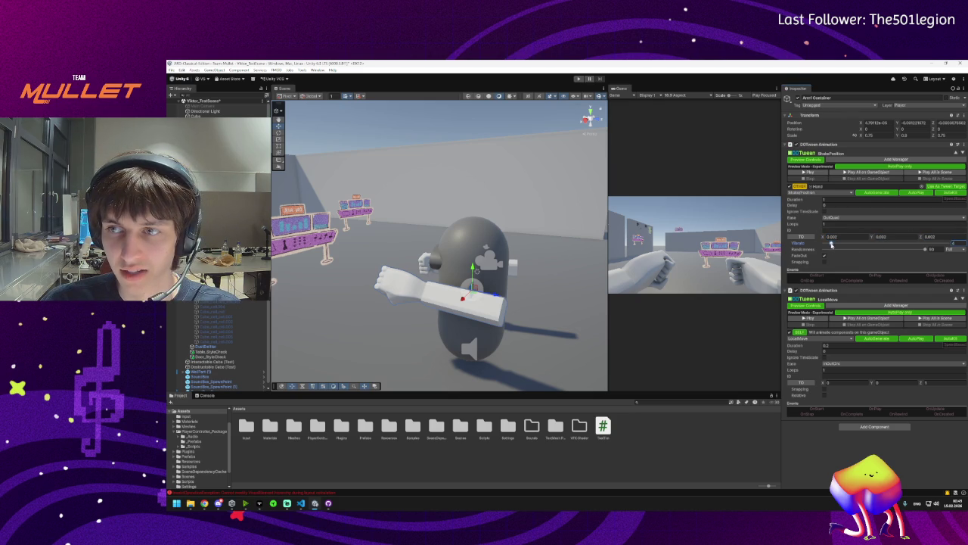
pyautogui.click(857, 172)
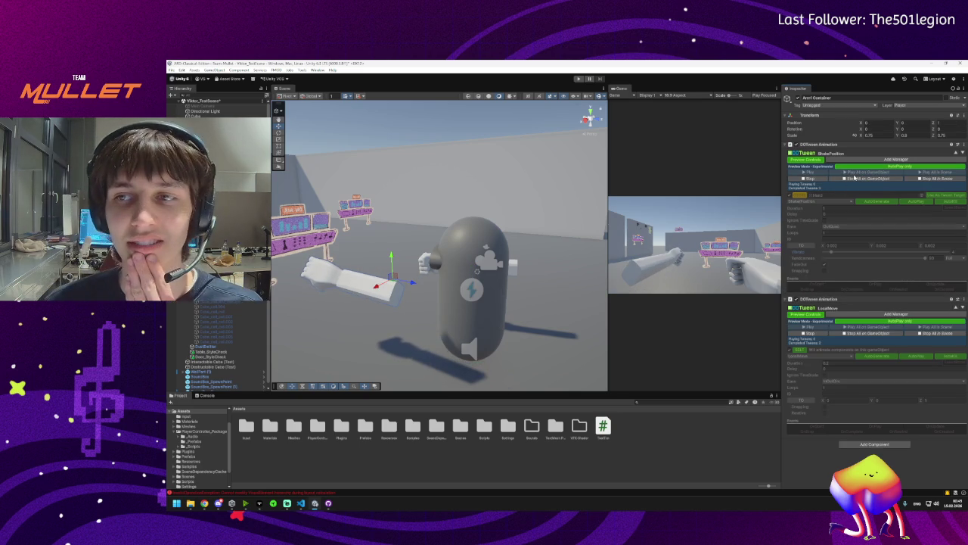
pyautogui.click(855, 173)
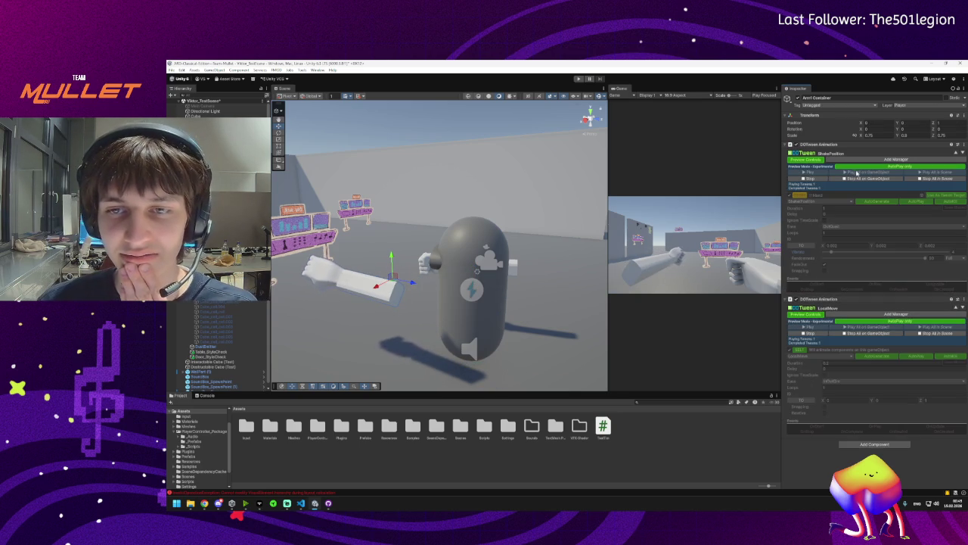
pyautogui.click(855, 179)
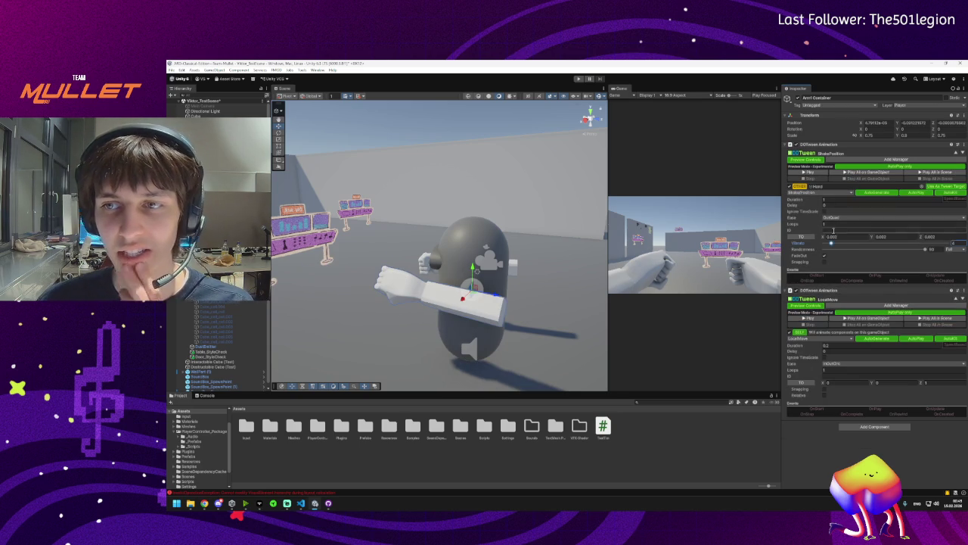
# Raise the shake's Vibrato and replay the punch preview several times
pyautogui.moveTo(833, 244); pyautogui.dragTo(868, 243)
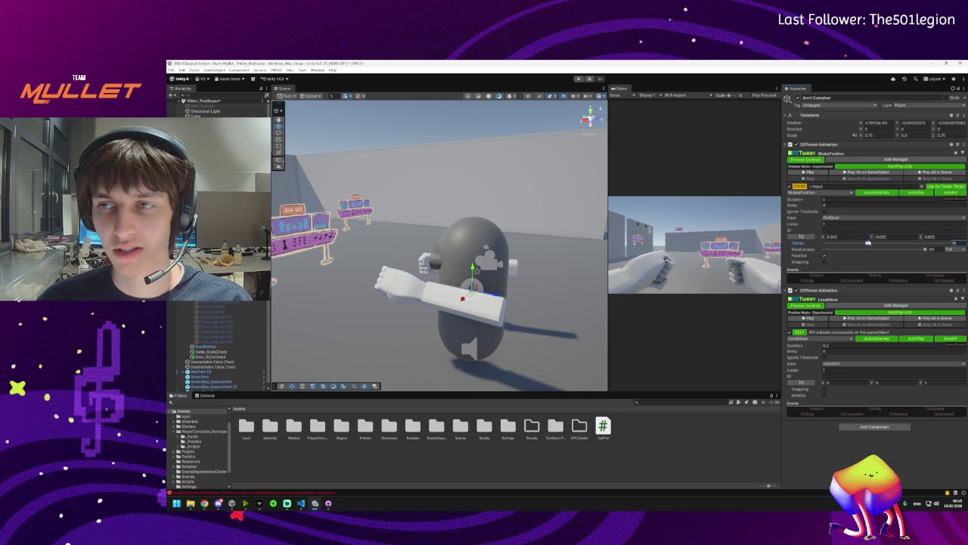
pyautogui.click(850, 172)
pyautogui.click(845, 172)
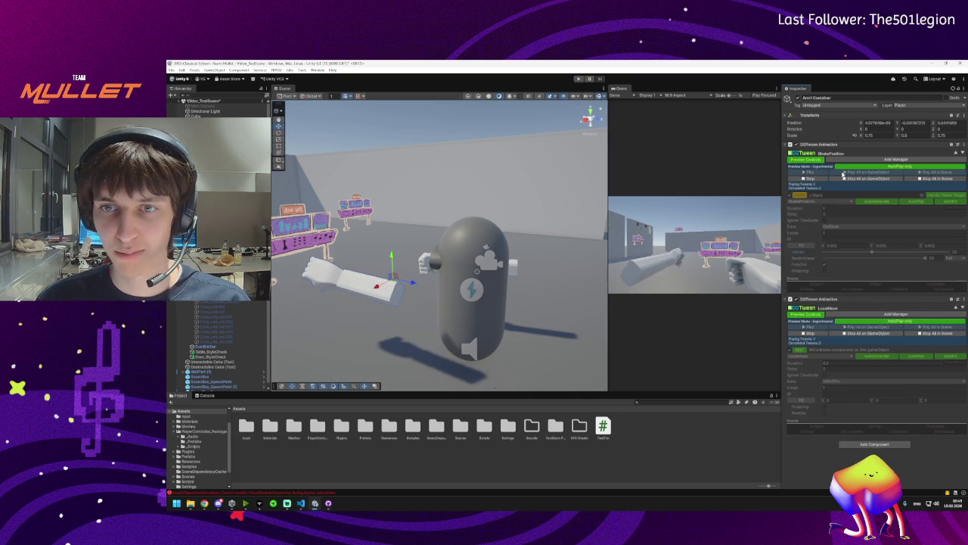
pyautogui.click(844, 177)
pyautogui.click(844, 172)
pyautogui.click(846, 179)
pyautogui.click(845, 173)
pyautogui.click(846, 179)
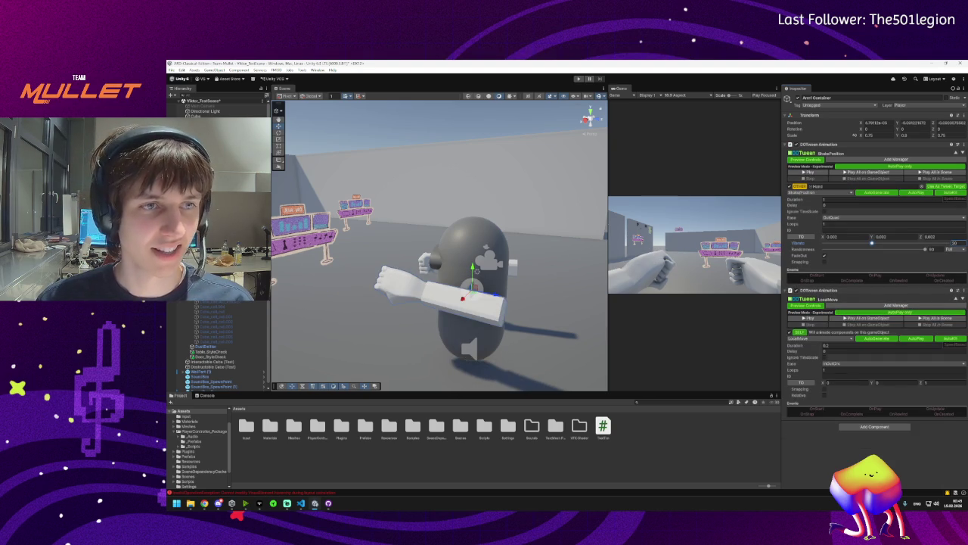
# Create an empty object in the Hierarchy named Arm Container Container
pyautogui.rightClick(212, 172)
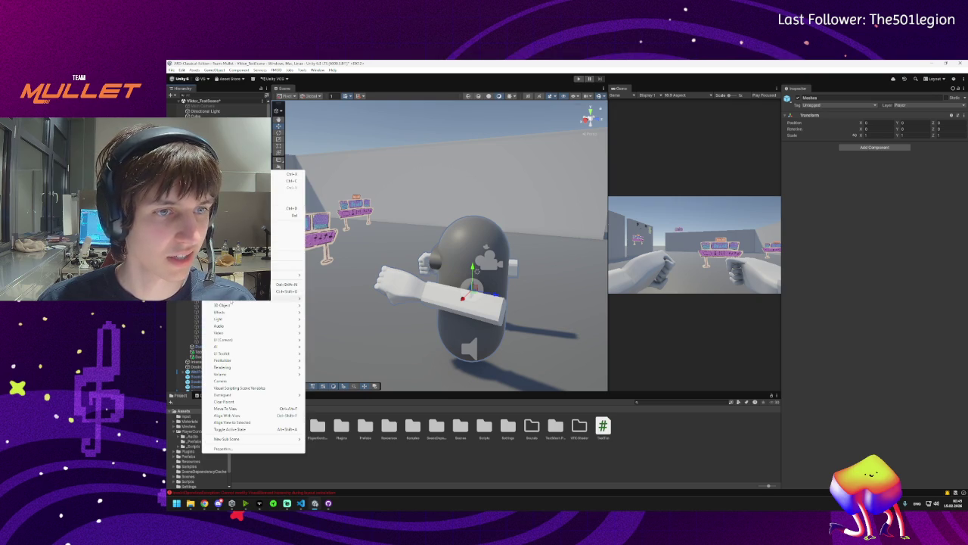
pyautogui.click(287, 284)
pyautogui.click(390, 286)
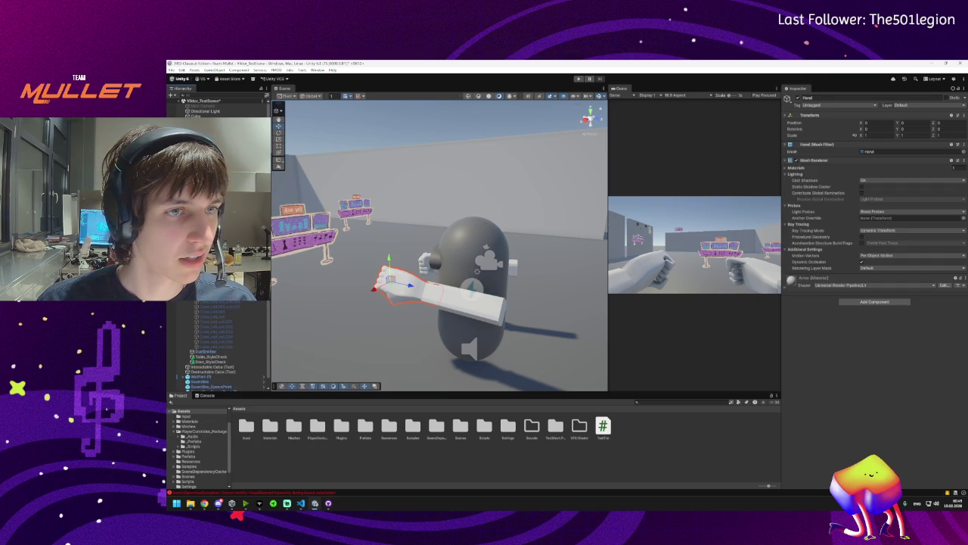
pyautogui.hotkey('ctrl', 'z')
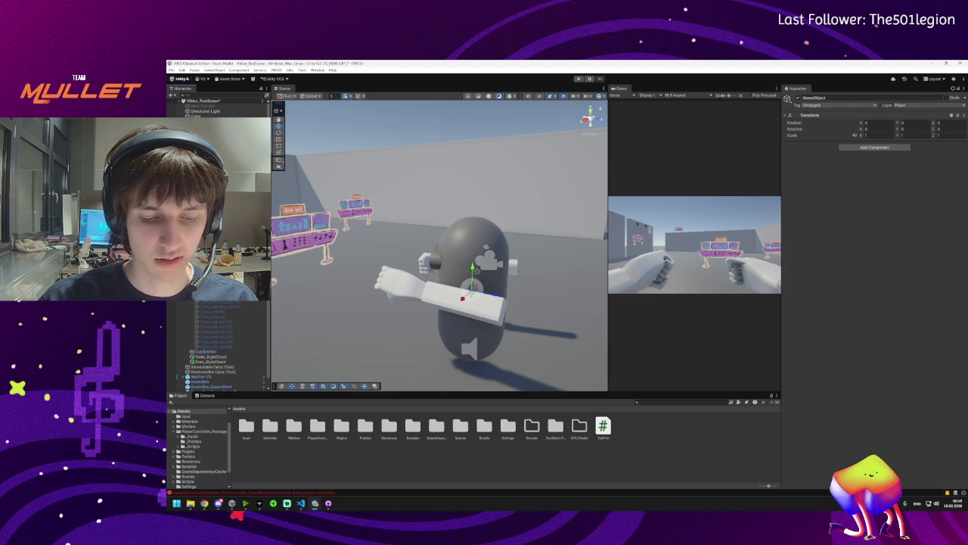
pyautogui.hotkey('ctrl', 'z')
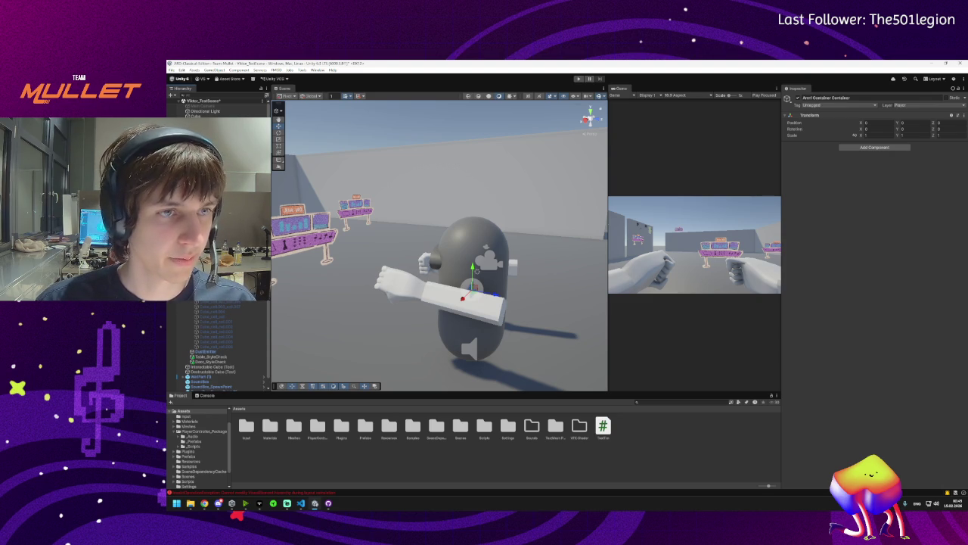
# Scroll the Hierarchy and undo several recent changes
pyautogui.scroll(-2, 219, 348)
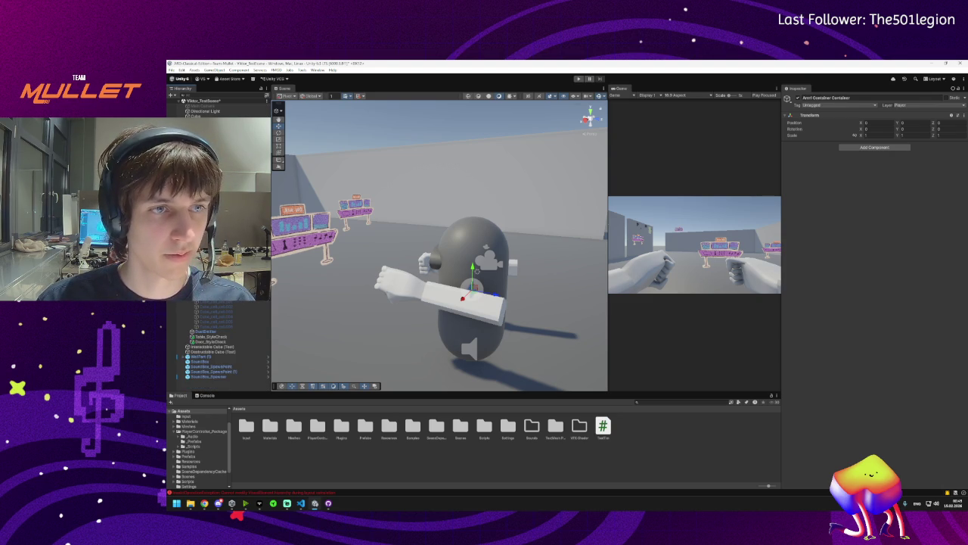
pyautogui.scroll(2, 219, 348)
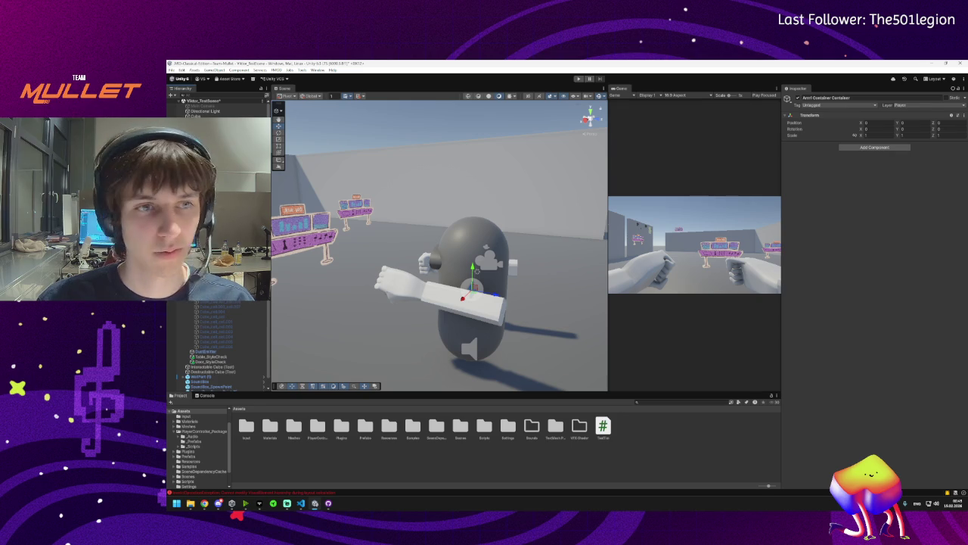
pyautogui.hotkey('ctrl', 'z')
pyautogui.hotkey('ctrl', 'z')
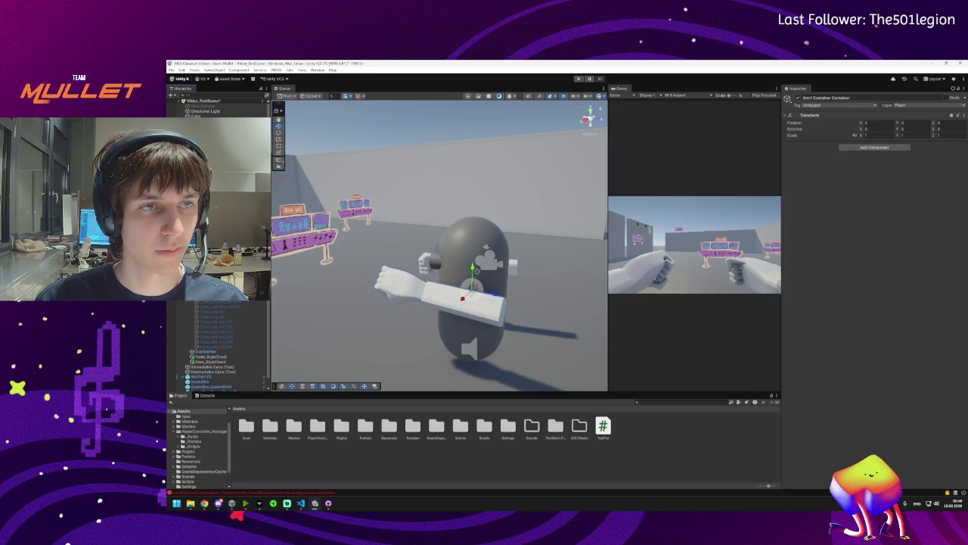
pyautogui.hotkey('ctrl', 'z')
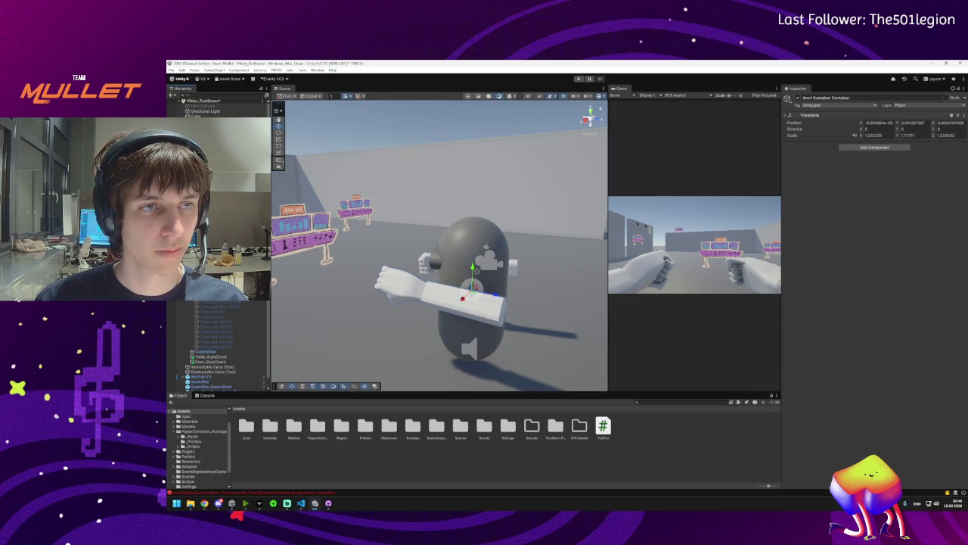
pyautogui.hotkey('ctrl', 'z')
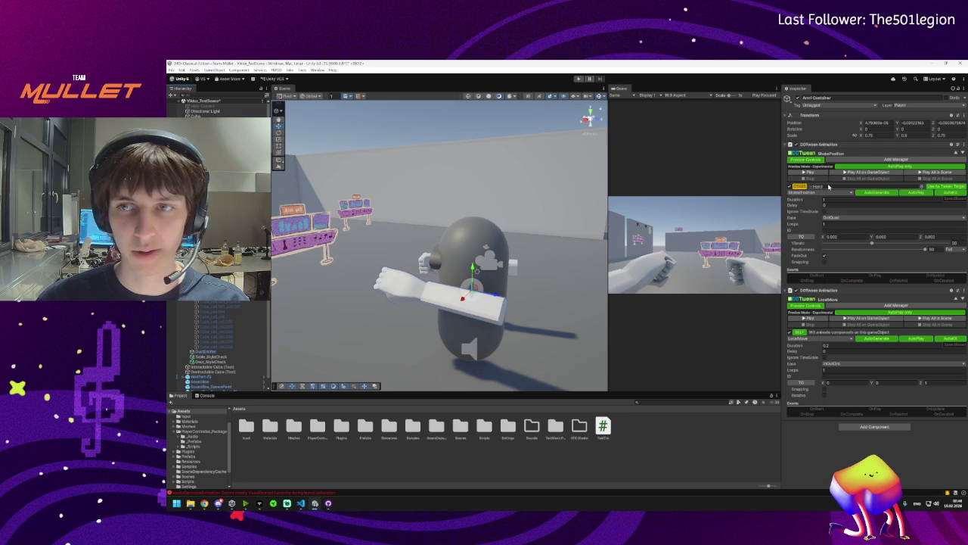
# Add a third DOTween Animation to the arm and paste the ShakePosition settings into it
pyautogui.click(877, 427)
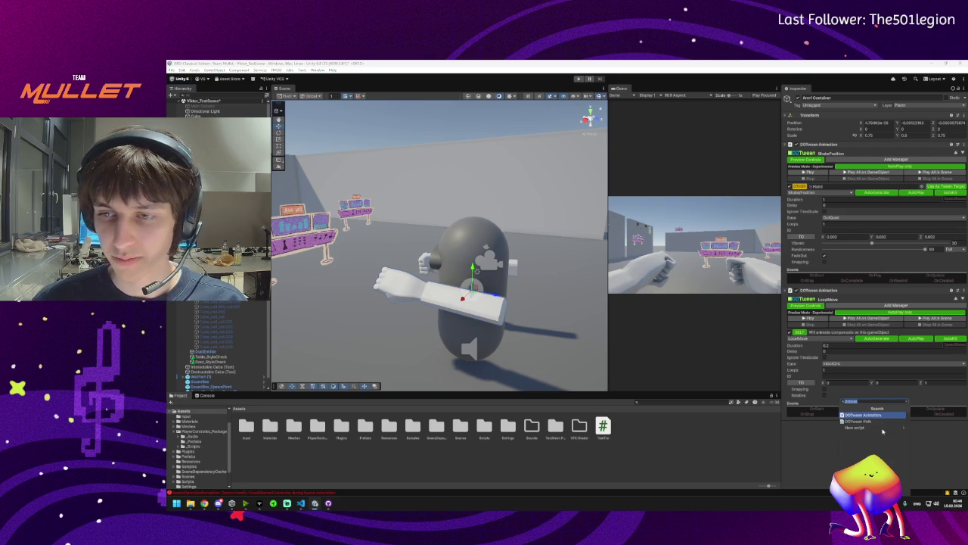
pyautogui.click(861, 416)
pyautogui.scroll(-1, 824, 422)
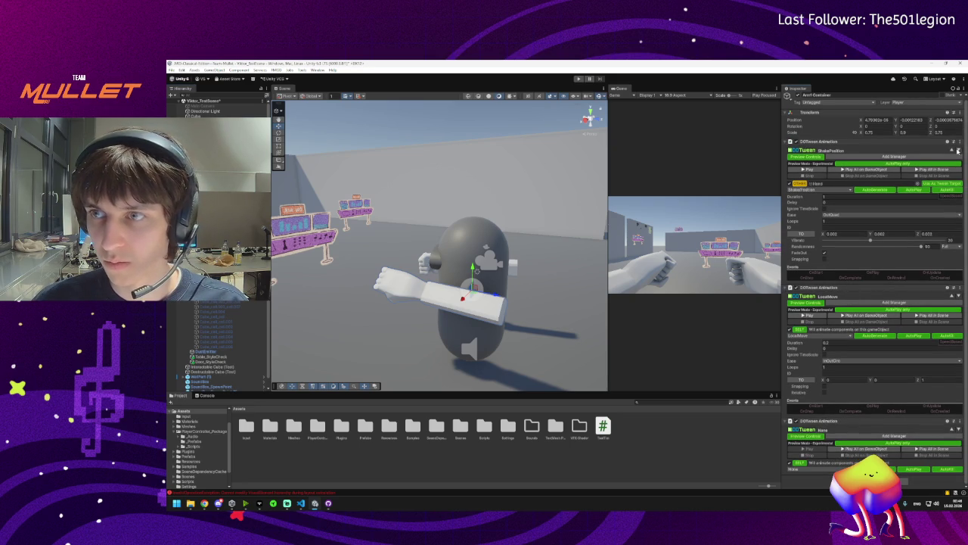
pyautogui.click(959, 141)
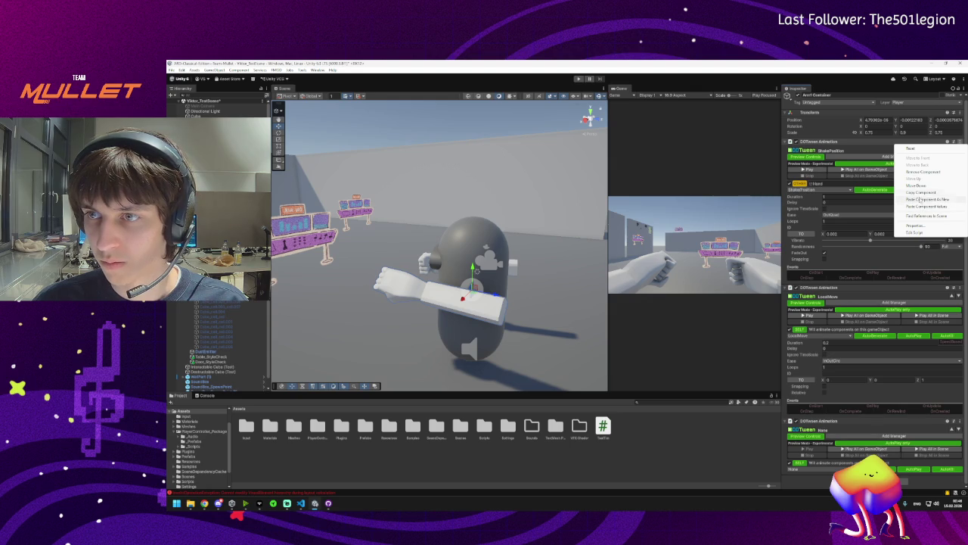
pyautogui.click(919, 192)
pyautogui.click(957, 420)
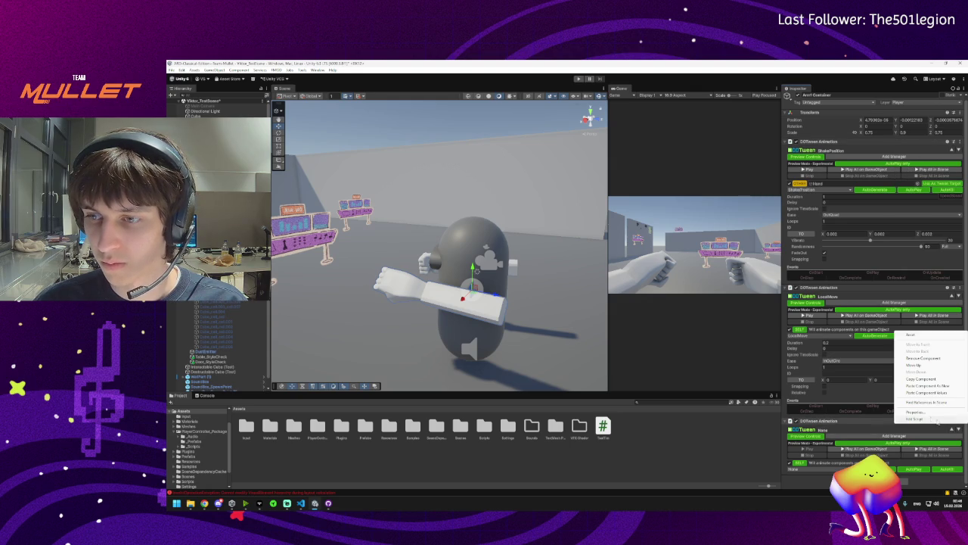
pyautogui.click(927, 393)
# Move LocalMove below both shake tweens, collapse the first one, and target Arm1 Container
pyautogui.scroll(-3, 870, 303)
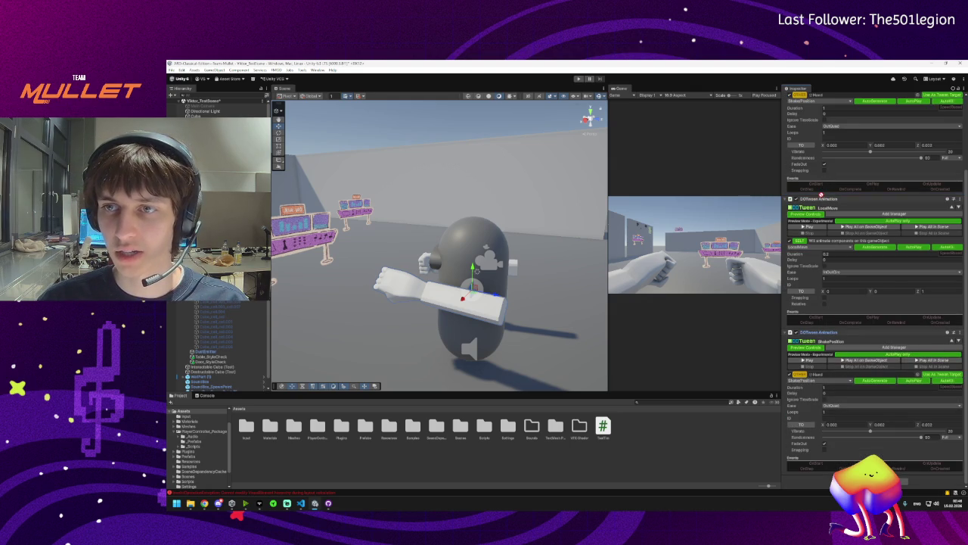
pyautogui.moveTo(825, 198); pyautogui.dragTo(825, 446)
pyautogui.scroll(3, 824, 303)
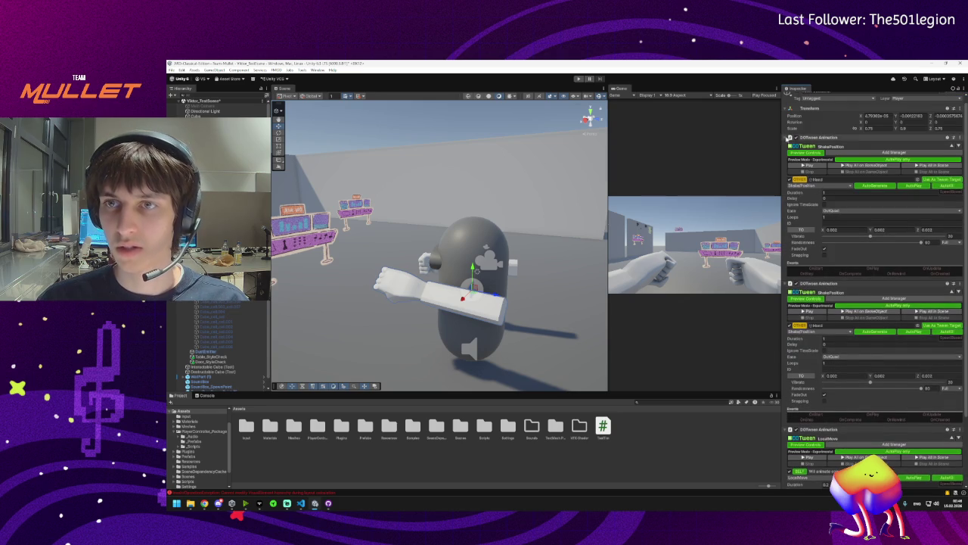
pyautogui.click(790, 137)
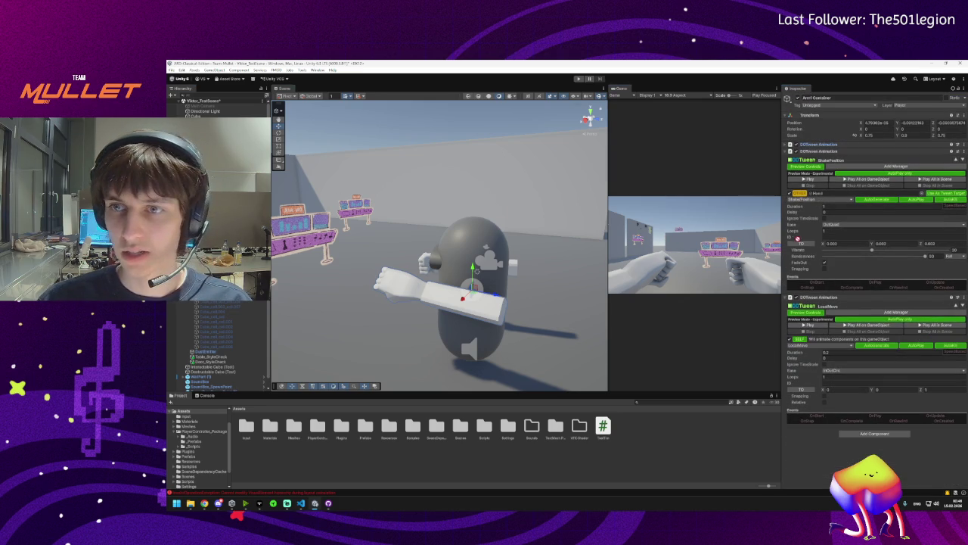
pyautogui.moveTo(820, 144); pyautogui.dragTo(825, 197)
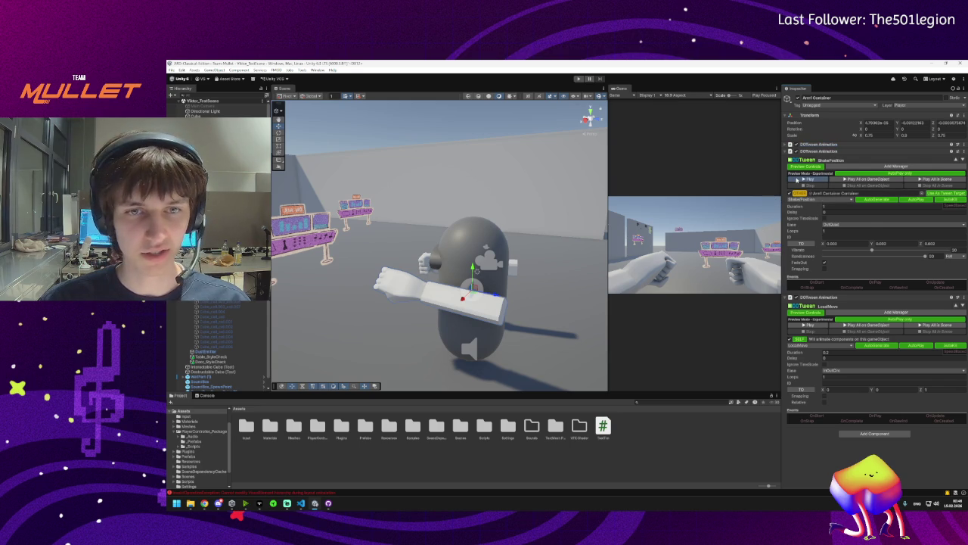
# Preview the shake tween and edit its strength X, Y and Z values
pyautogui.click(796, 179)
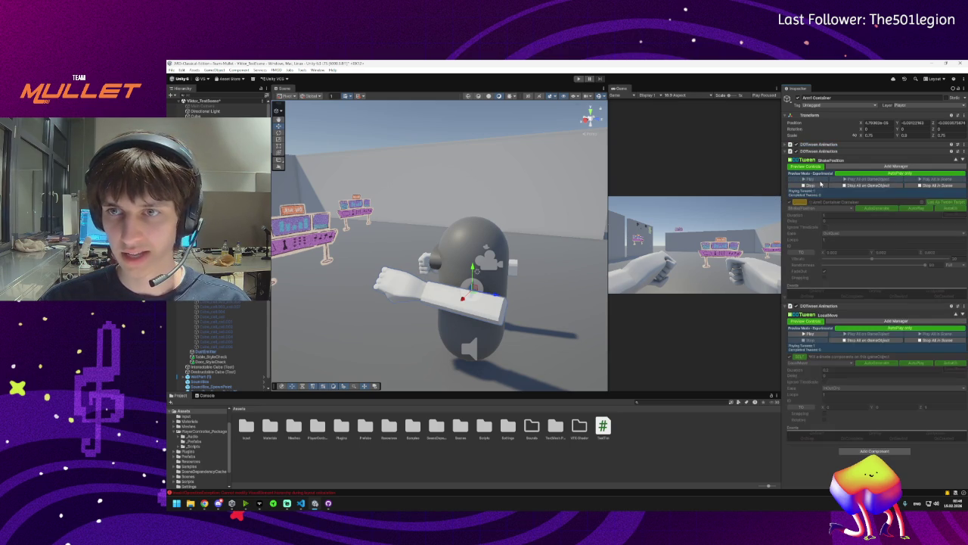
pyautogui.click(836, 243)
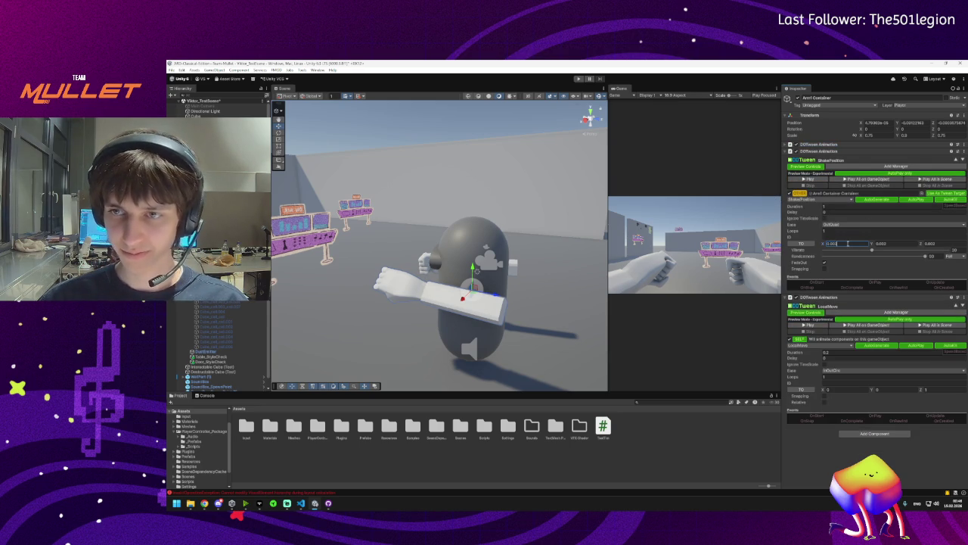
pyautogui.press('Tab')
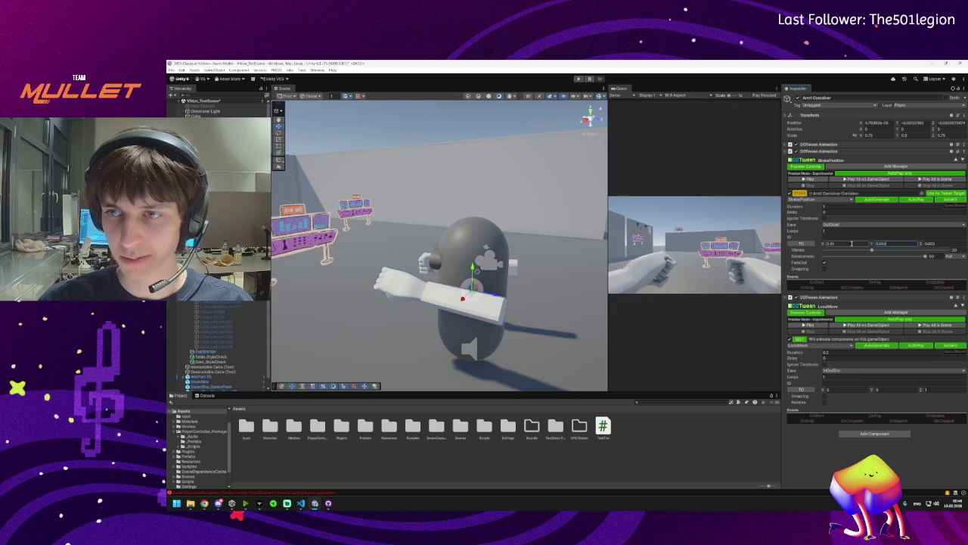
pyautogui.press('Tab')
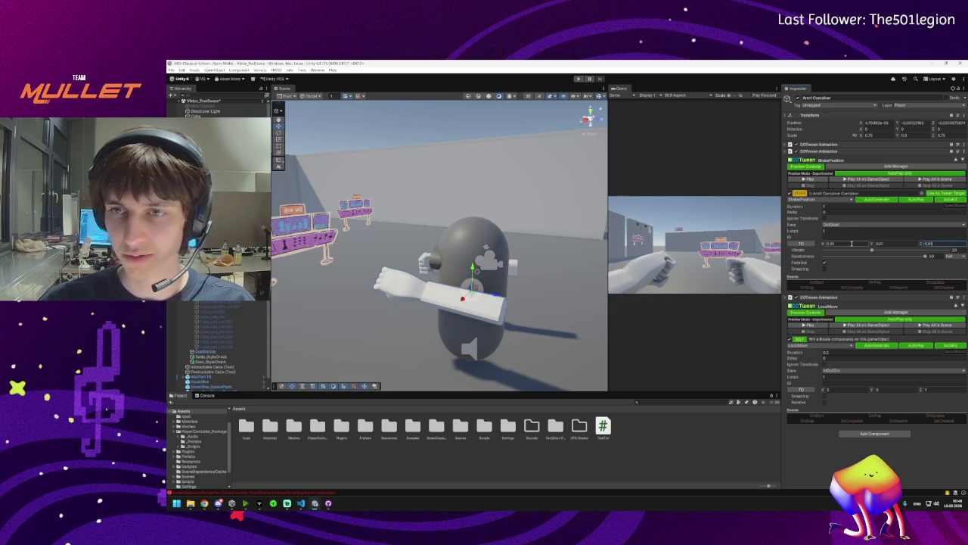
# Preview the full punch repeatedly with Play All on GameObject, then widen the Game view
pyautogui.click(846, 179)
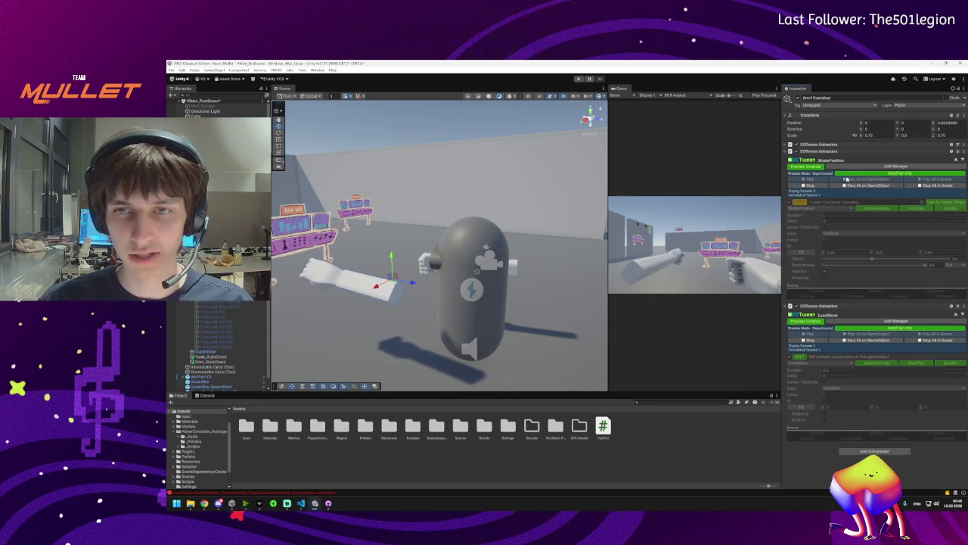
pyautogui.click(849, 180)
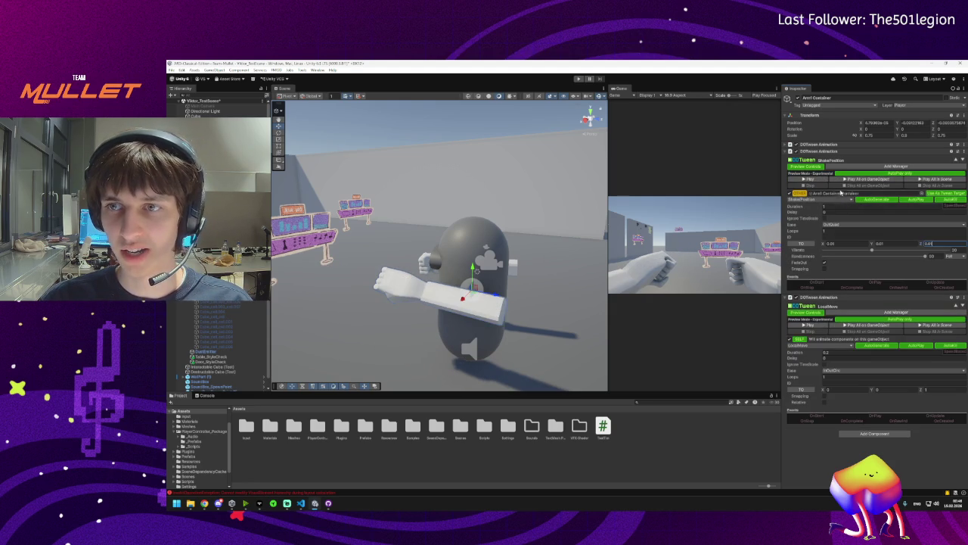
pyautogui.click(852, 180)
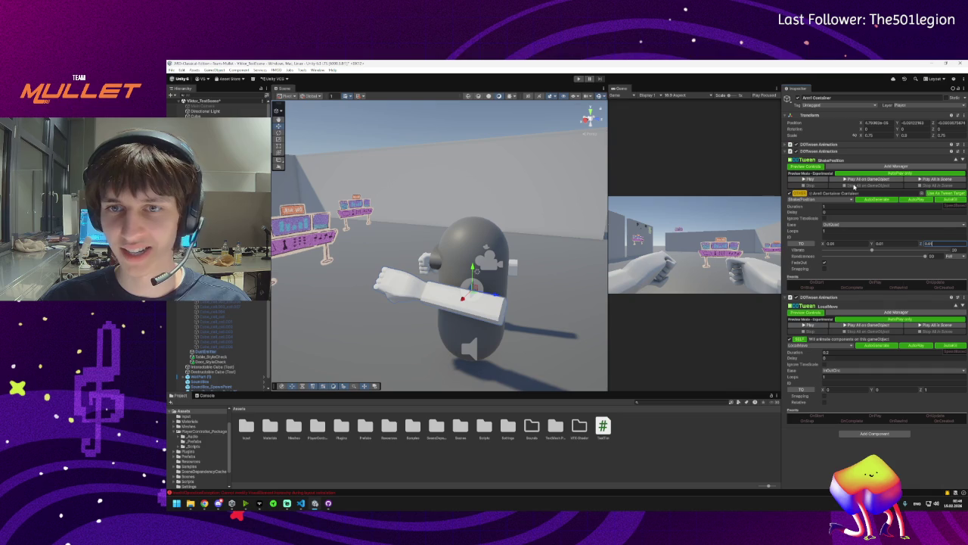
pyautogui.click(851, 181)
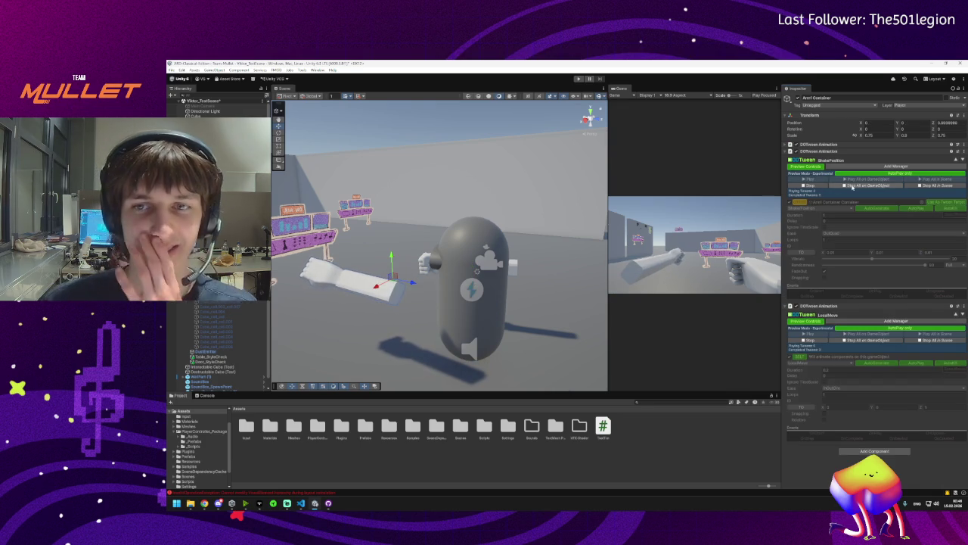
pyautogui.click(852, 186)
pyautogui.click(852, 182)
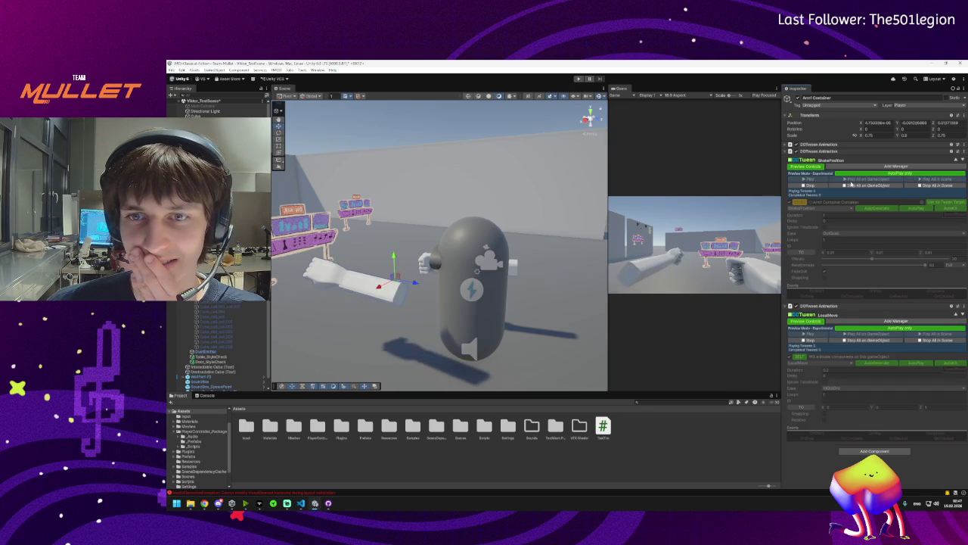
pyautogui.click(857, 180)
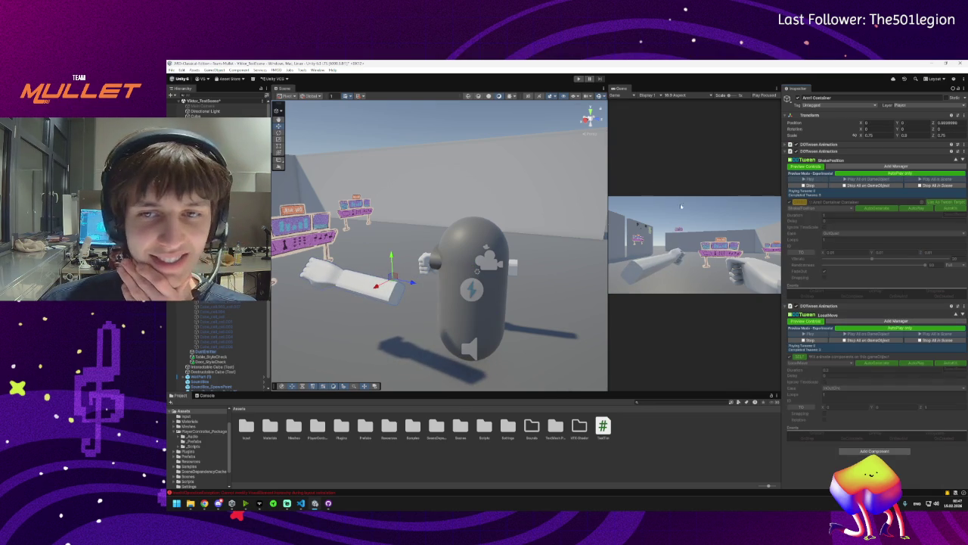
pyautogui.moveTo(609, 139); pyautogui.dragTo(416, 139)
# Replay the punch preview three times in the wider Game view, then select the arm's Sleeve
pyautogui.click(845, 180)
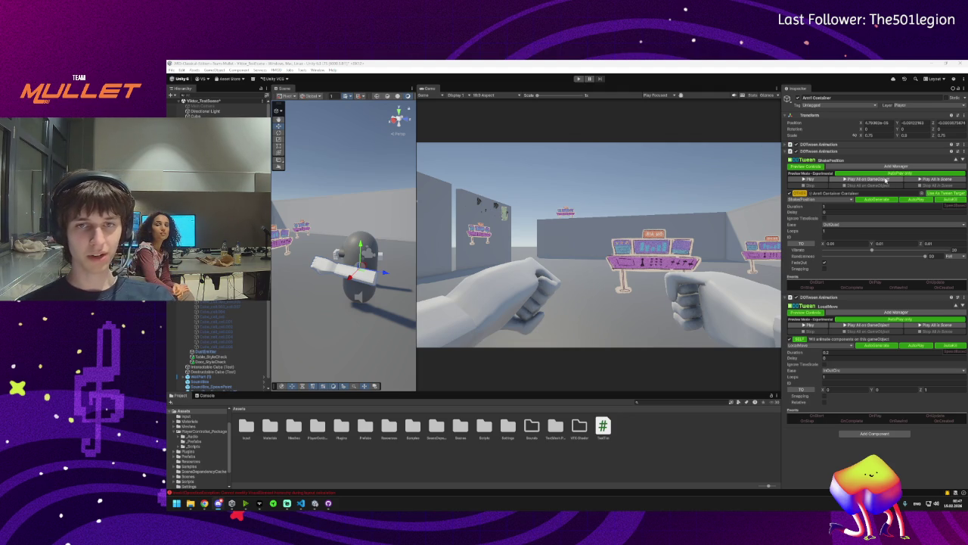
pyautogui.click(885, 179)
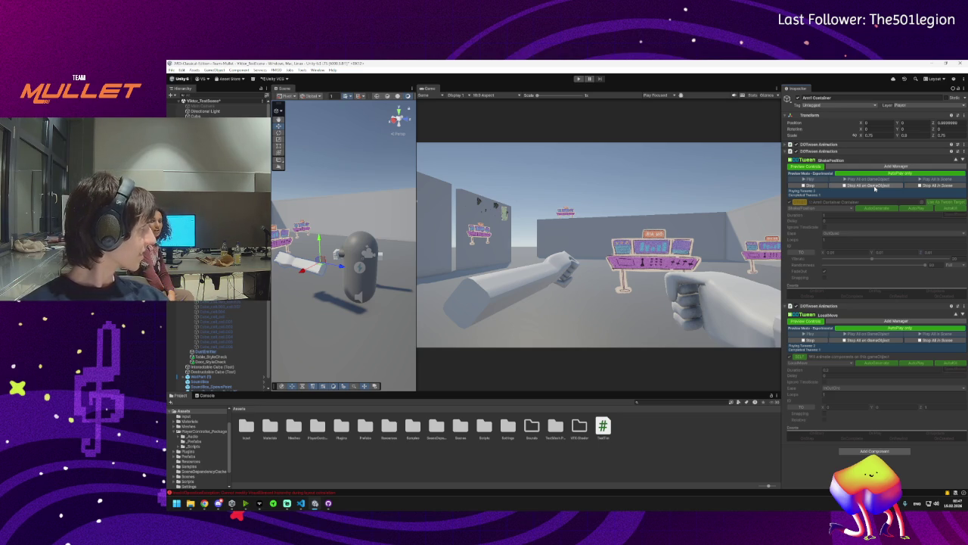
pyautogui.click(870, 180)
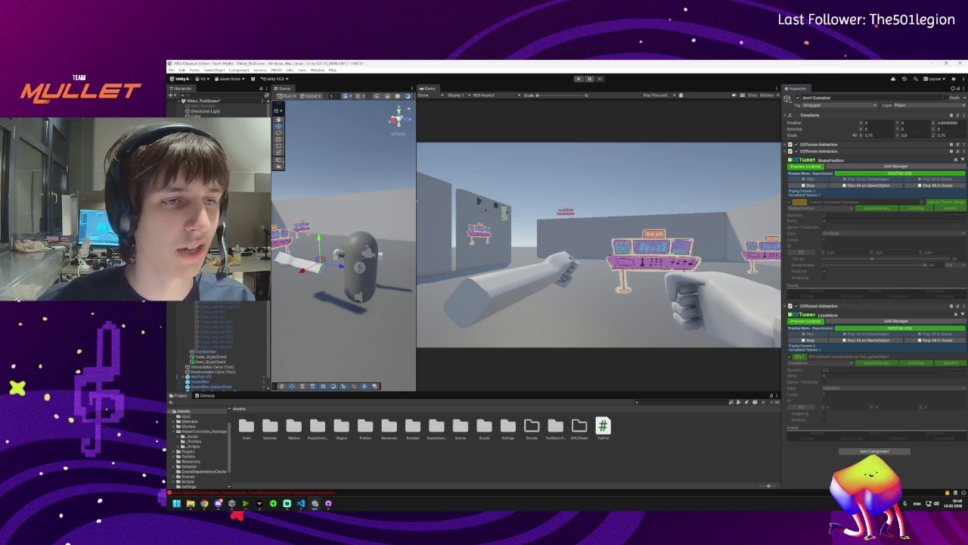
pyautogui.click(355, 274)
pyautogui.moveTo(356, 274)
pyautogui.mouseDown()
pyautogui.moveTo(329, 282)
pyautogui.moveTo(354, 269)
pyautogui.moveTo(352, 277)
pyautogui.mouseUp()
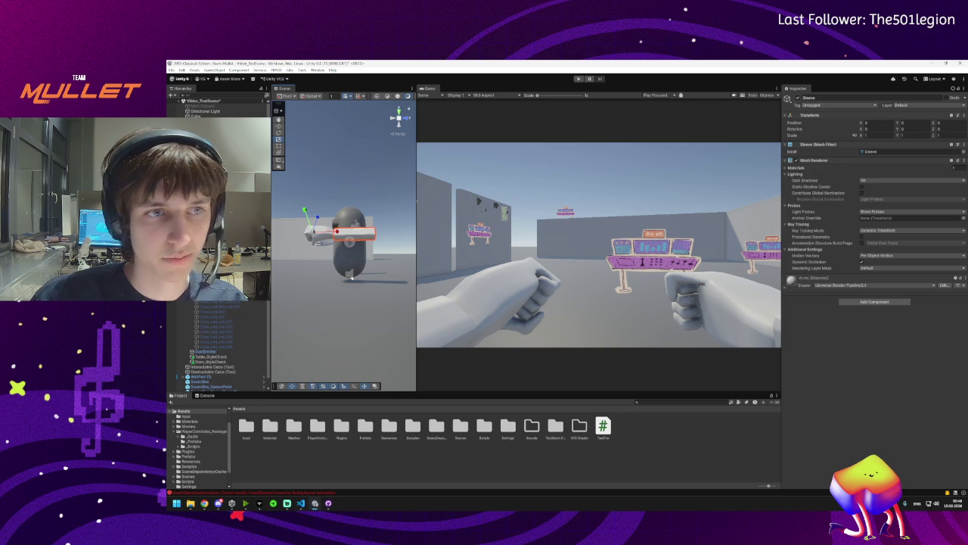
# Reselect Arm Container, orbit the Scene view around it, and start Play mode
pyautogui.click(351, 279)
pyautogui.moveTo(350, 258)
pyautogui.mouseDown()
pyautogui.moveTo(317, 309)
pyautogui.moveTo(297, 193)
pyautogui.mouseUp()
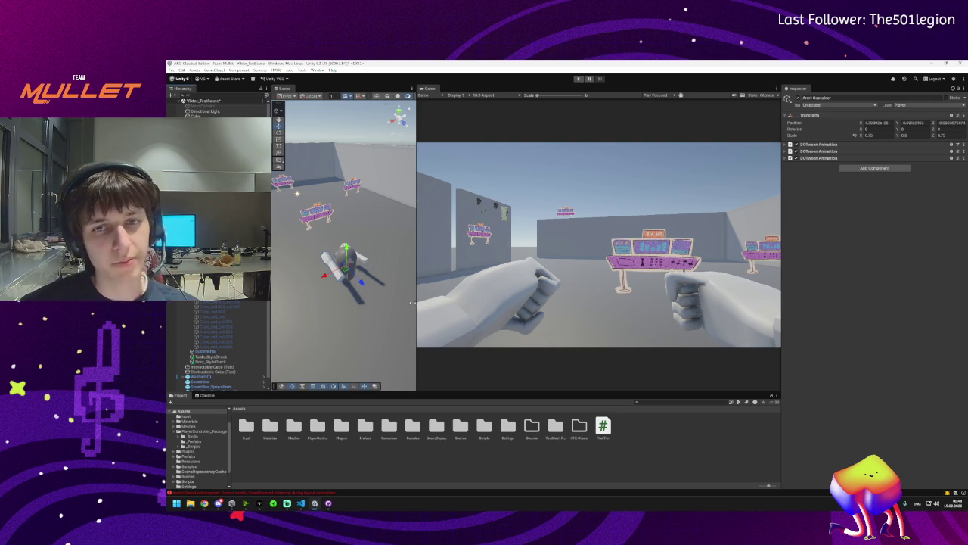
pyautogui.scroll(5, 313, 269)
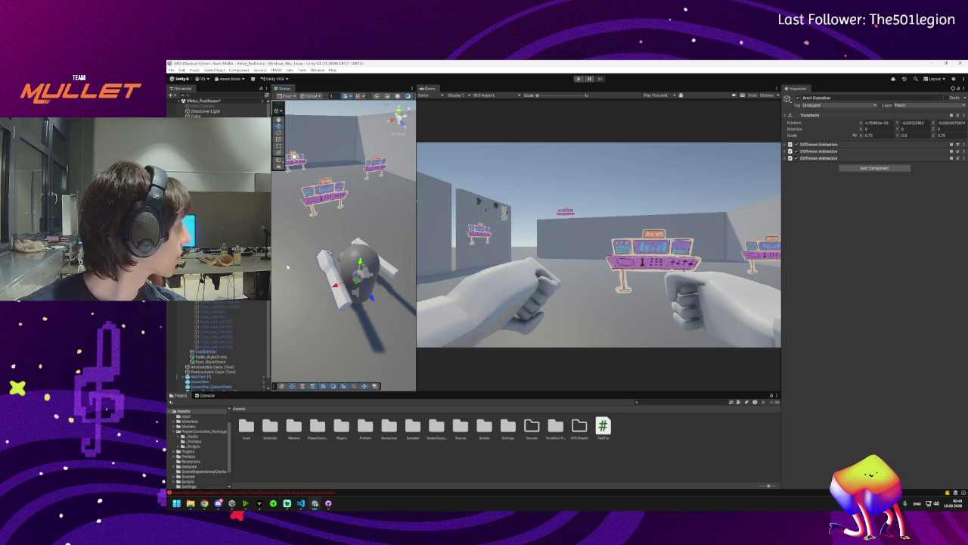
pyautogui.click(578, 79)
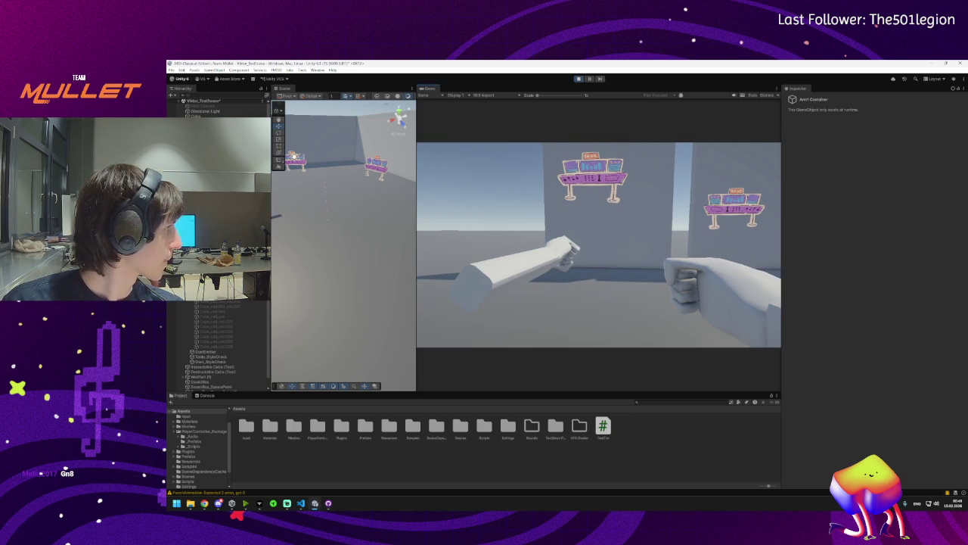
# Exit Play mode and switch to the ChatGPT window in Chrome
pyautogui.press('super')
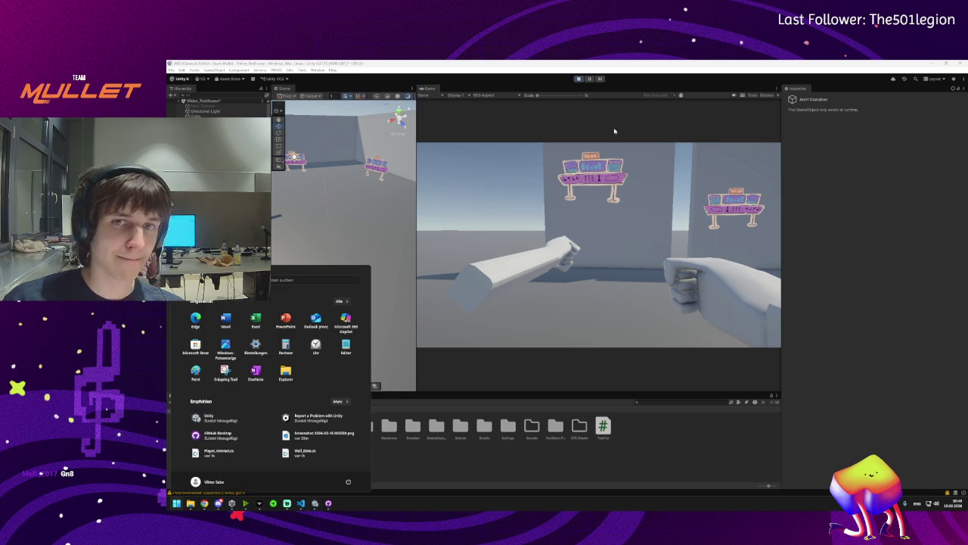
pyautogui.click(580, 79)
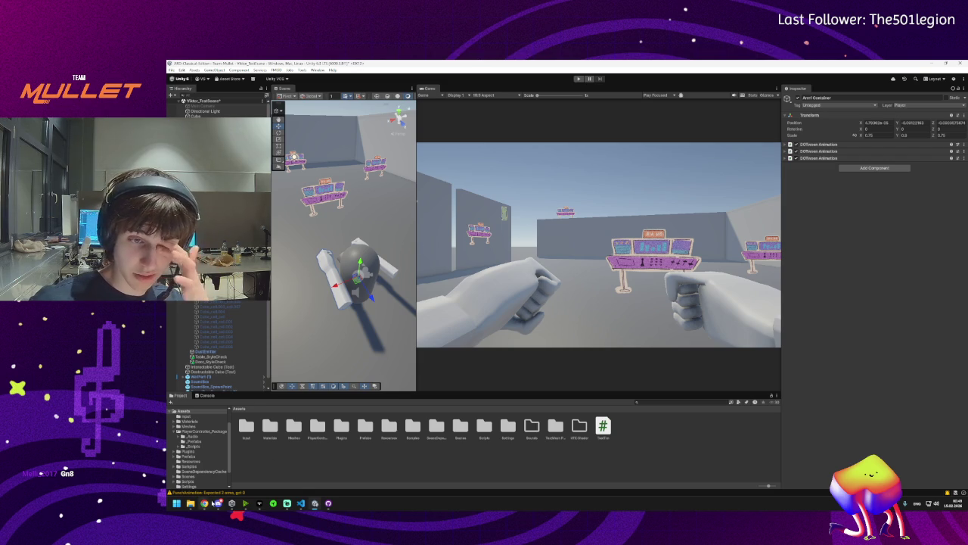
pyautogui.moveTo(203, 505)
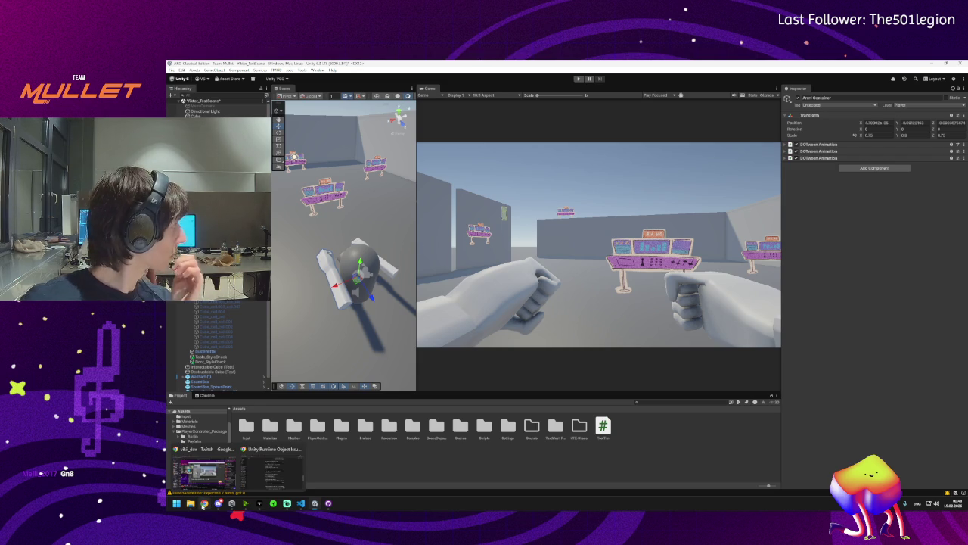
pyautogui.click(272, 467)
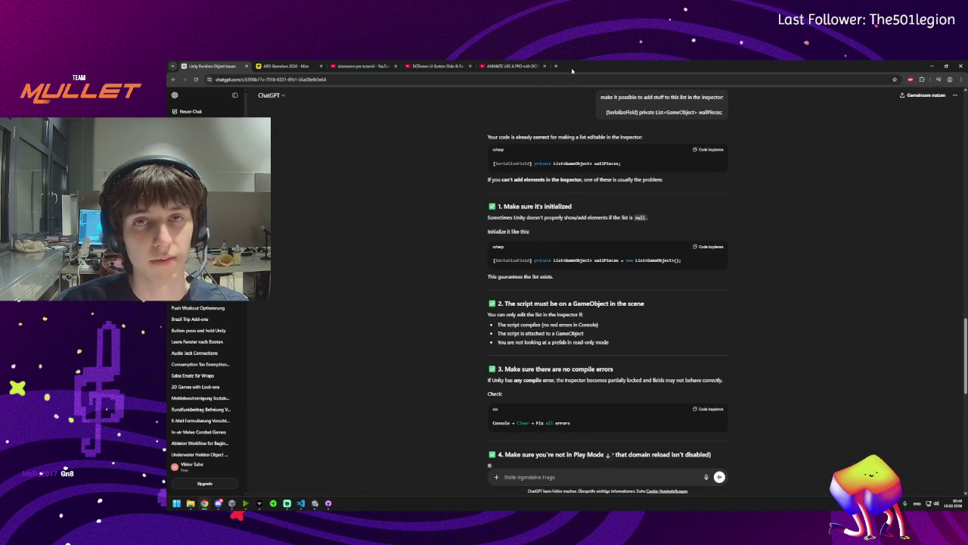
# Search 'unity urp render weeapon above the rest' in a new tab and open the Reddit weapon-clipping thread
pyautogui.click(555, 66)
pyautogui.write('unity urp')
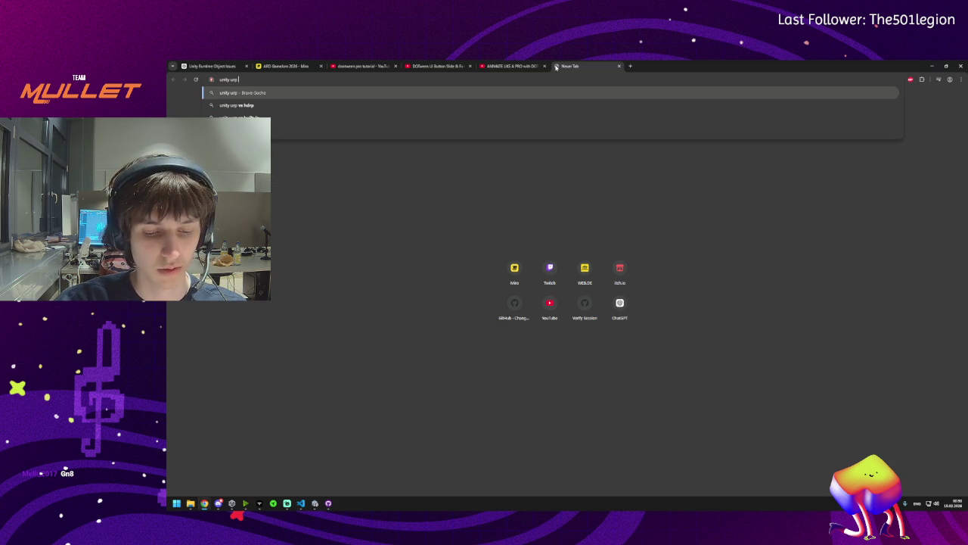
pyautogui.write(' render weeapon above the rest')
pyautogui.press('Return')
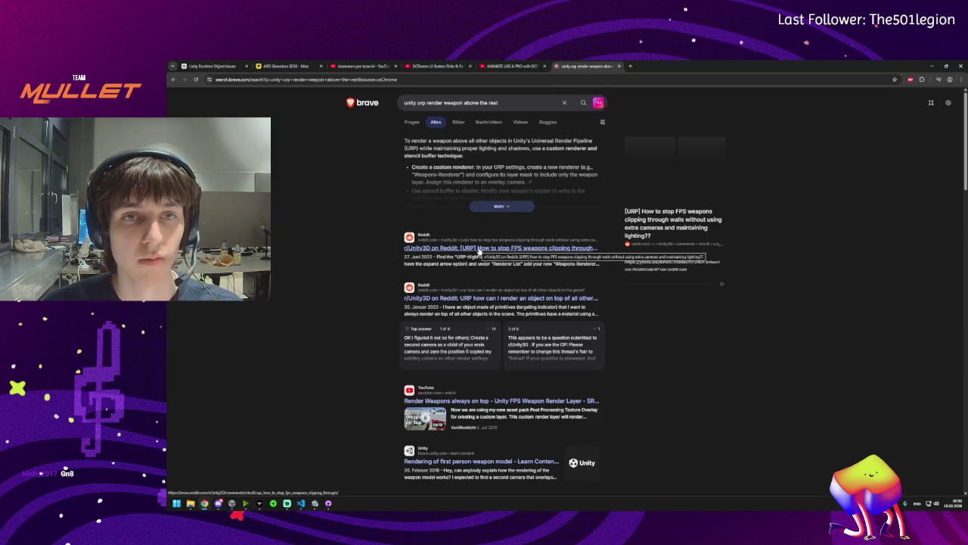
pyautogui.click(478, 252)
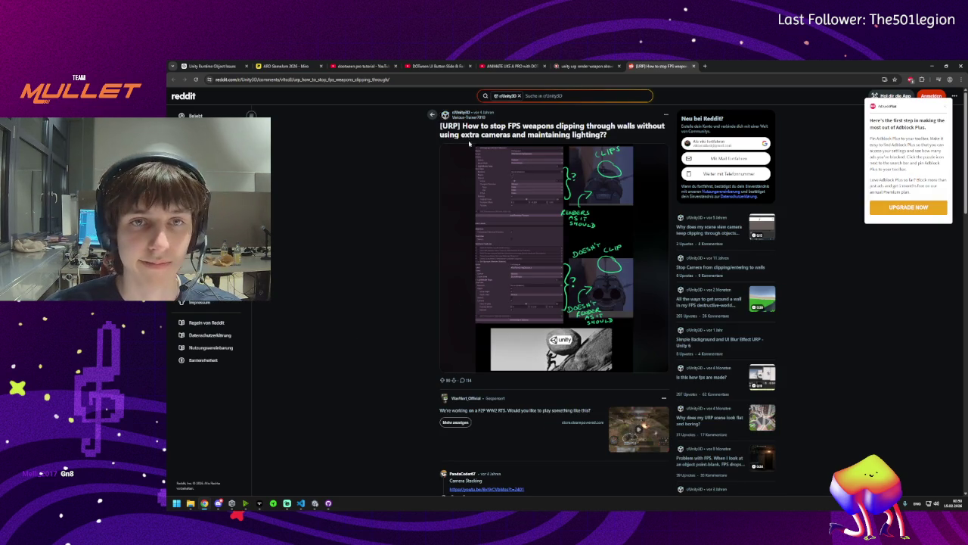
# Dismiss the ad-blocker popup and open the Camera Stacking video link in a background tab
pyautogui.click(946, 108)
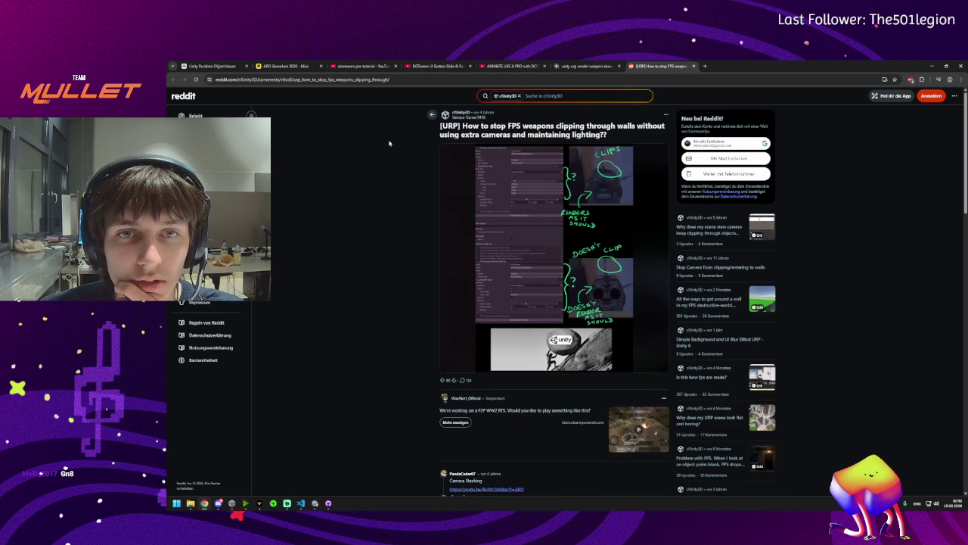
pyautogui.scroll(-4, 454, 189)
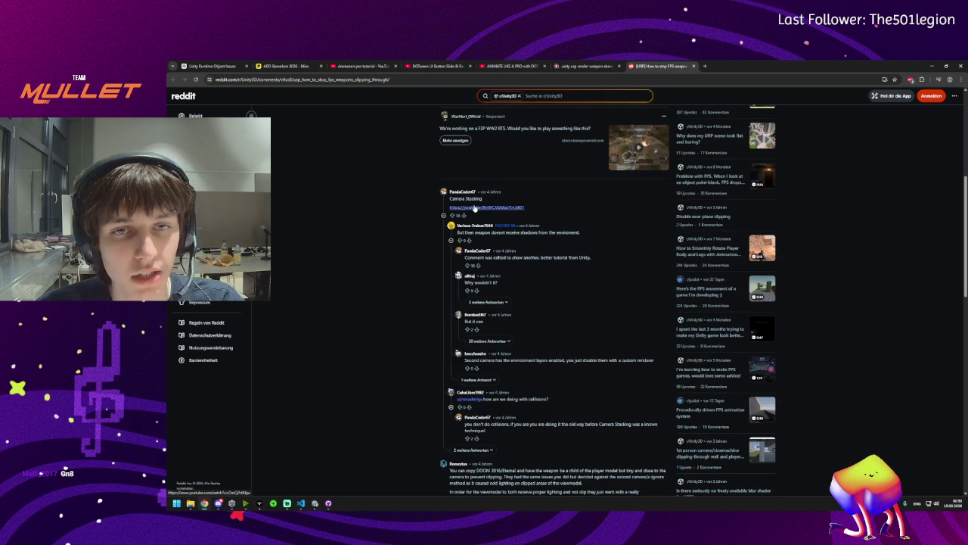
pyautogui.middleClick(475, 208)
# Highlight comments on missing weapon shadows, a better tutorial, and second-camera environment layers
pyautogui.tripleClick(534, 232)
pyautogui.tripleClick(533, 257)
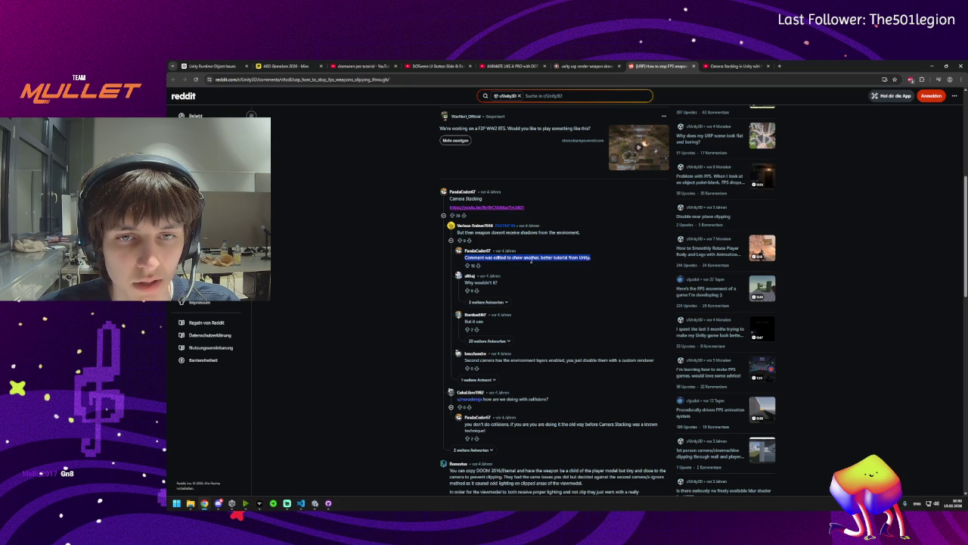
pyautogui.tripleClick(528, 282)
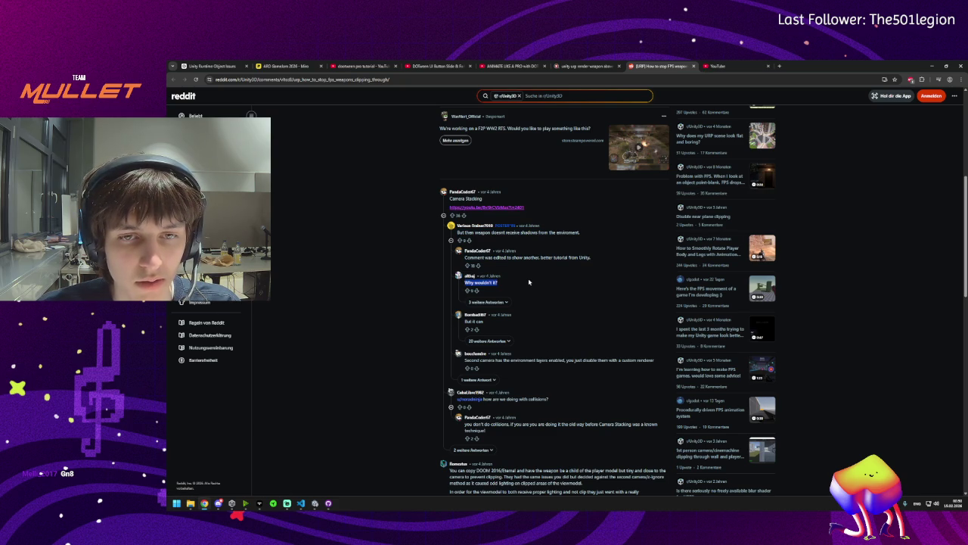
pyautogui.tripleClick(545, 360)
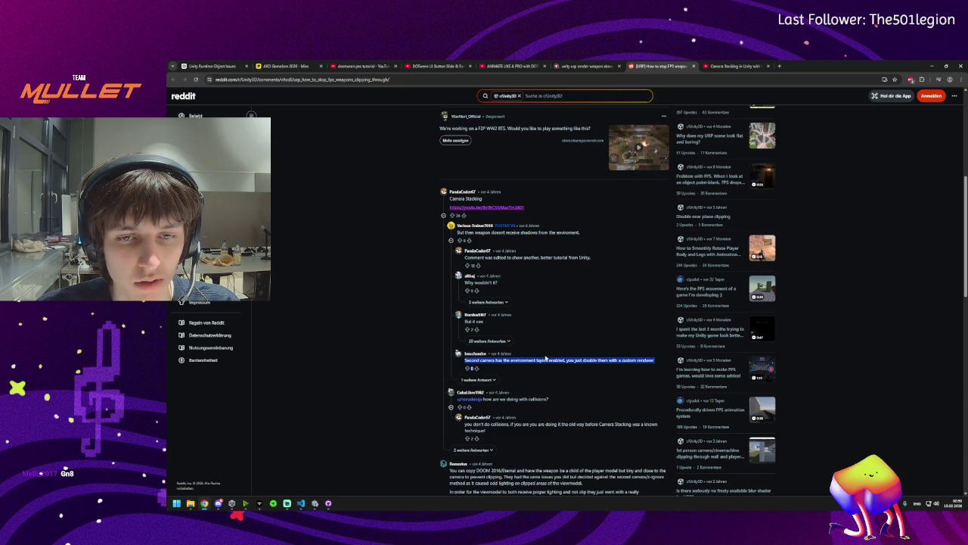
pyautogui.click(545, 365)
pyautogui.tripleClick(556, 360)
pyautogui.click(598, 360)
# Read the collision and pre-camera-stacking replies, then switch to the Camera Stacking tutorial and pause it
pyautogui.scroll(-2, 599, 359)
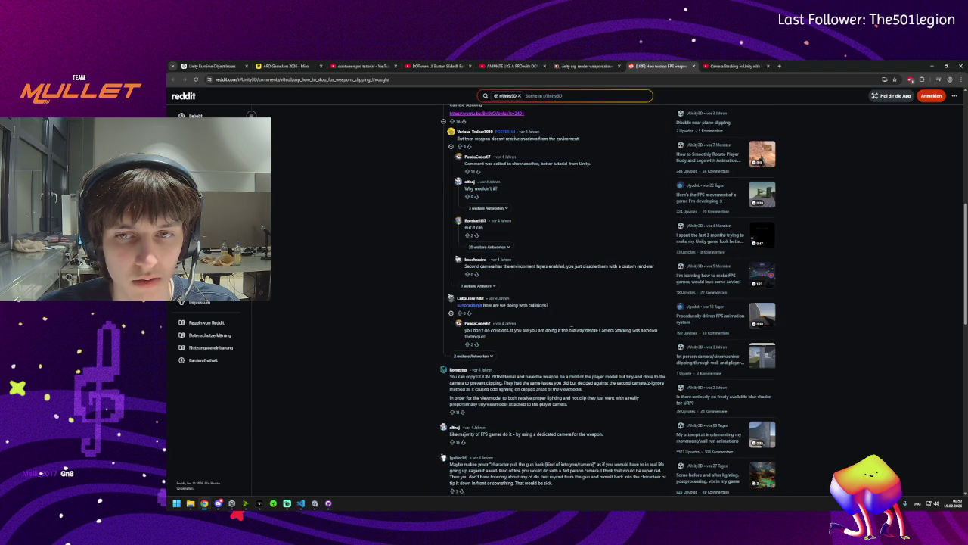
pyautogui.tripleClick(537, 304)
pyautogui.click(548, 305)
pyautogui.tripleClick(551, 331)
pyautogui.click(550, 330)
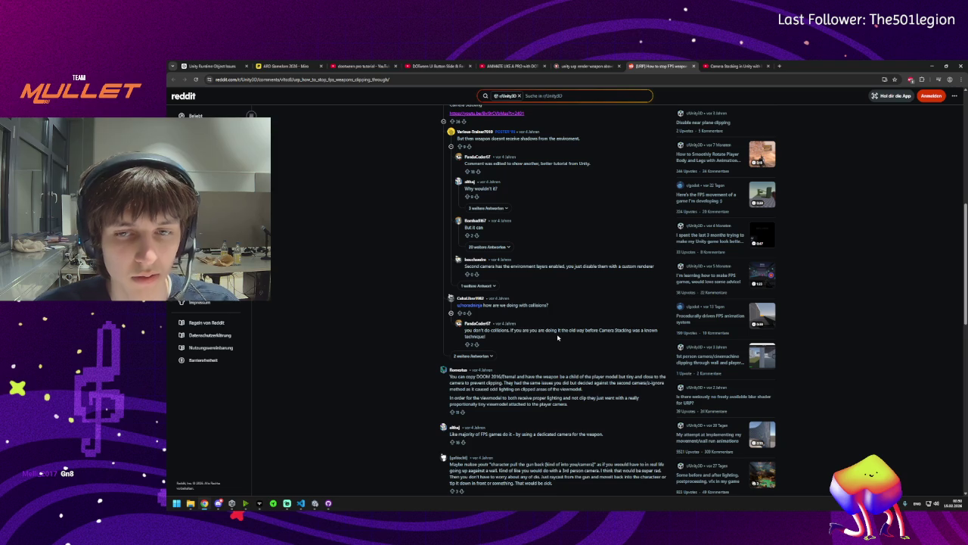
pyautogui.click(734, 65)
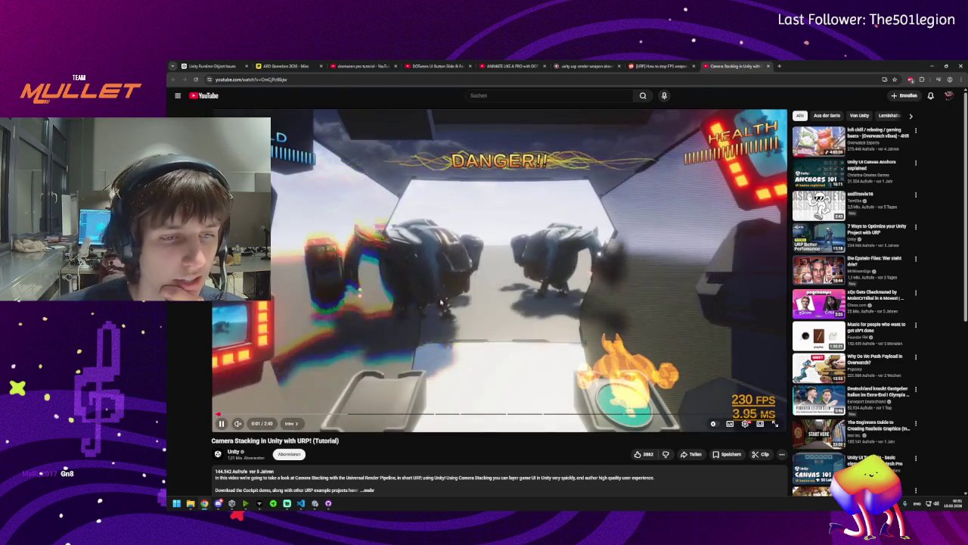
pyautogui.click(448, 310)
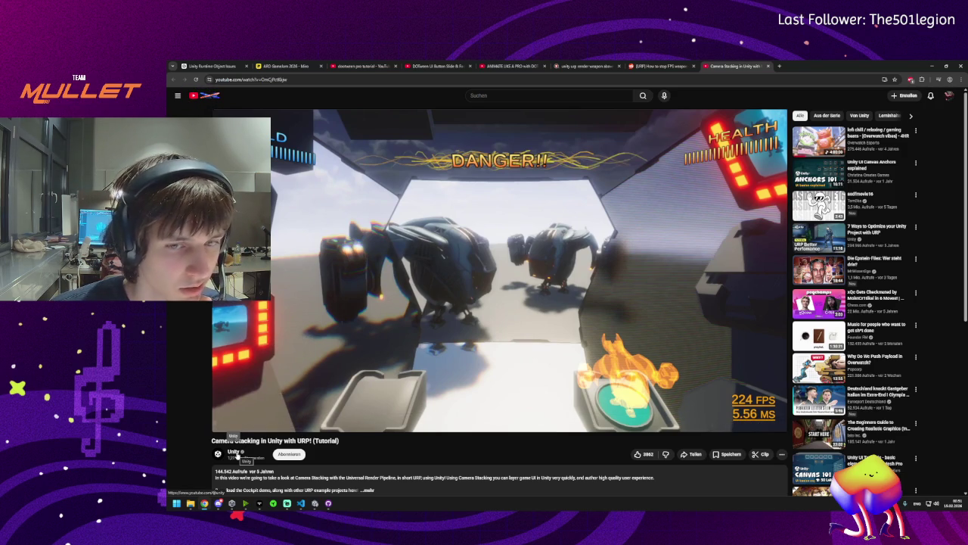
# Play the Camera Stacking tutorial unmuted, skip ahead, and pause on the cockpit scene around 1:09
pyautogui.click(221, 424)
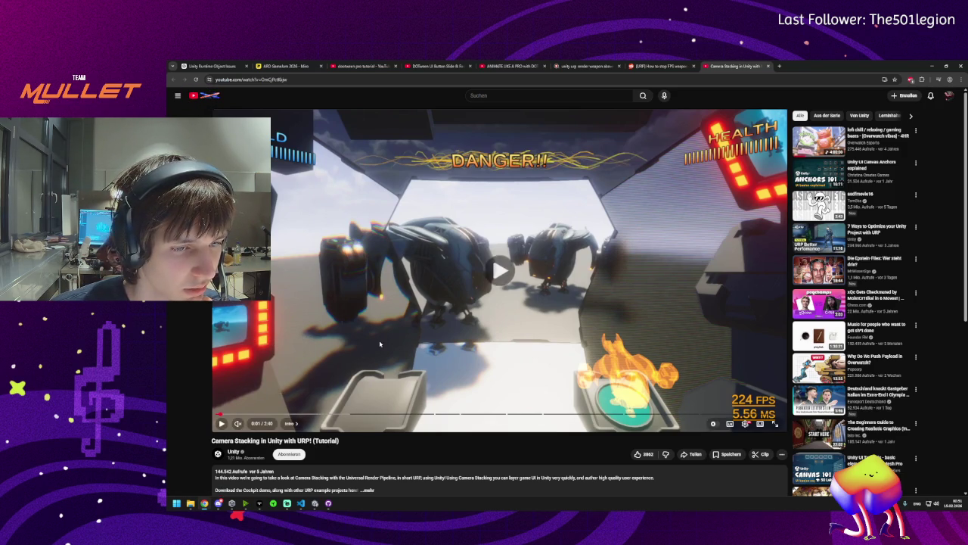
pyautogui.click(239, 424)
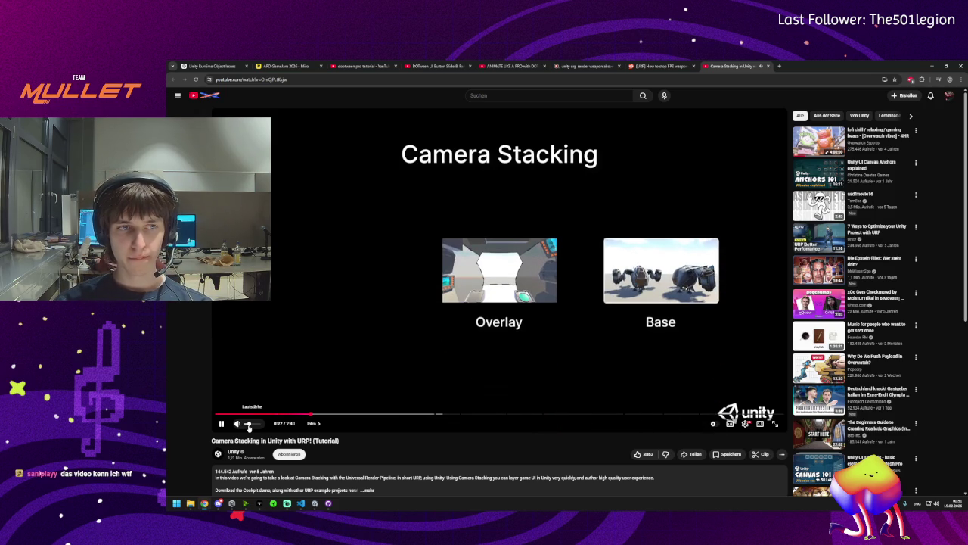
pyautogui.click(348, 340)
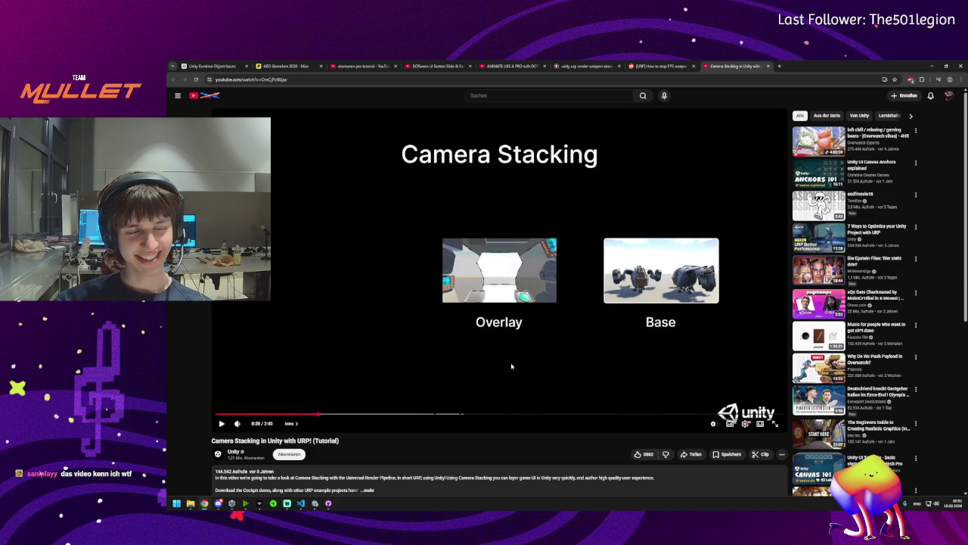
pyautogui.click(473, 380)
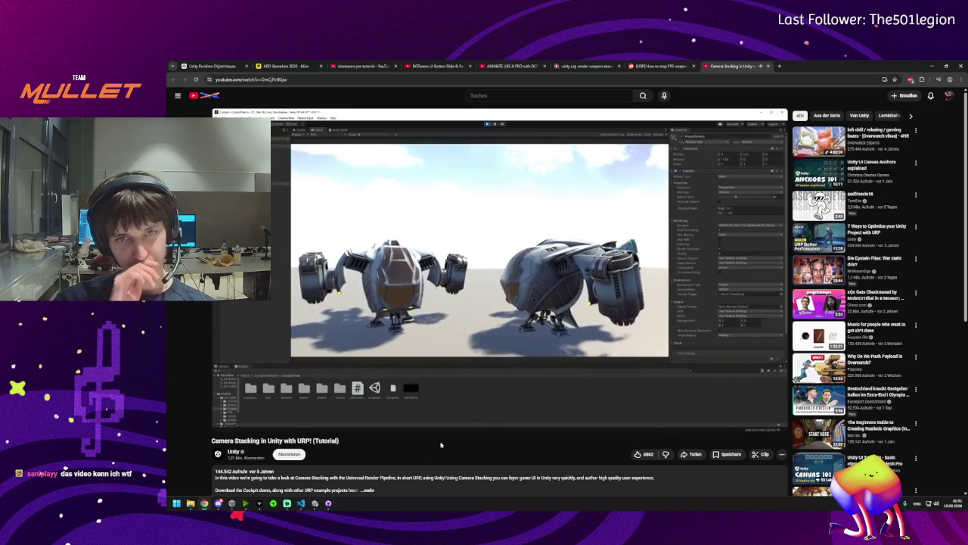
pyautogui.press('Left')
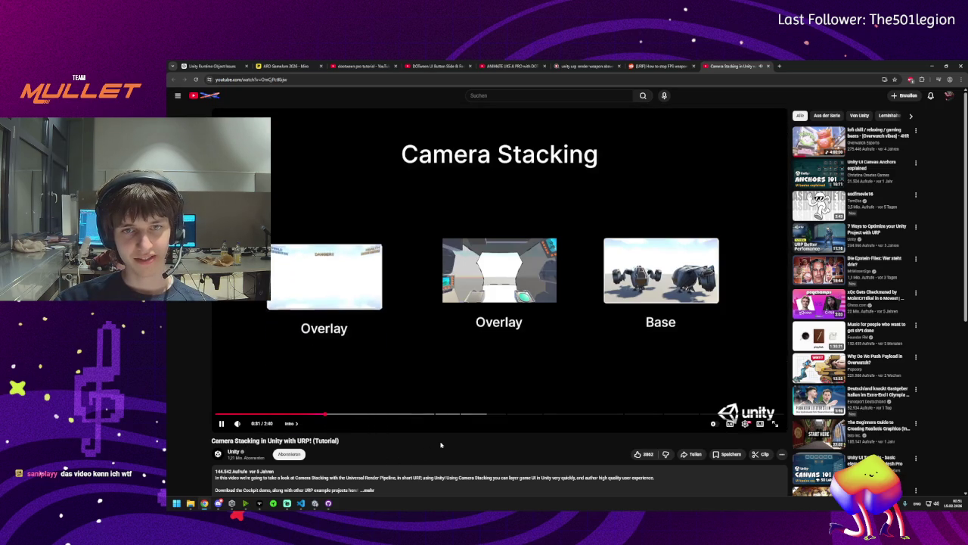
pyautogui.press('Right')
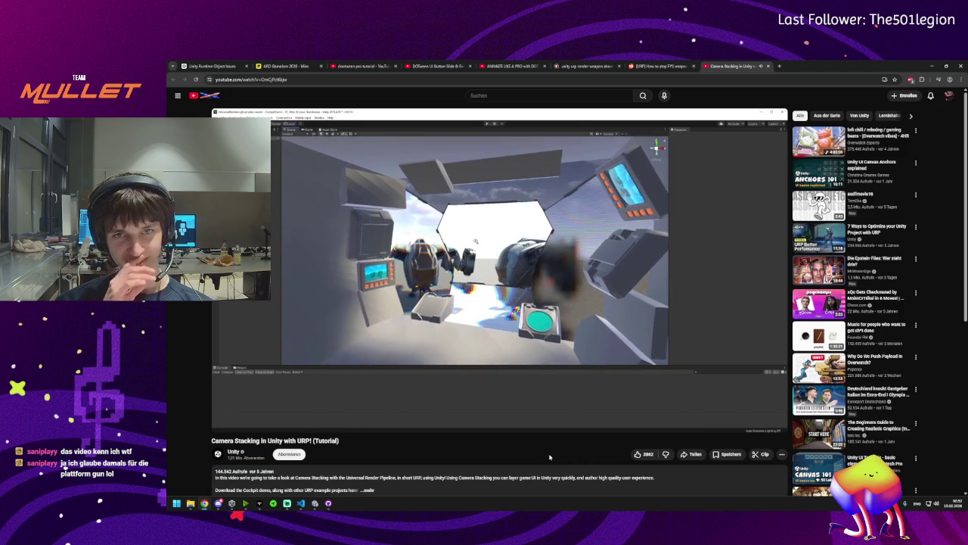
pyautogui.click(623, 331)
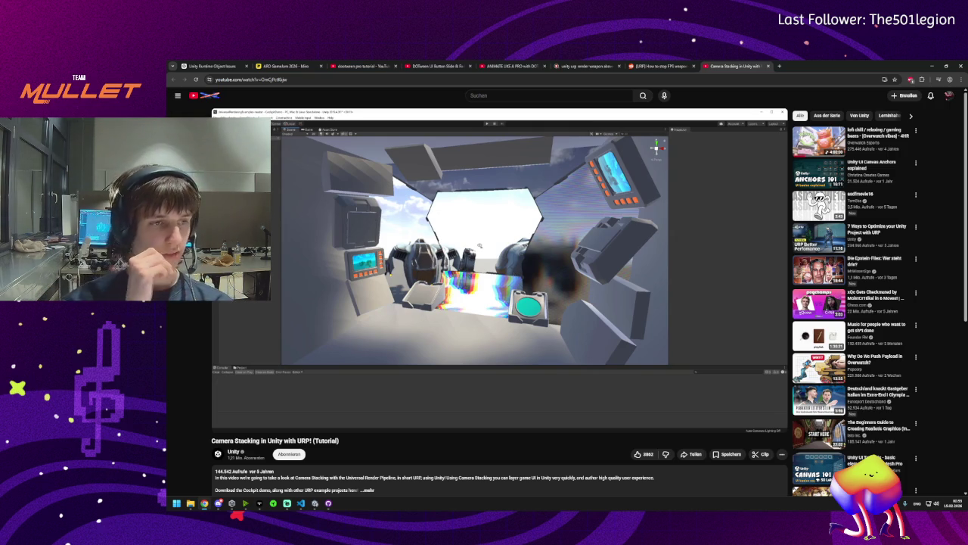
# Rewind the tutorial, pause on the CockpitCamera set to Overlay, then return to Unity
pyautogui.click(584, 310)
pyautogui.click(584, 309)
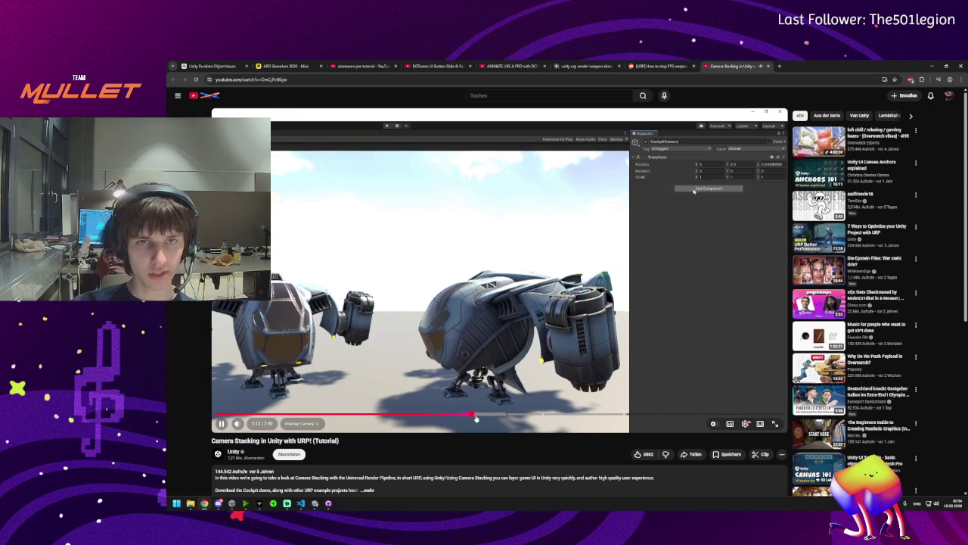
pyautogui.press('j')
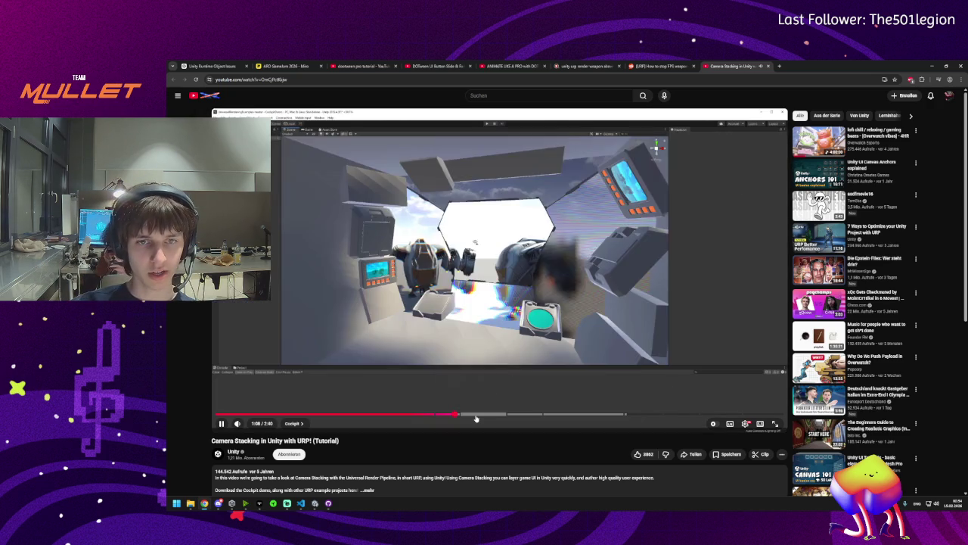
pyautogui.press('k')
pyautogui.press('k')
pyautogui.press('k')
pyautogui.press('k')
pyautogui.press('k')
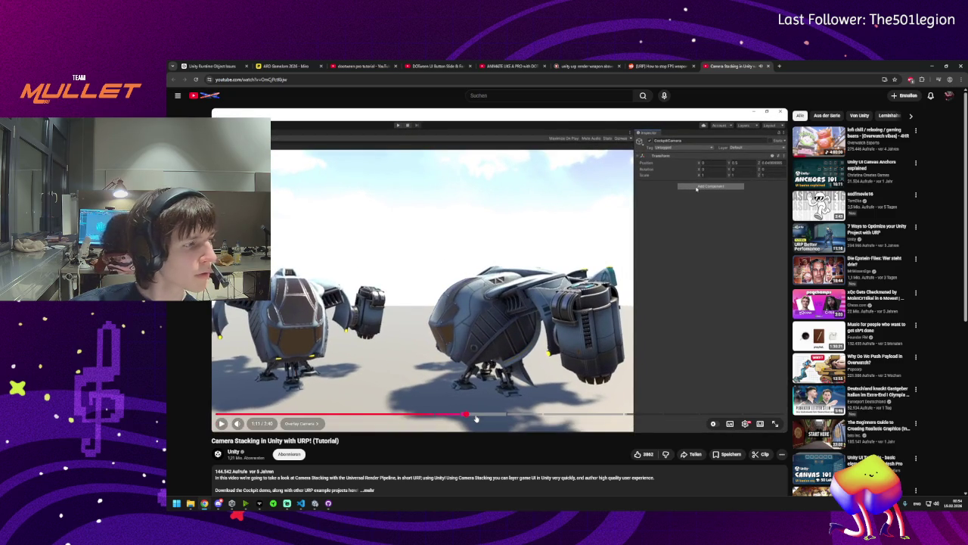
pyautogui.press('k')
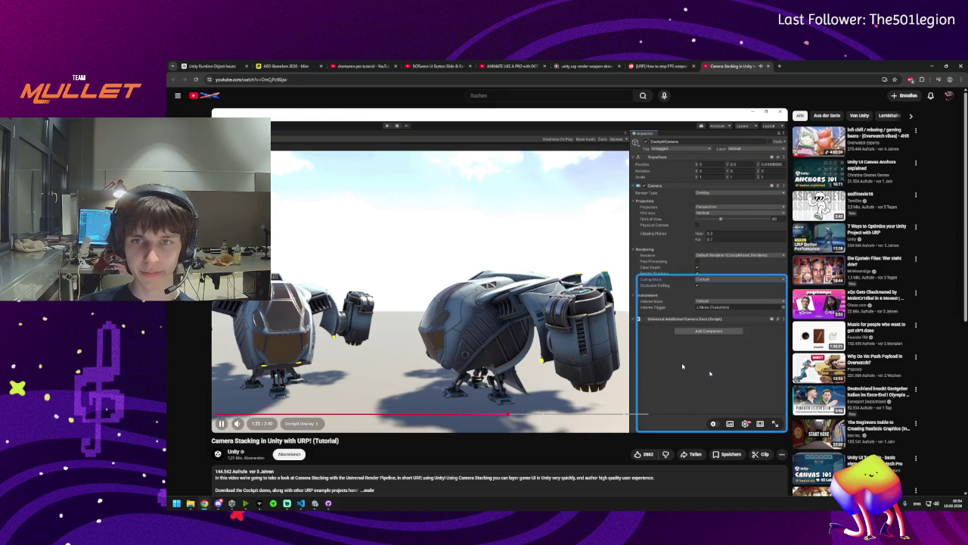
pyautogui.press('space')
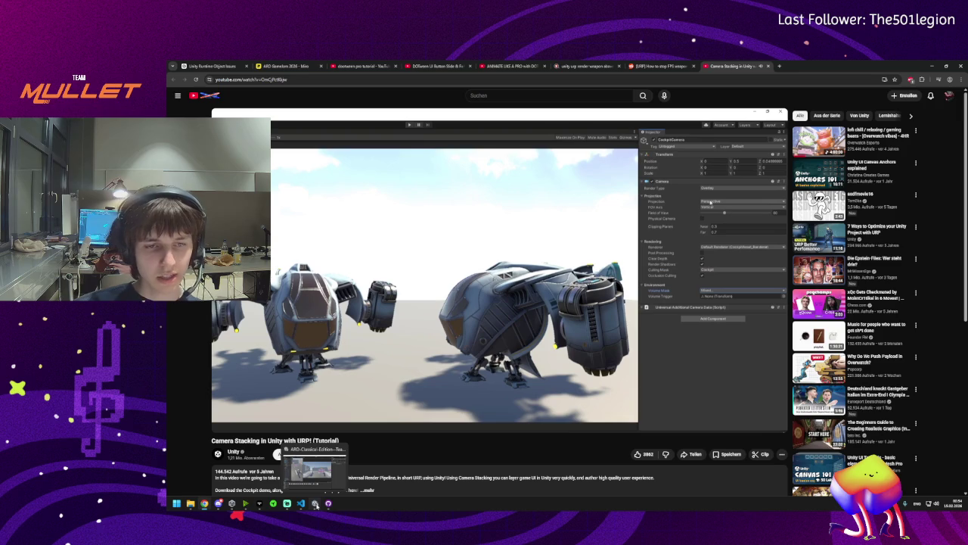
pyautogui.click(316, 503)
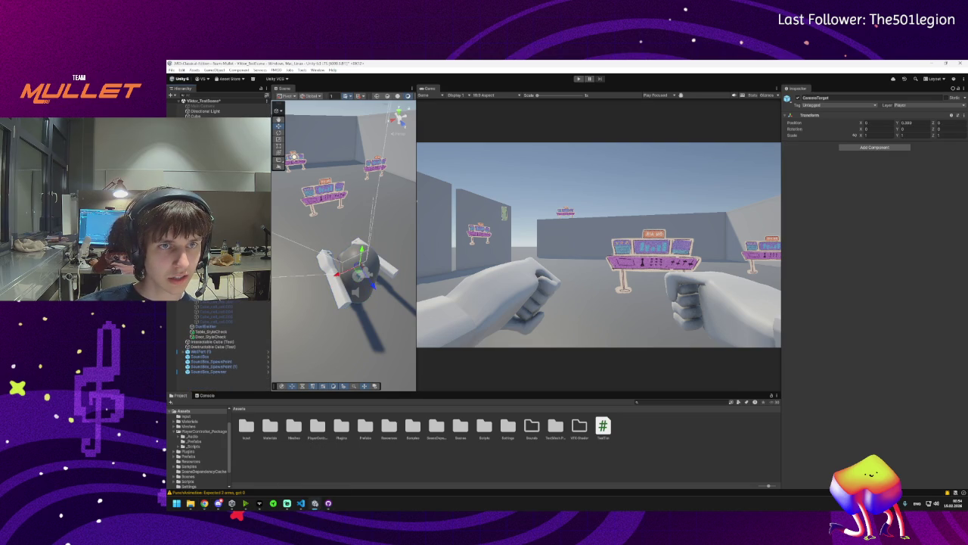
# Inspect PlayerCharacter_FirstPerson, Meshes, Footsteps and CameraTarget, then filter the Hierarchy by 'cam'
pyautogui.click(356, 276)
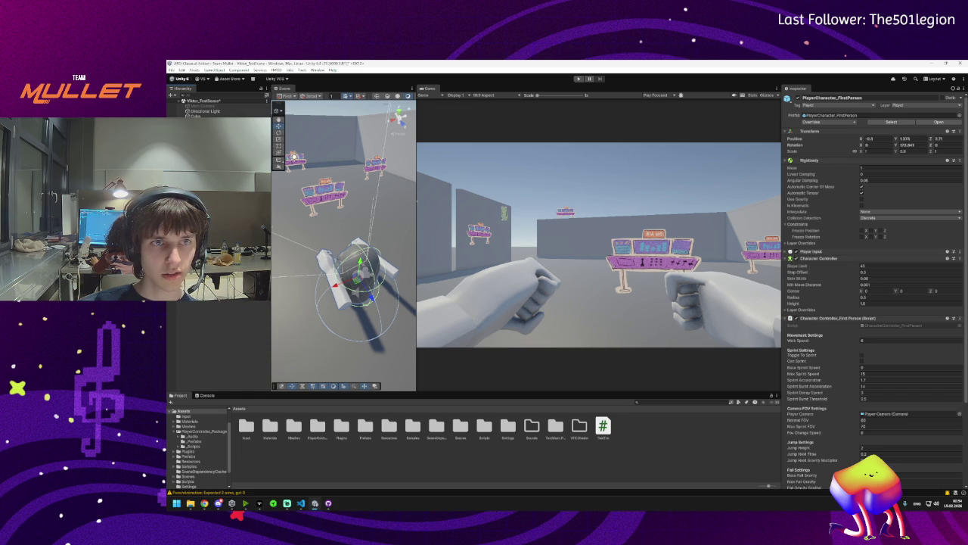
pyautogui.click(355, 274)
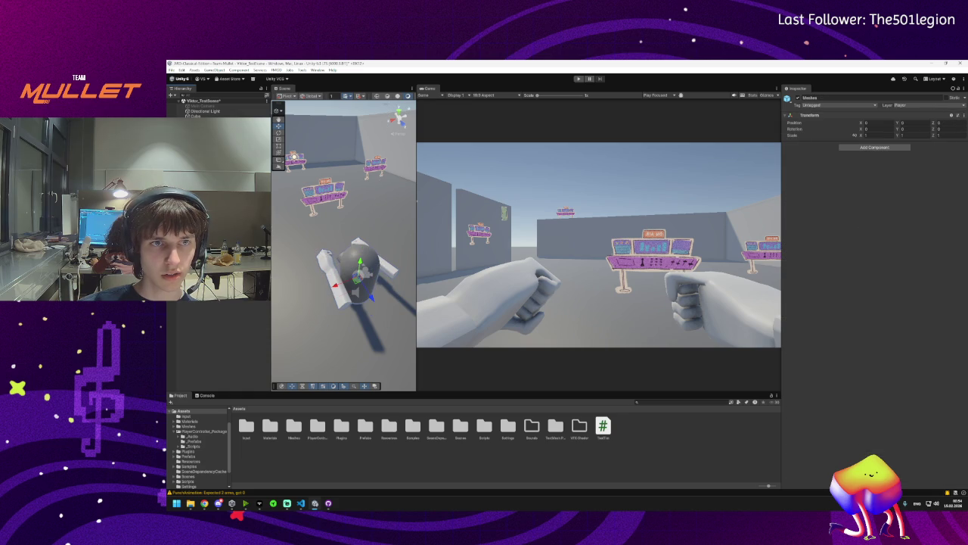
pyautogui.click(355, 278)
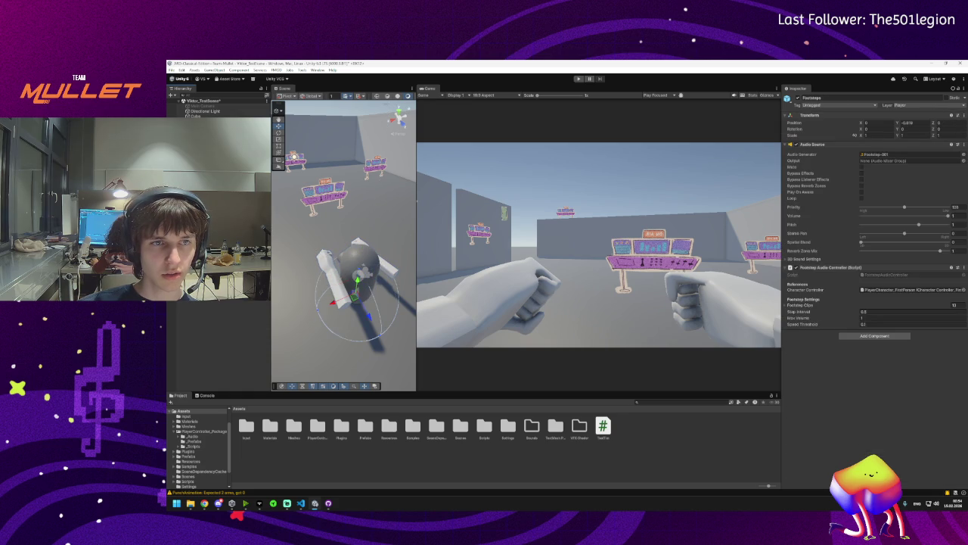
pyautogui.click(356, 276)
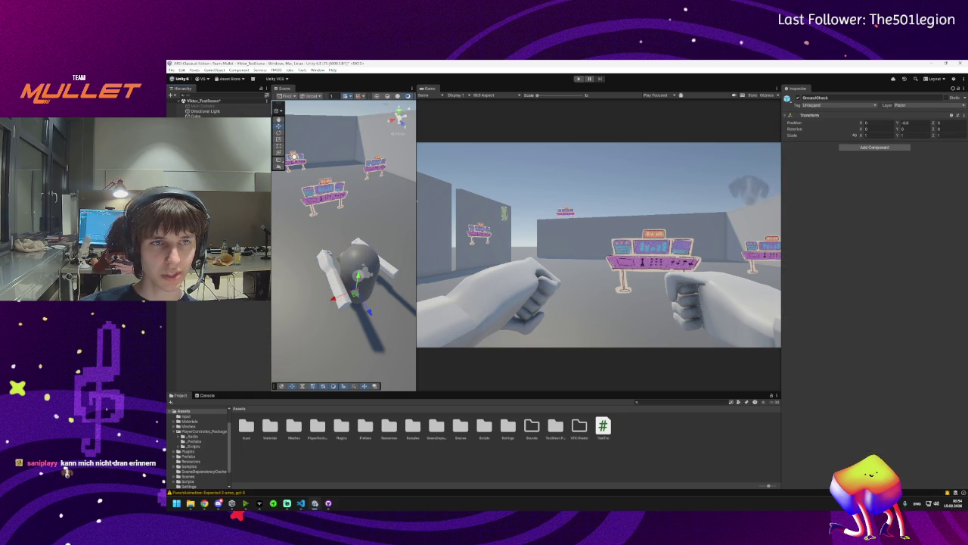
pyautogui.click(356, 276)
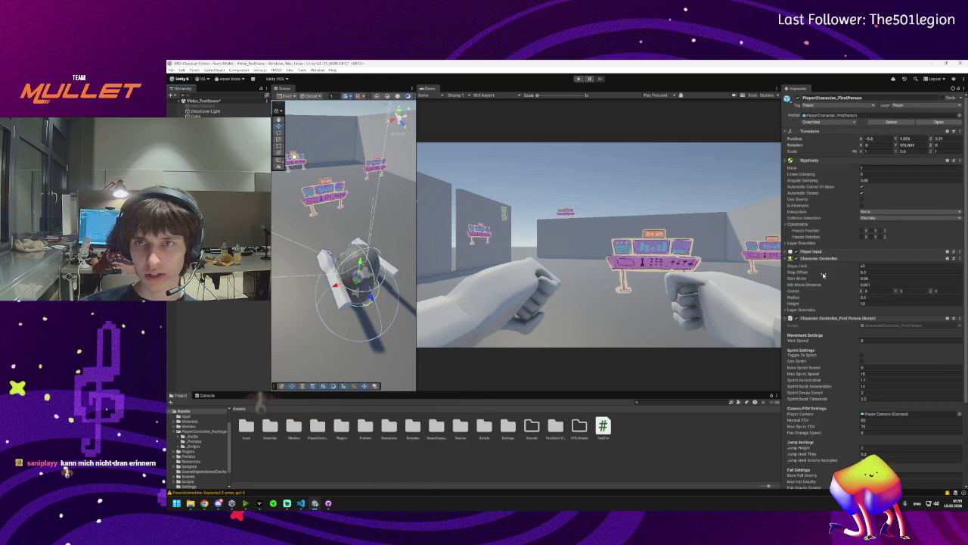
pyautogui.scroll(-5, 823, 275)
pyautogui.scroll(5, 821, 273)
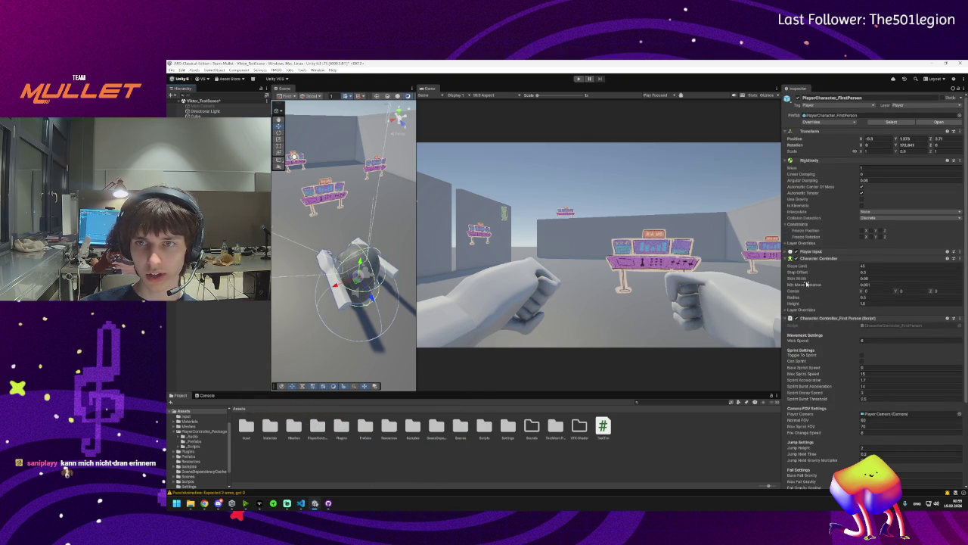
pyautogui.write('c')
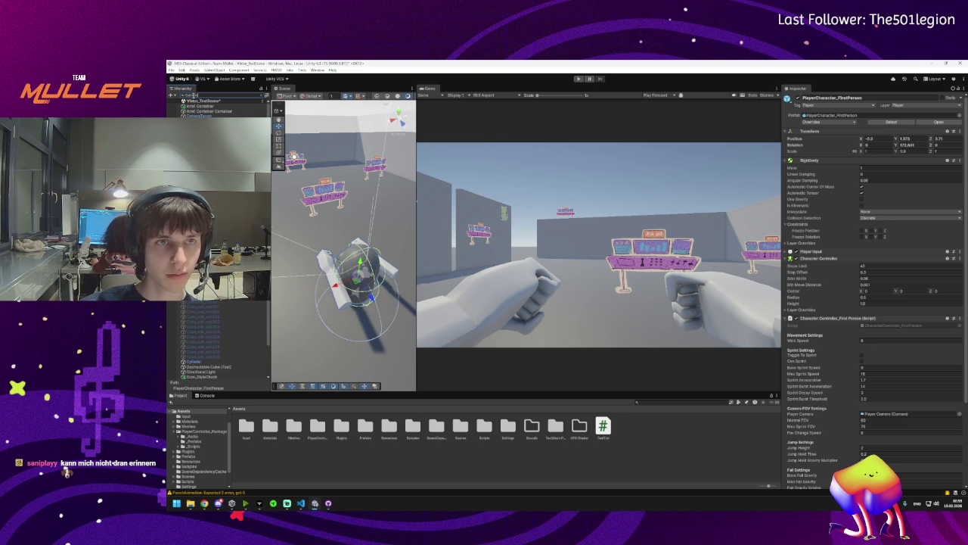
pyautogui.write('am')
# Inspect Player Camera and CameraTarget with the Hierarchy search cleared, then view Player_Interact.cs in VS Code
pyautogui.press('Down')
pyautogui.press('Down')
pyautogui.press('Down')
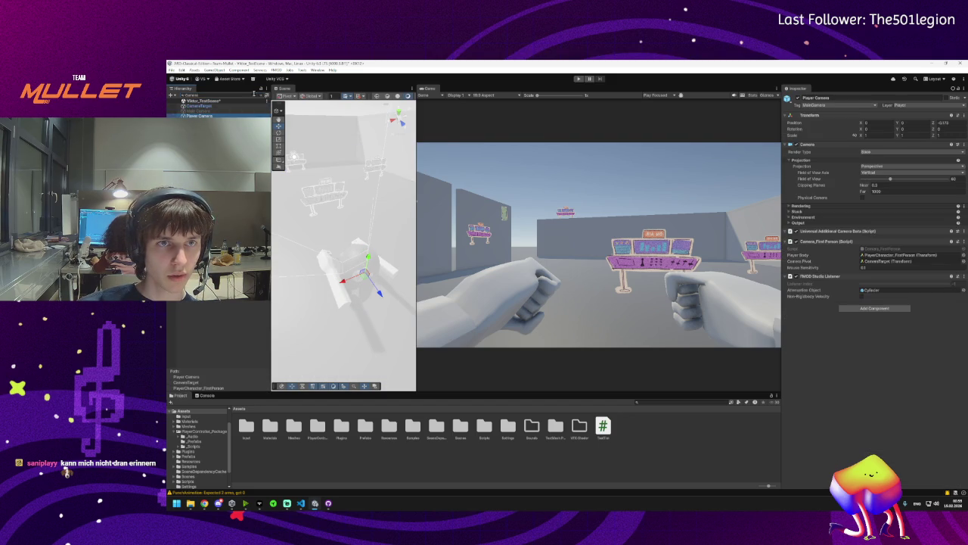
pyautogui.click(264, 97)
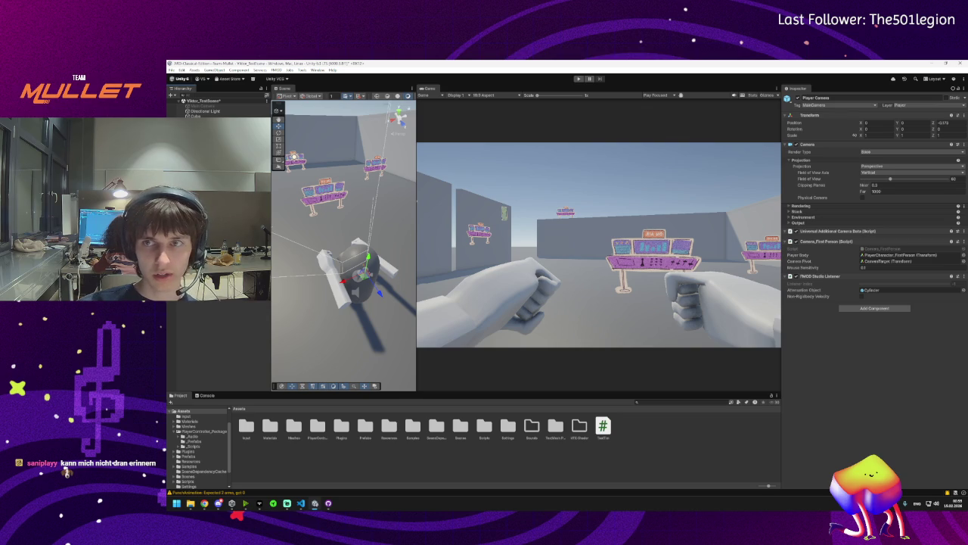
pyautogui.click(362, 261)
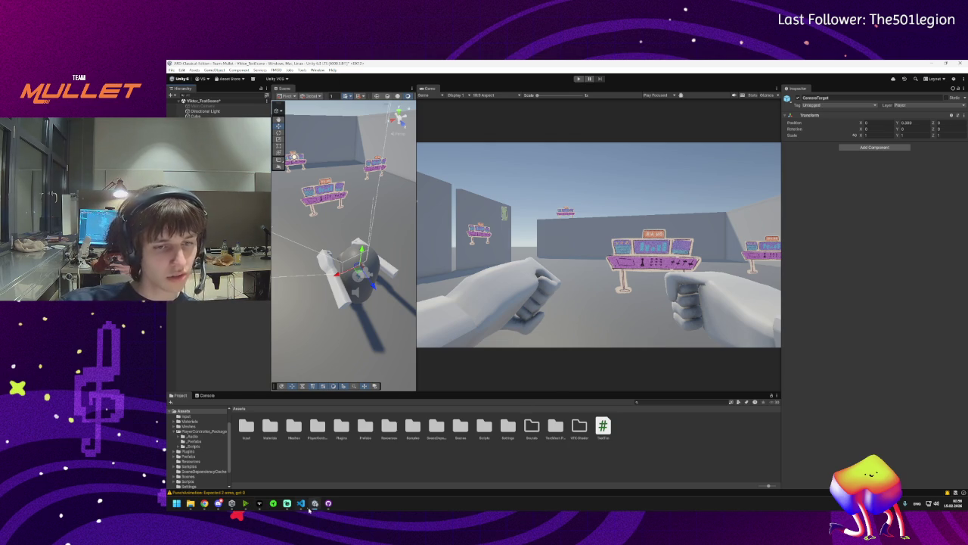
pyautogui.click(300, 503)
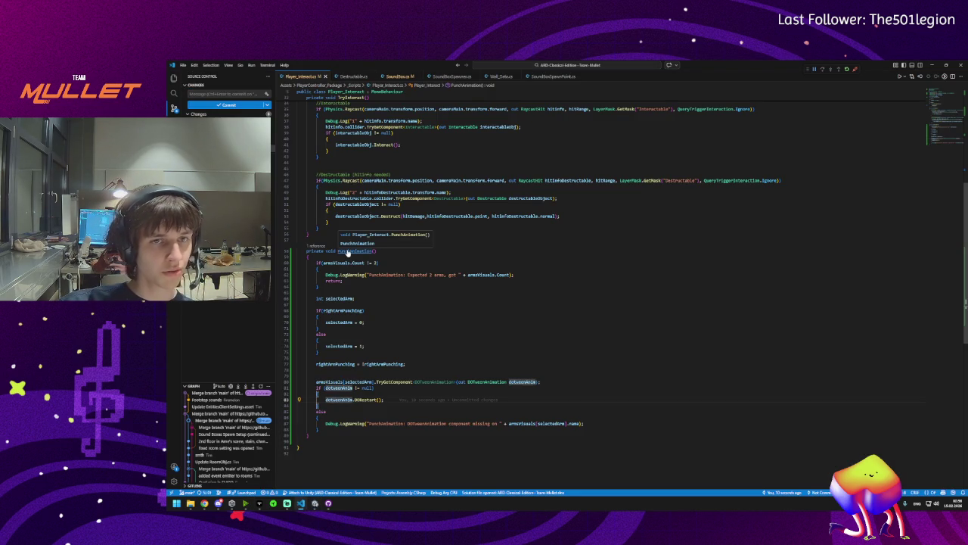
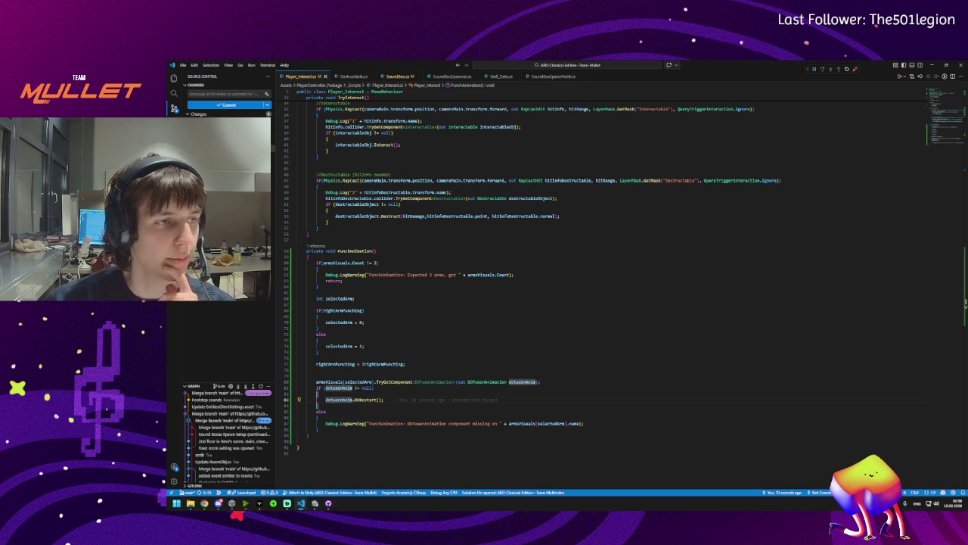
# Highlight every use of dotweenAnim in PlayerInteract.cs, then return to the Unity editor
pyautogui.click(318, 400)
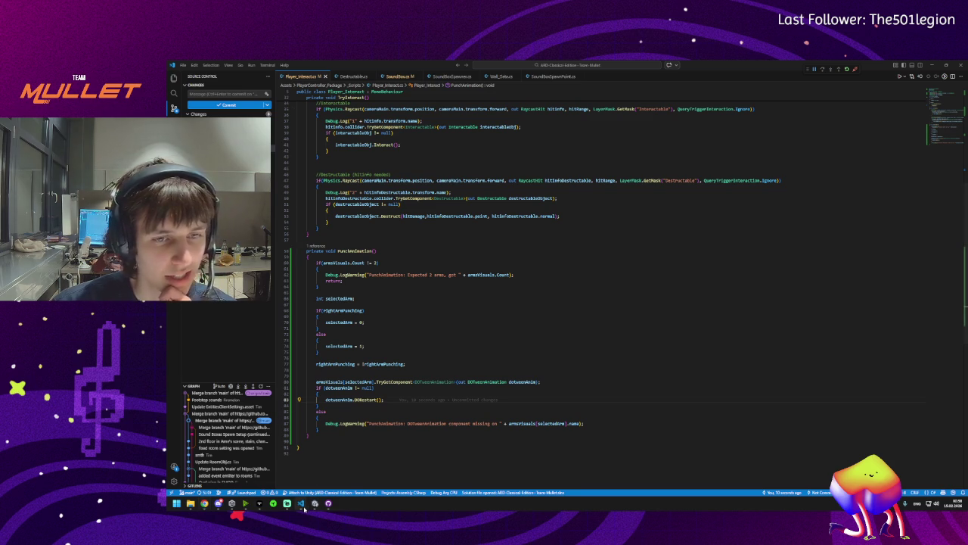
pyautogui.click(327, 399)
pyautogui.click(314, 504)
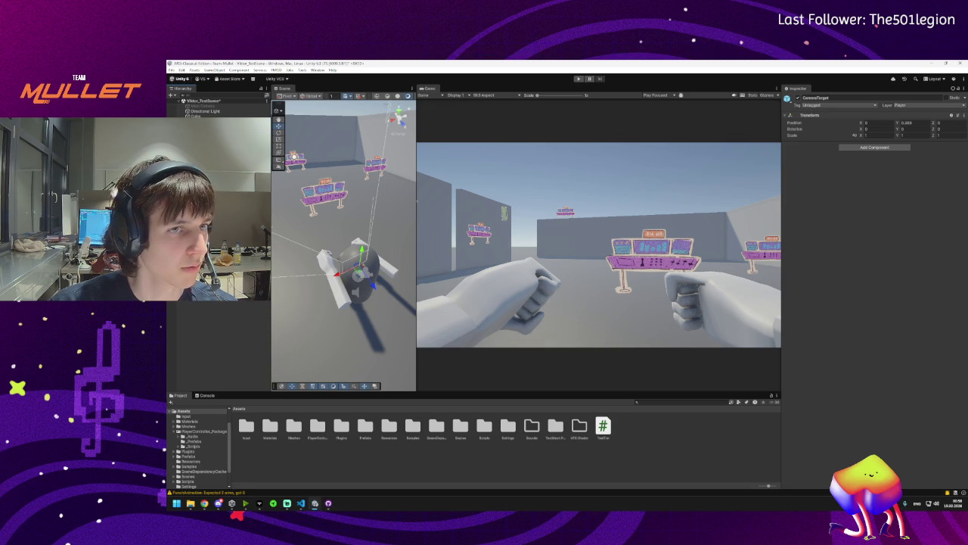
# Create a new camera from the Hierarchy context menu and name it Arms_Camera
pyautogui.rightClick(195, 175)
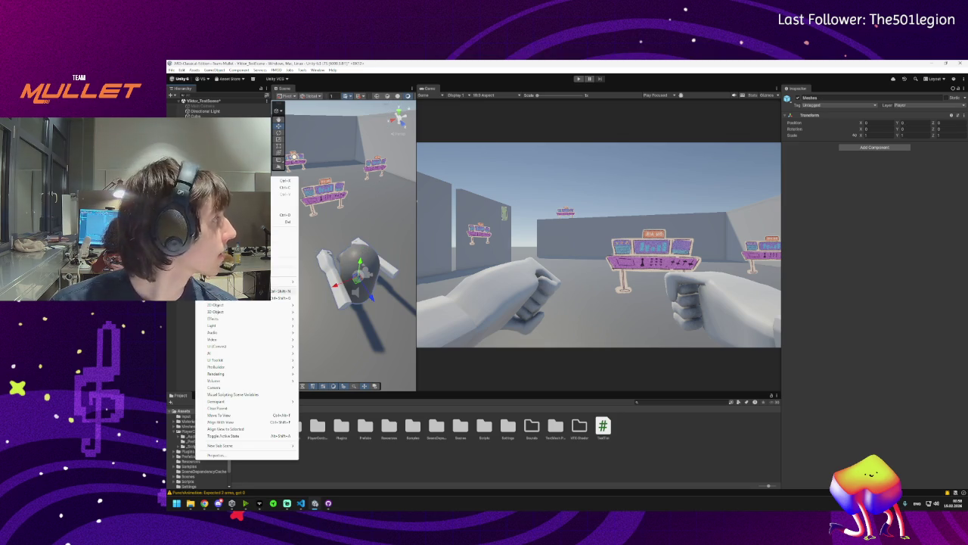
pyautogui.click(229, 388)
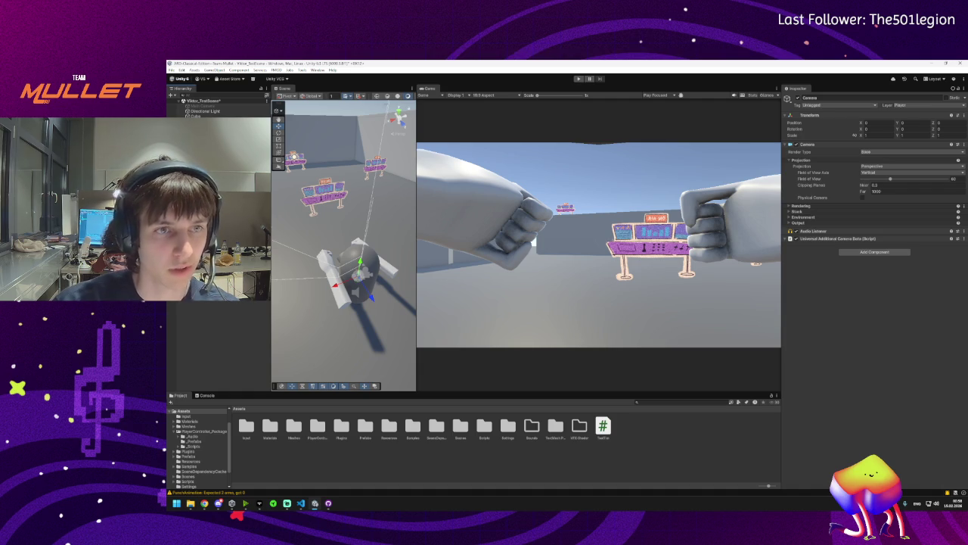
pyautogui.press('Return')
# Reselect Arms_Camera, then bring up the 'Camera Stacking in Unity with URP!' tutorial
pyautogui.keyDown('ctrl'); pyautogui.click(198, 110); pyautogui.keyUp('ctrl')
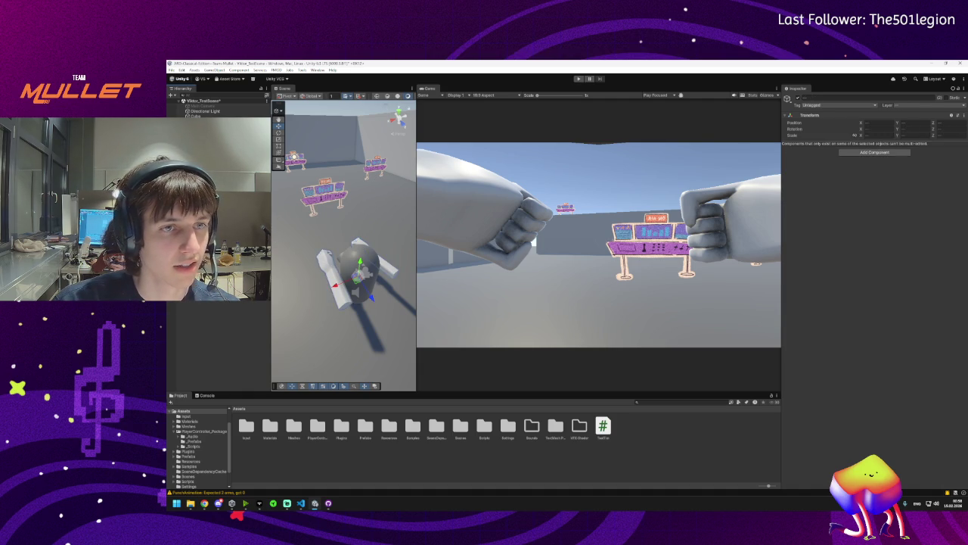
pyautogui.keyDown('ctrl'); pyautogui.click(198, 110); pyautogui.keyUp('ctrl')
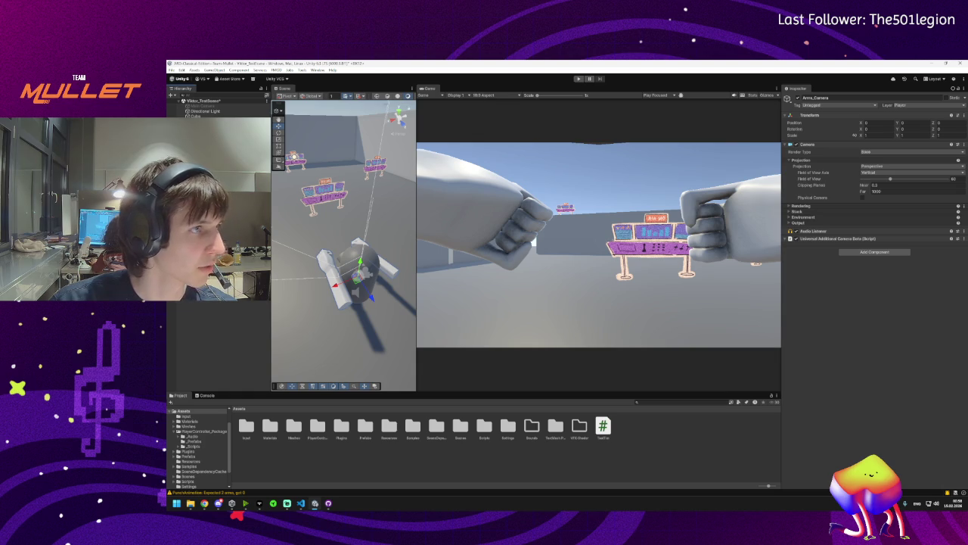
pyautogui.moveTo(204, 503)
pyautogui.click(586, 419)
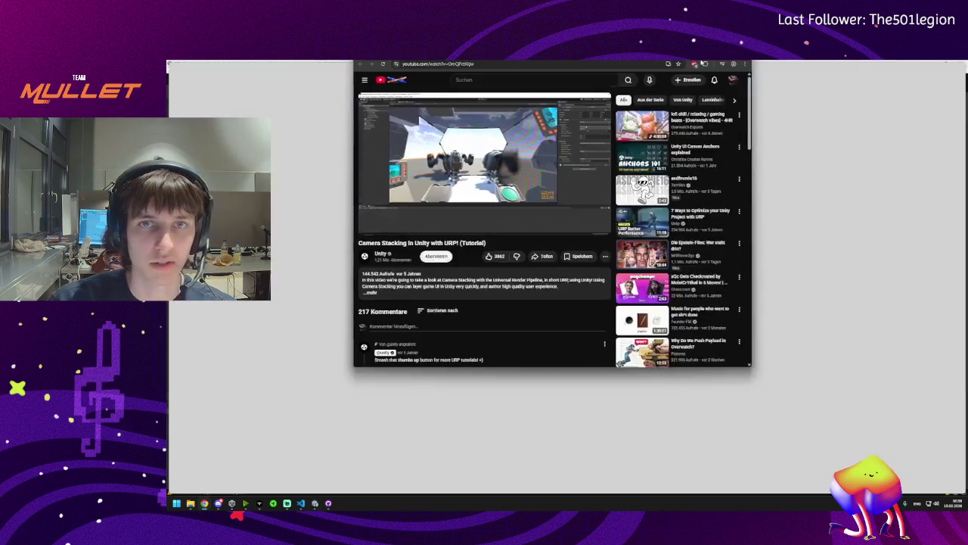
# Pause the tutorial and set its video quality to 1080p
pyautogui.click(590, 246)
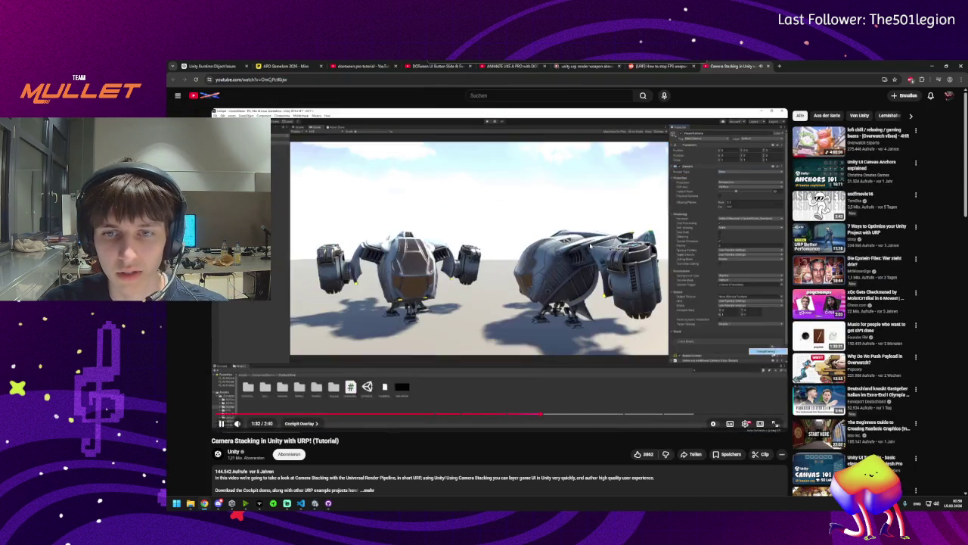
pyautogui.click(745, 423)
pyautogui.click(726, 402)
pyautogui.click(725, 344)
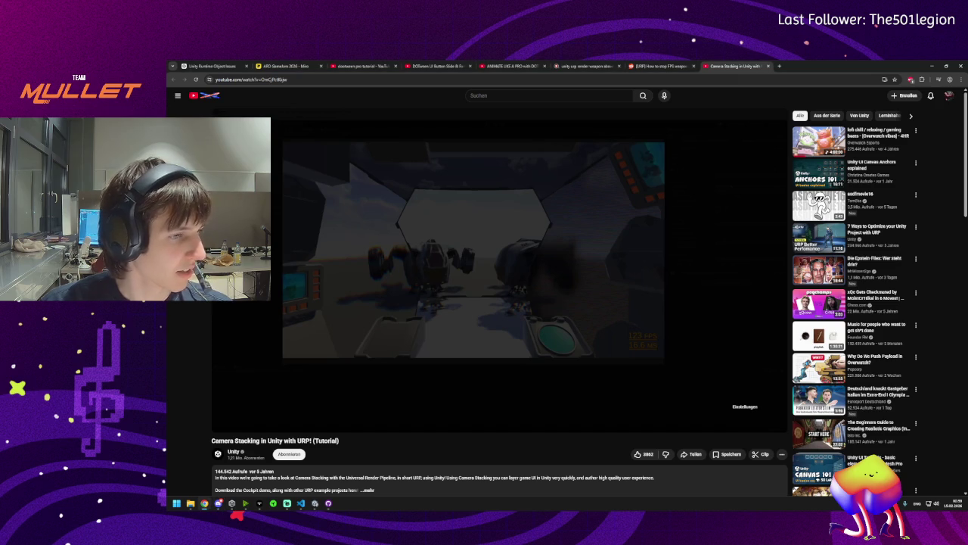
# Resume the tutorial, rewind it to about 1:12, then return to Unity
pyautogui.click(571, 355)
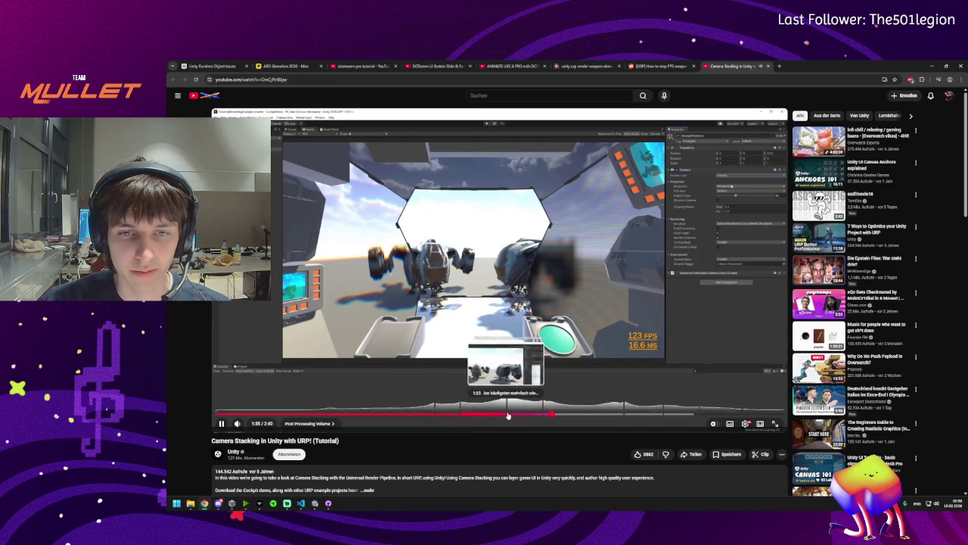
pyautogui.click(508, 415)
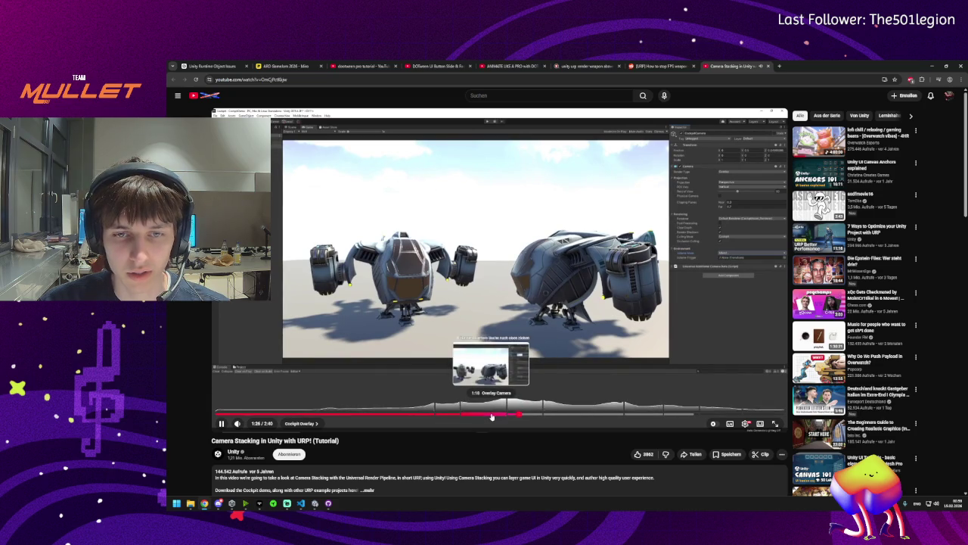
pyautogui.click(491, 414)
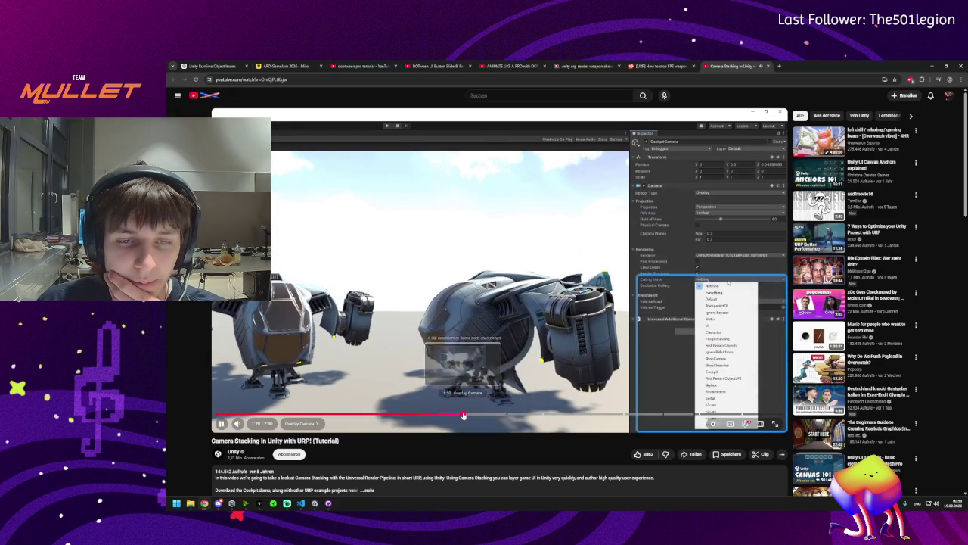
pyautogui.click(466, 415)
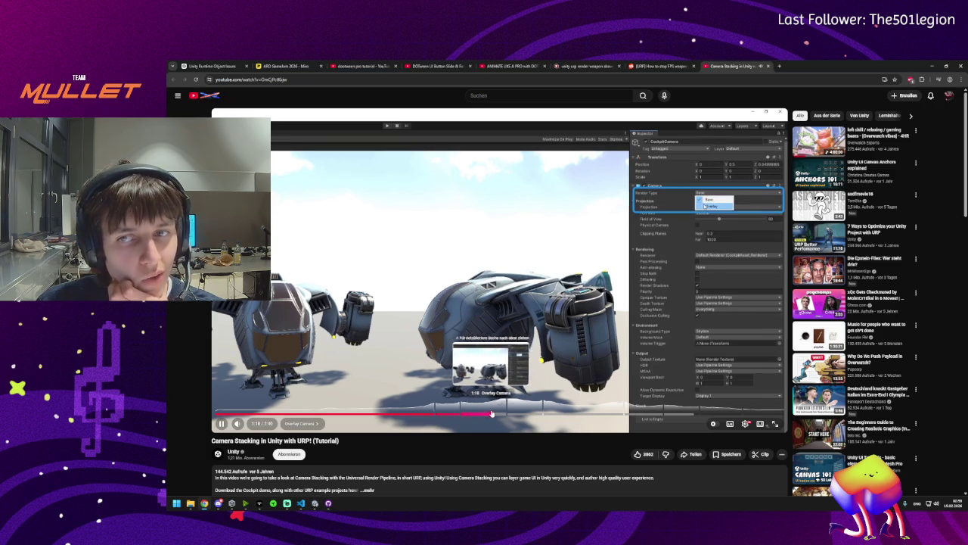
pyautogui.hotkey('alt', 'Tab')
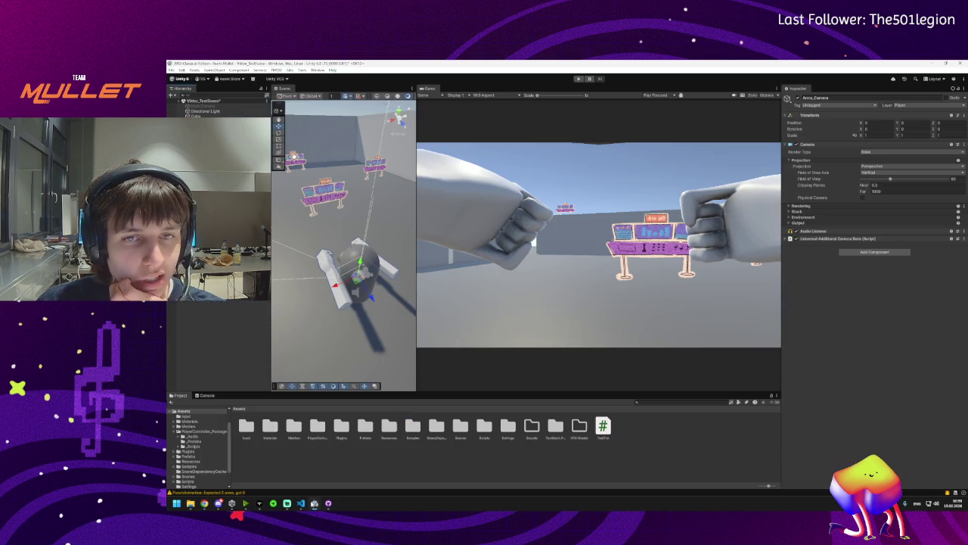
# Set Arms_Camera's Render Type to Overlay and expand its Environment and Rendering sections
pyautogui.click(878, 154)
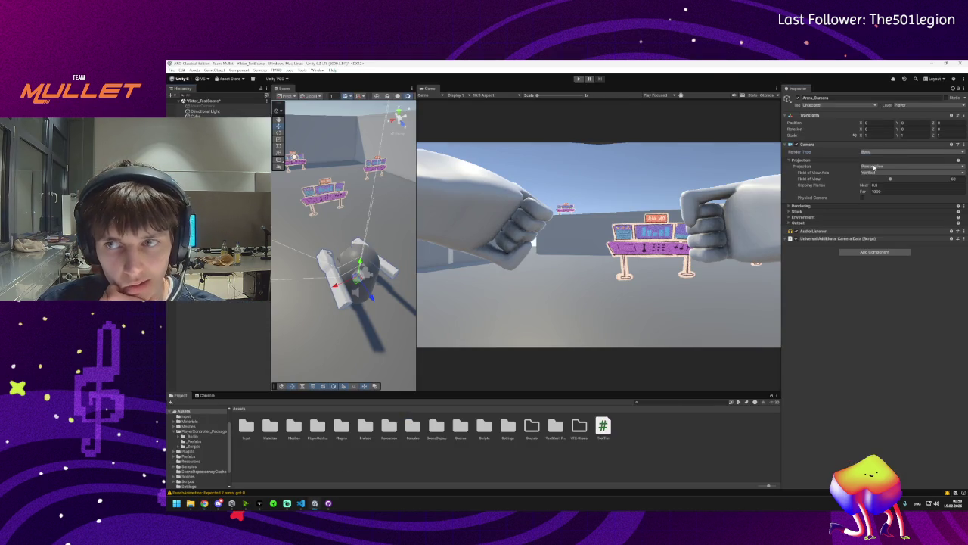
pyautogui.click(873, 167)
pyautogui.click(790, 212)
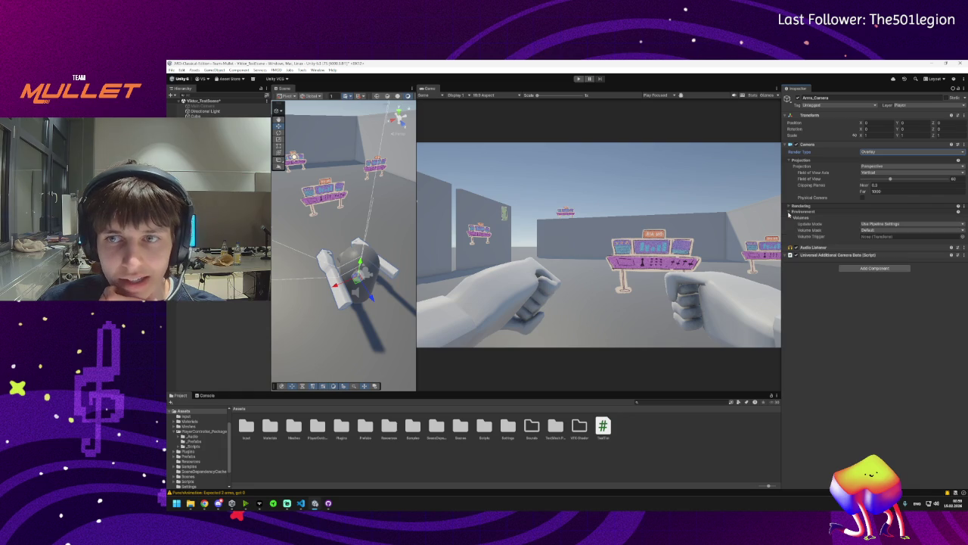
pyautogui.click(789, 207)
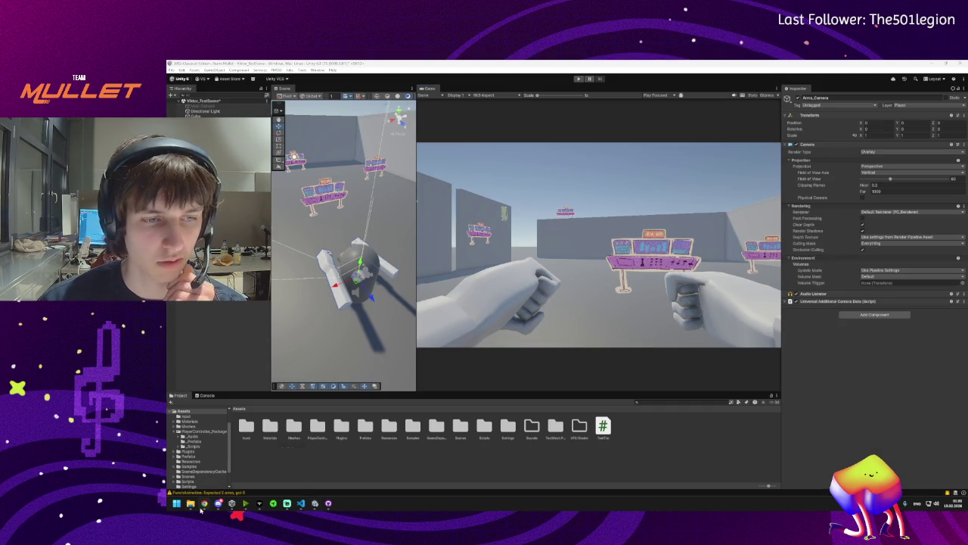
# Play the tutorial up to the Culling Mask step, pause it, and return to Unity
pyautogui.moveTo(204, 503)
pyautogui.click(265, 465)
pyautogui.click(440, 275)
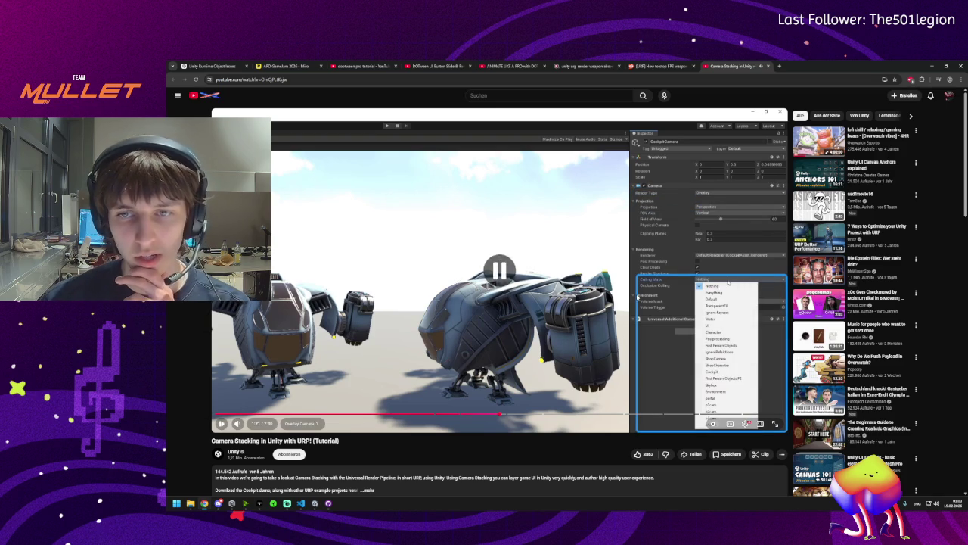
pyautogui.click(530, 379)
pyautogui.click(301, 503)
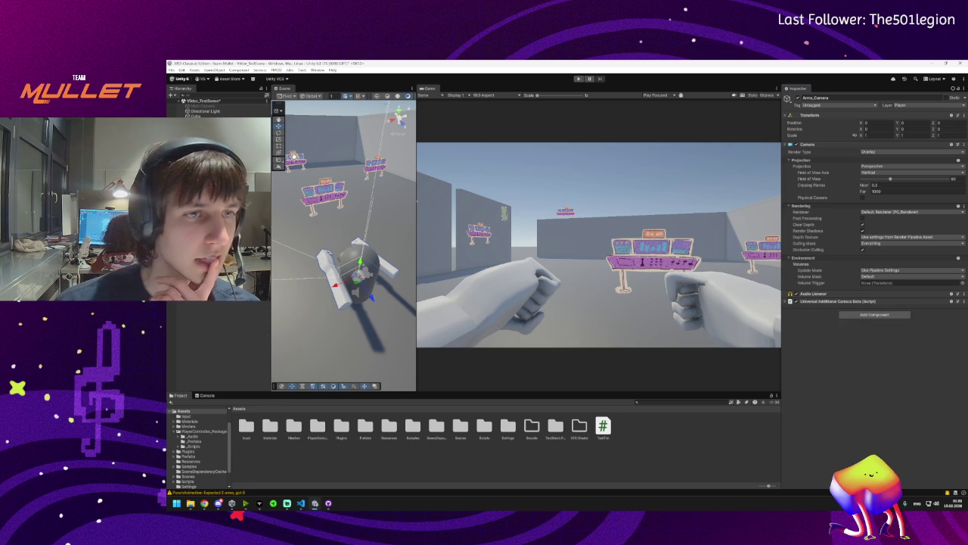
# Add a new Arms layer through the arms' Layer > Add Layer option
pyautogui.keyDown('ctrl'); pyautogui.click(212, 151); pyautogui.keyUp('ctrl')
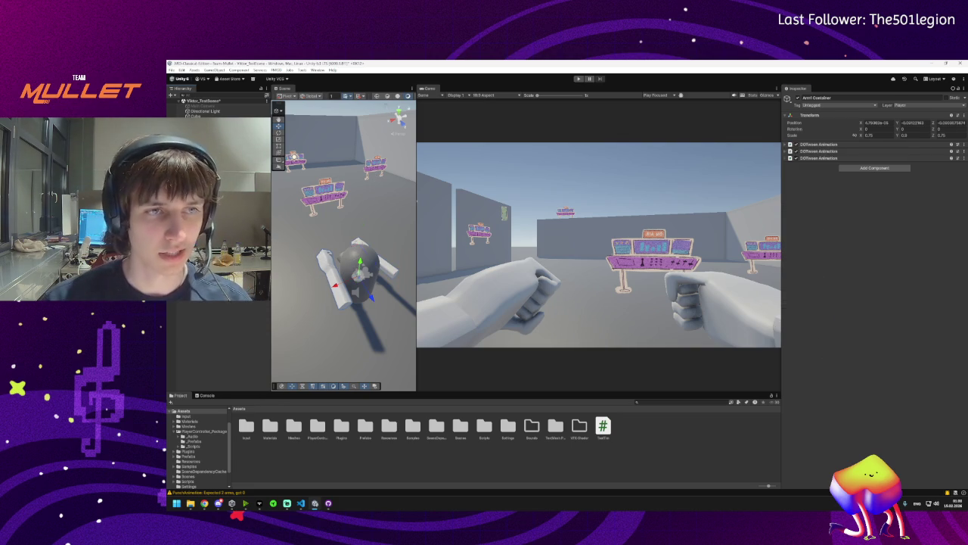
pyautogui.click(913, 106)
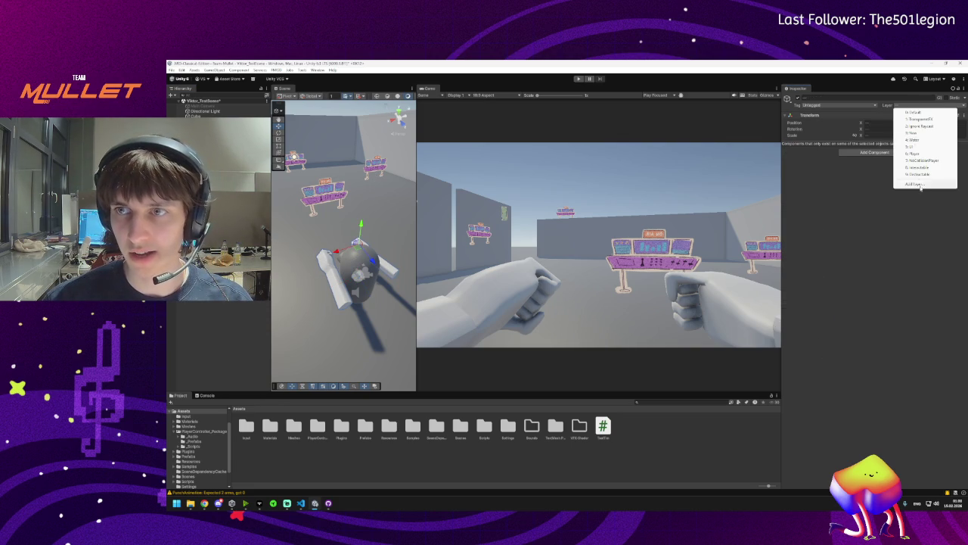
pyautogui.click(911, 183)
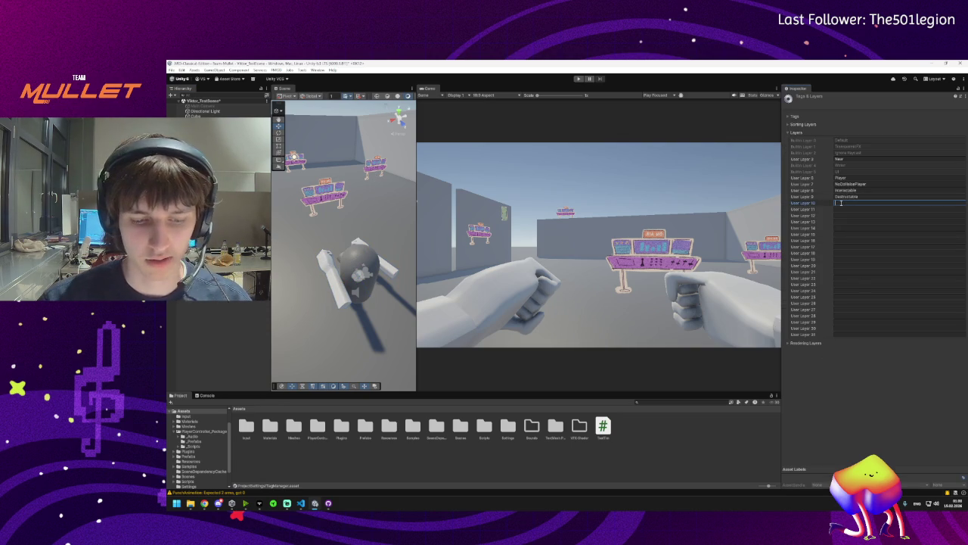
pyautogui.write('Prop')
pyautogui.hotkey('ctrl', 's')
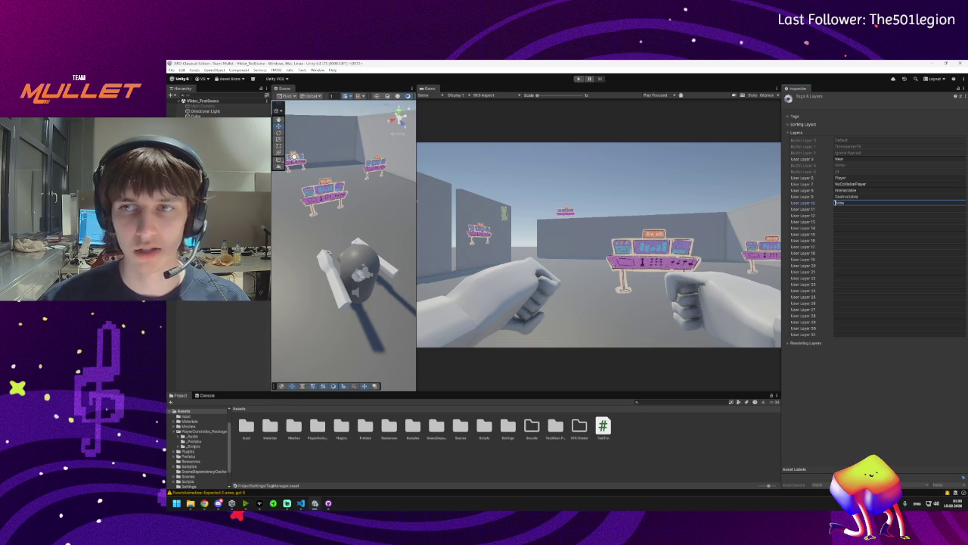
pyautogui.click(356, 265)
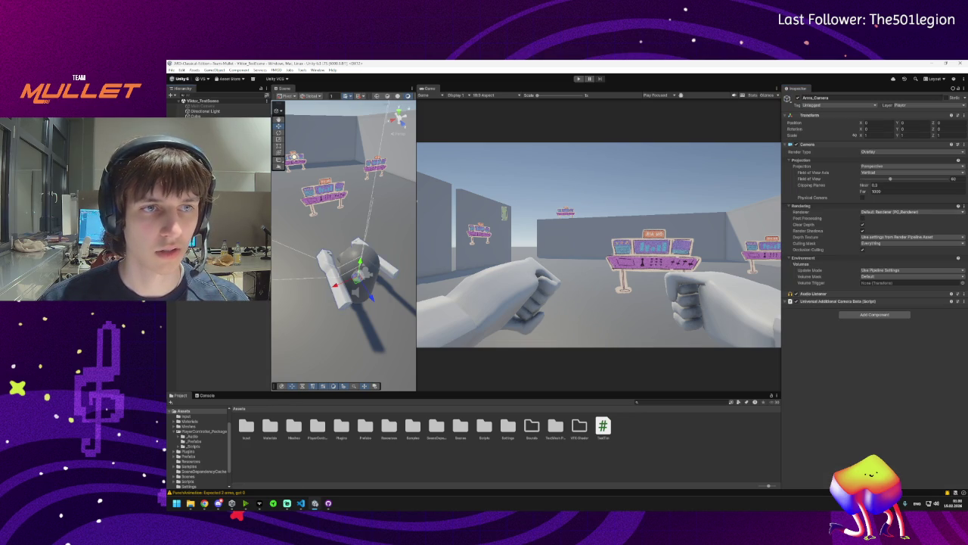
# Put both arm objects and their children on the Arms layer
pyautogui.keyDown('shift'); pyautogui.click(358, 276); pyautogui.keyUp('shift')
pyautogui.click(899, 106)
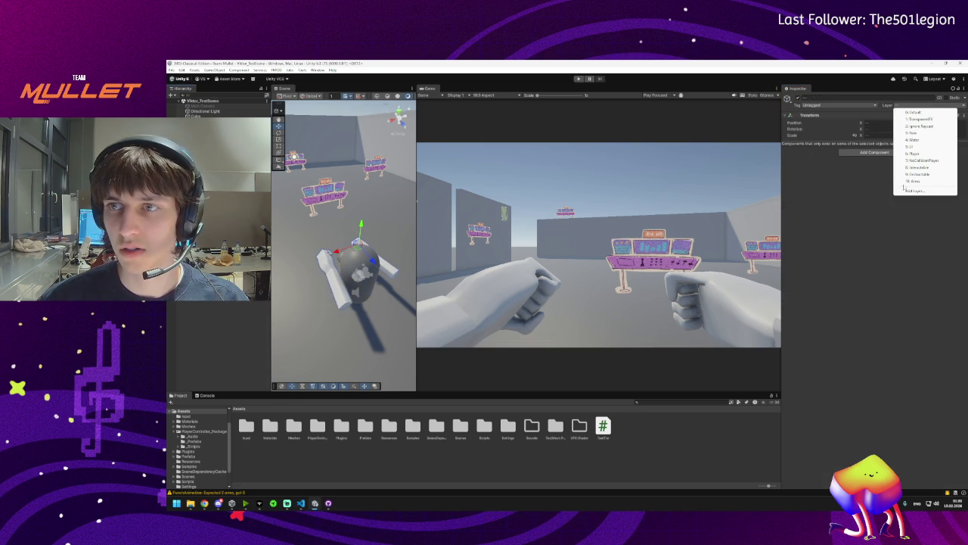
pyautogui.click(913, 180)
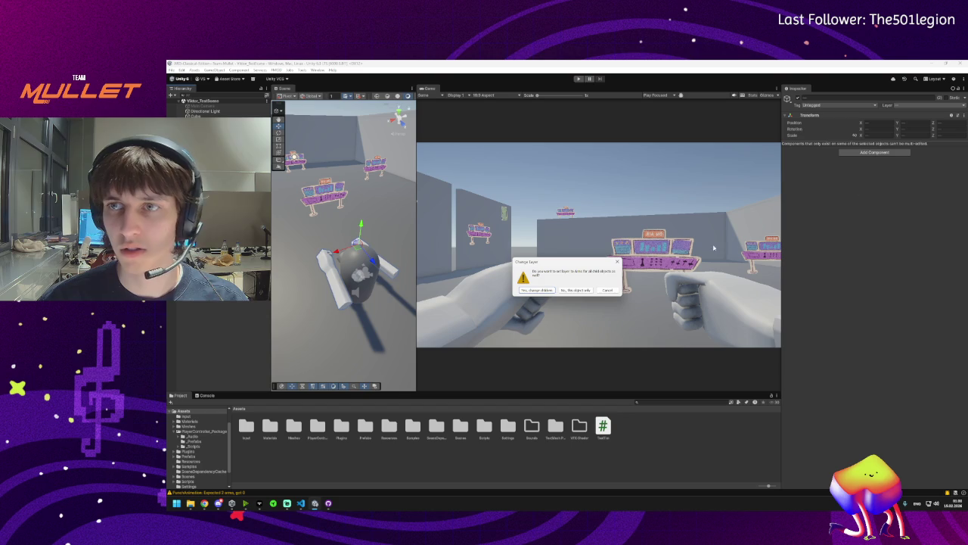
pyautogui.click(543, 292)
# Set Arms_Camera's Culling Mask to render only the Arms layer
pyautogui.click(360, 263)
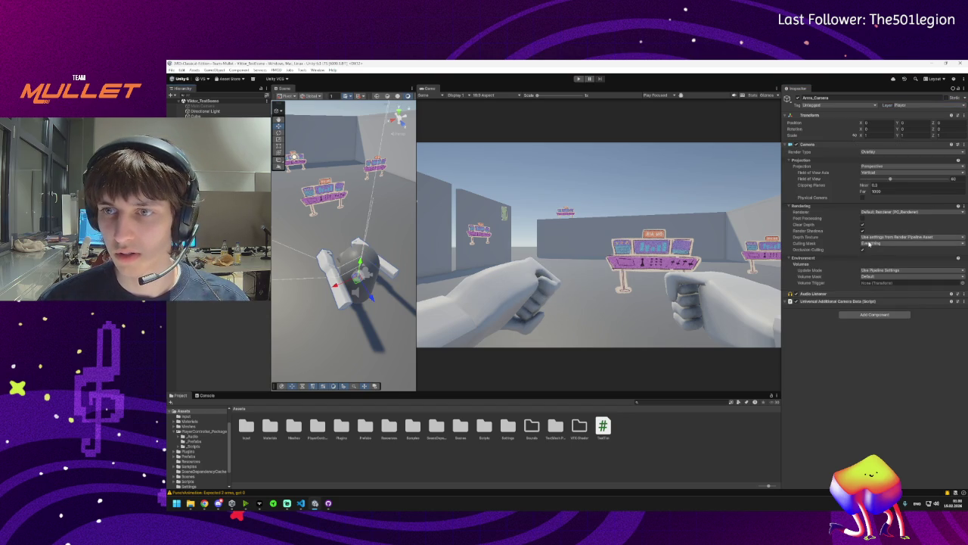
pyautogui.click(870, 243)
pyautogui.click(871, 249)
pyautogui.click(876, 323)
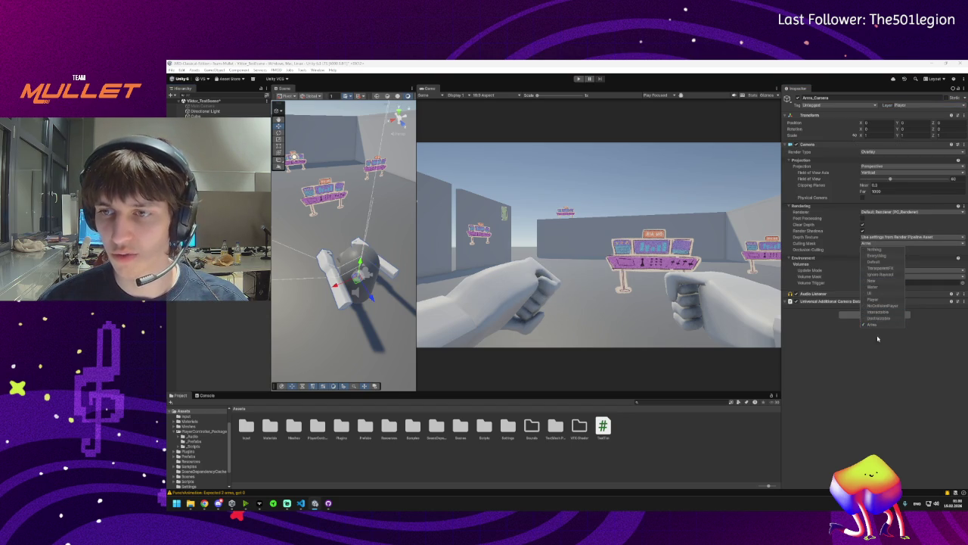
pyautogui.click(867, 367)
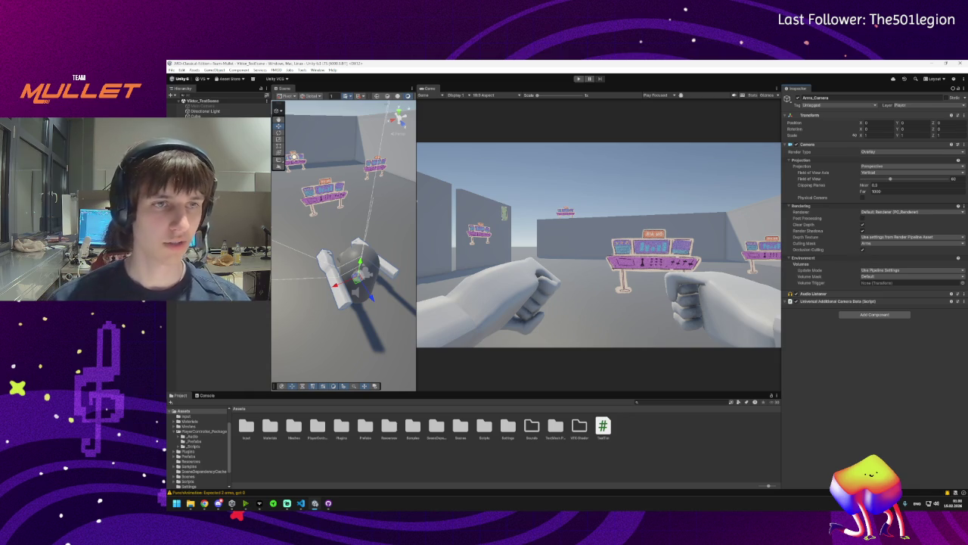
pyautogui.click(212, 151)
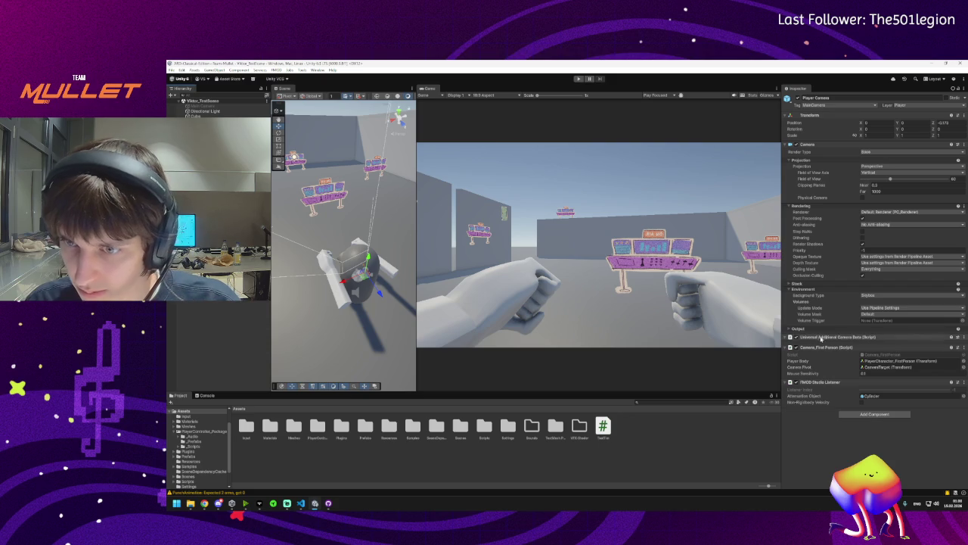
# Add Arms_Camera to the Player Camera's Stack
pyautogui.click(878, 330)
pyautogui.click(799, 286)
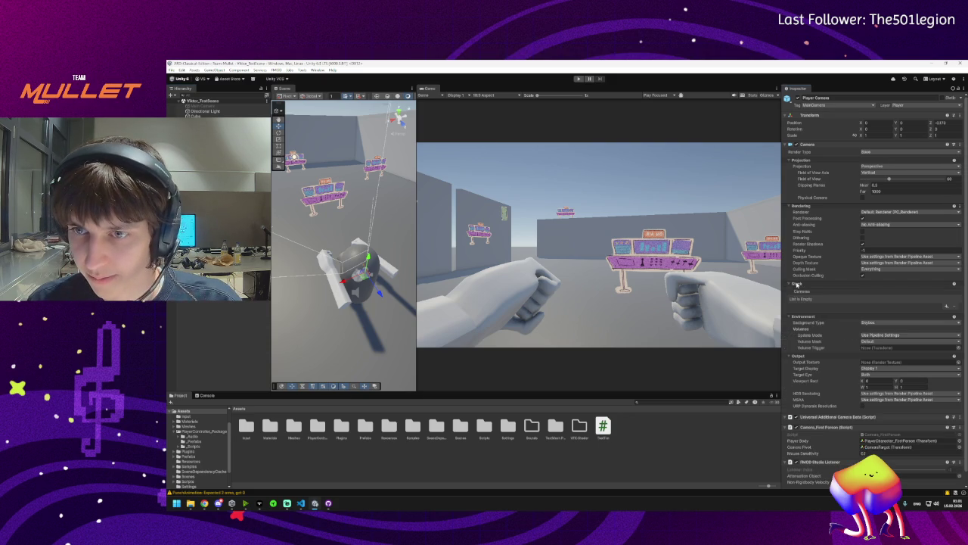
pyautogui.click(945, 307)
pyautogui.click(938, 311)
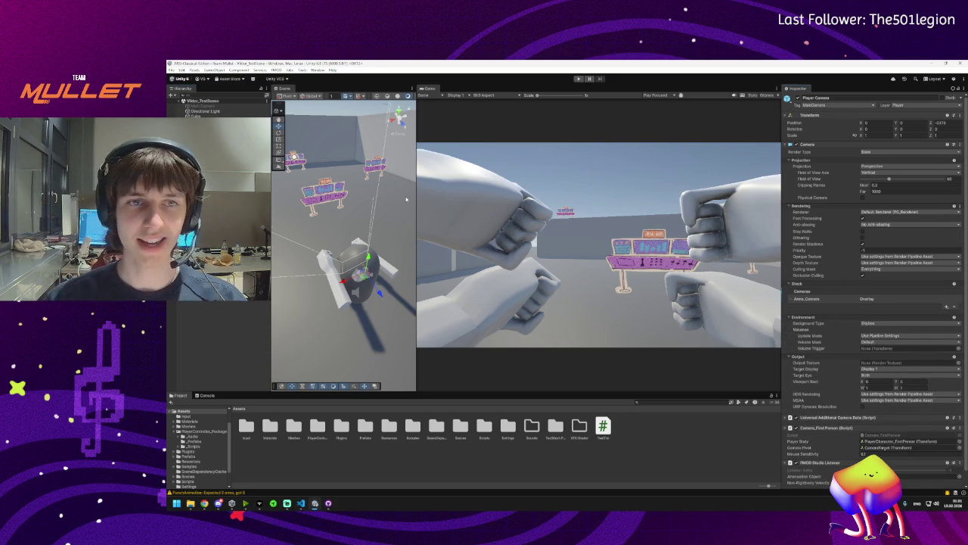
# Remove the Arms layer from the Player Camera's Culling Mask
pyautogui.moveTo(344, 227); pyautogui.dragTo(321, 231)
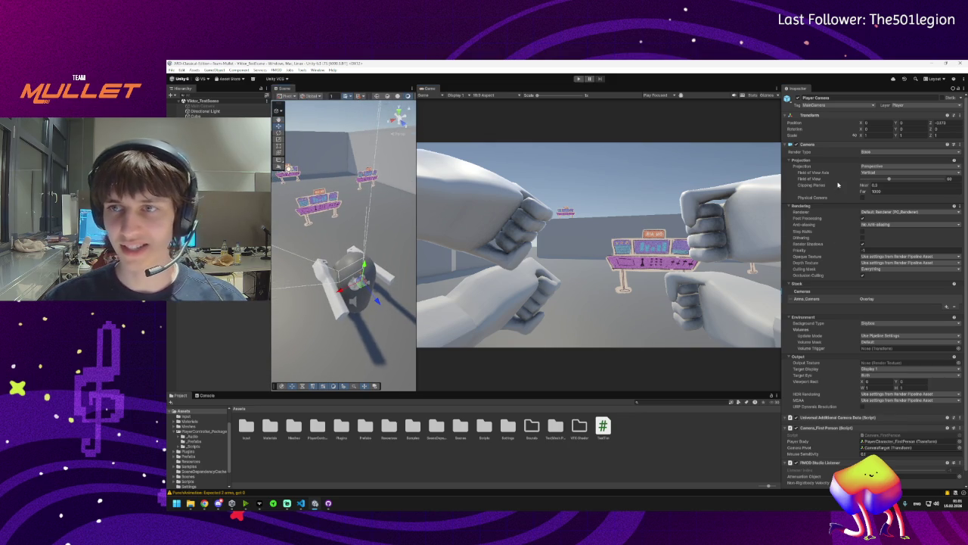
pyautogui.click(866, 269)
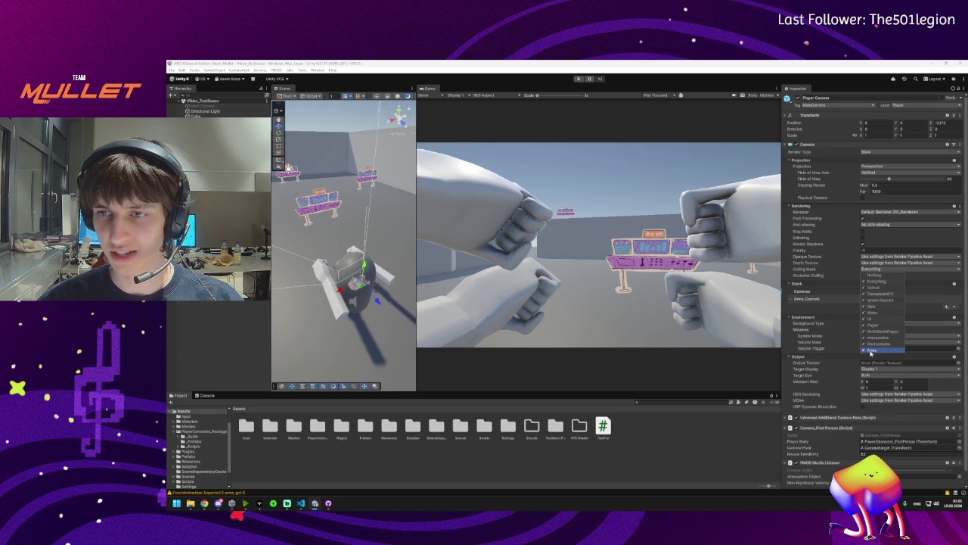
pyautogui.click(871, 350)
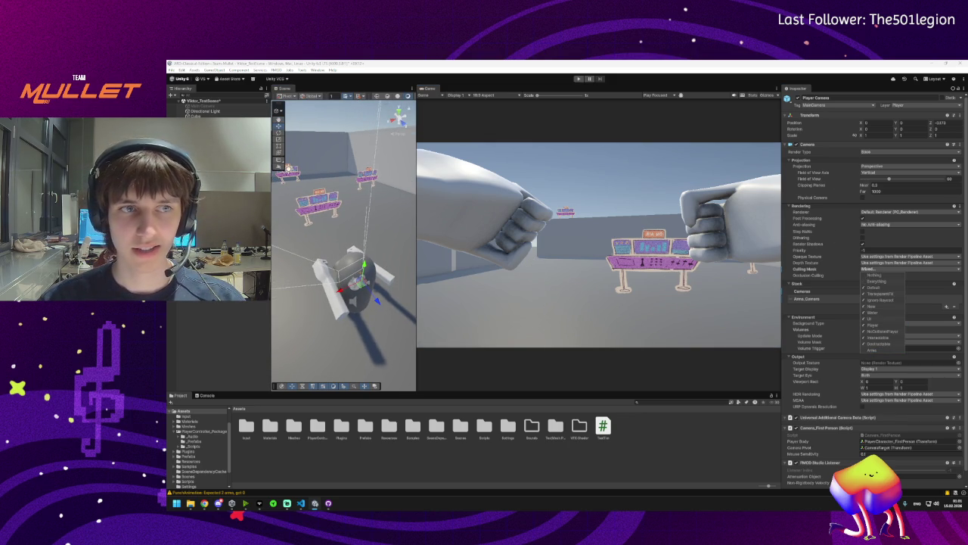
pyautogui.click(806, 299)
# Move Arms_Camera down slightly so the fists sit lower in view
pyautogui.doubleClick(806, 299)
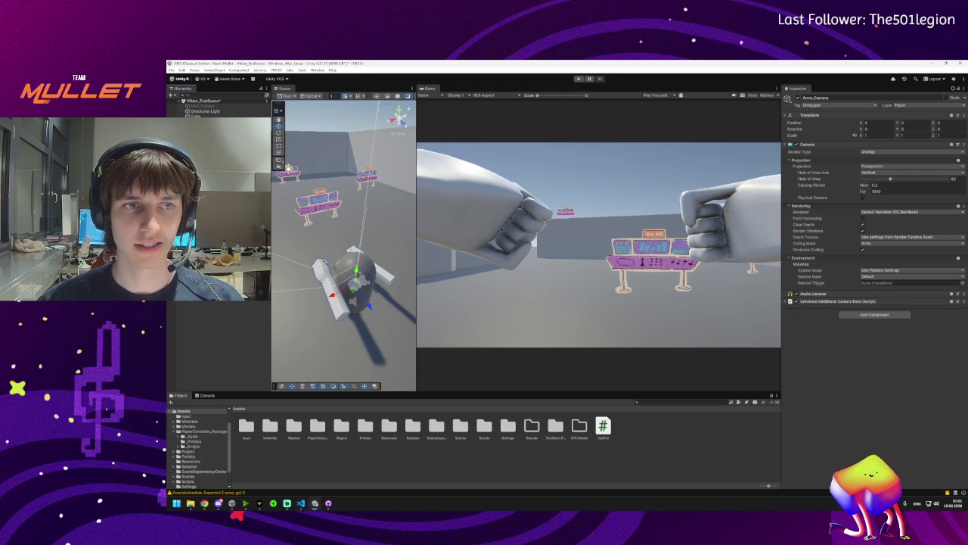
pyautogui.moveTo(357, 270); pyautogui.dragTo(353, 299)
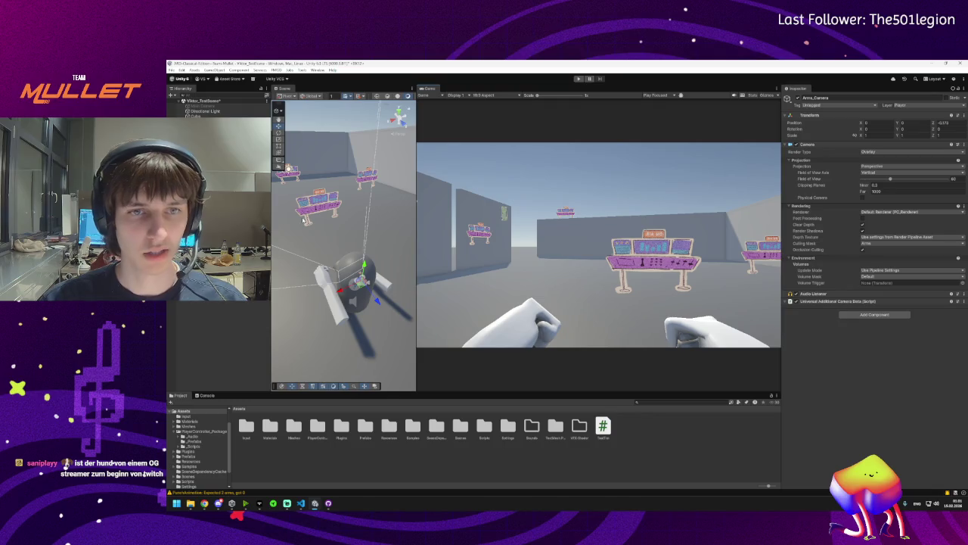
pyautogui.click(354, 292)
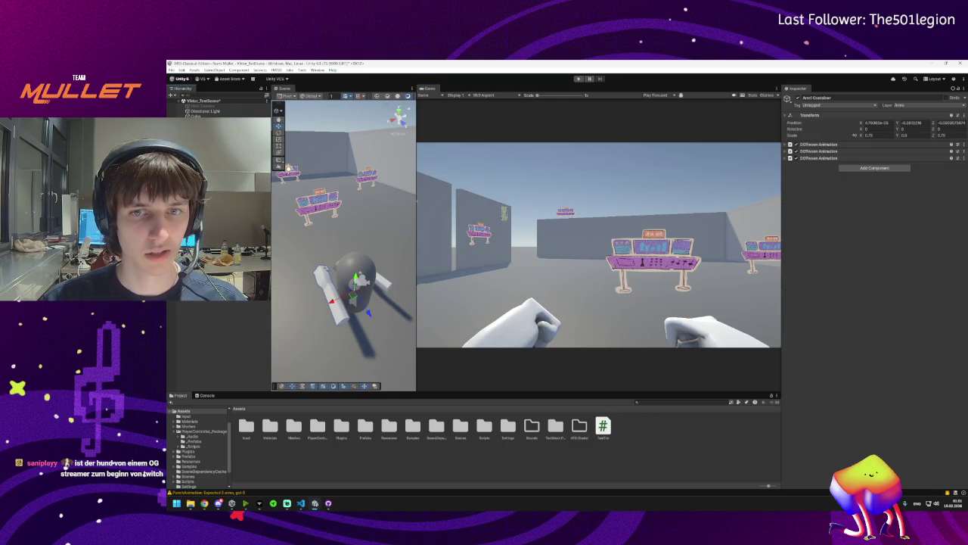
# Inspect Arm (1) and the Arm Container in the Scene view, then switch to VS Code
pyautogui.click(354, 291)
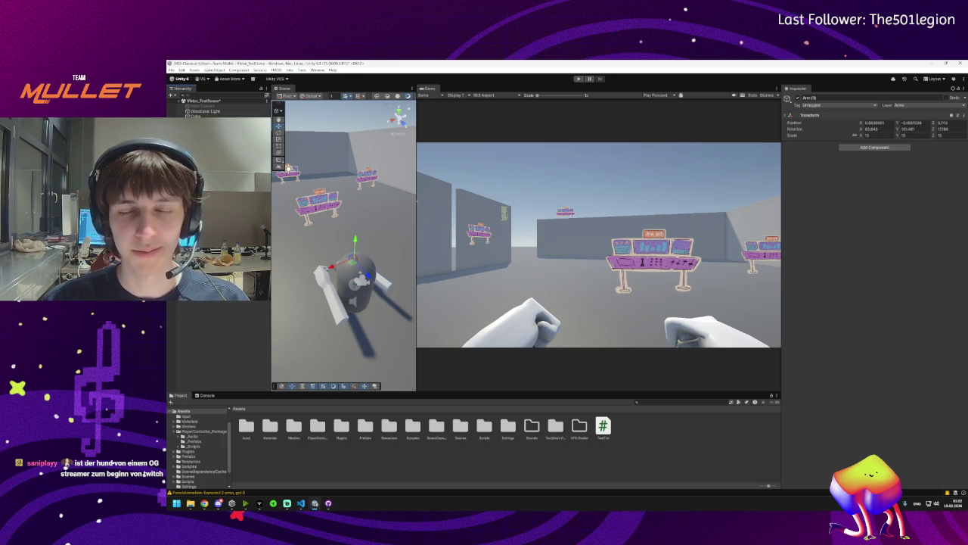
pyautogui.click(356, 284)
pyautogui.moveTo(361, 227)
pyautogui.mouseDown()
pyautogui.moveTo(587, 206)
pyautogui.moveTo(307, 224)
pyautogui.moveTo(350, 220)
pyautogui.mouseUp()
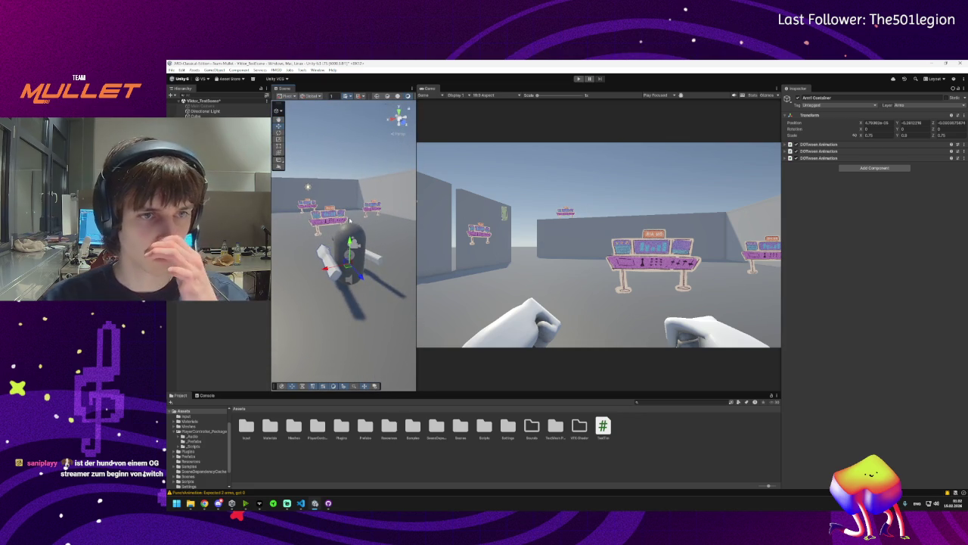
pyautogui.click(300, 503)
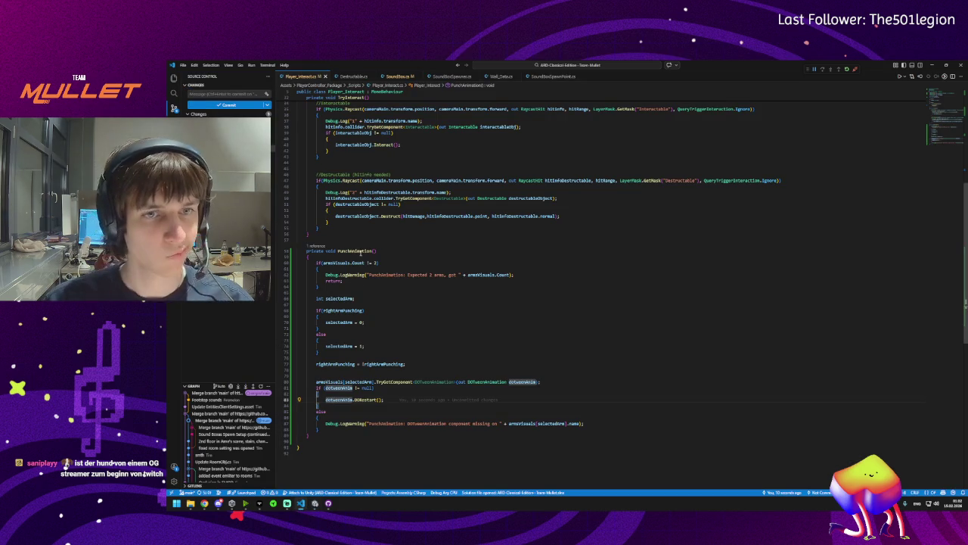
# Locate the PunchAnimation call inside Update() with Ctrl+F, then return to Unity
pyautogui.click(359, 400)
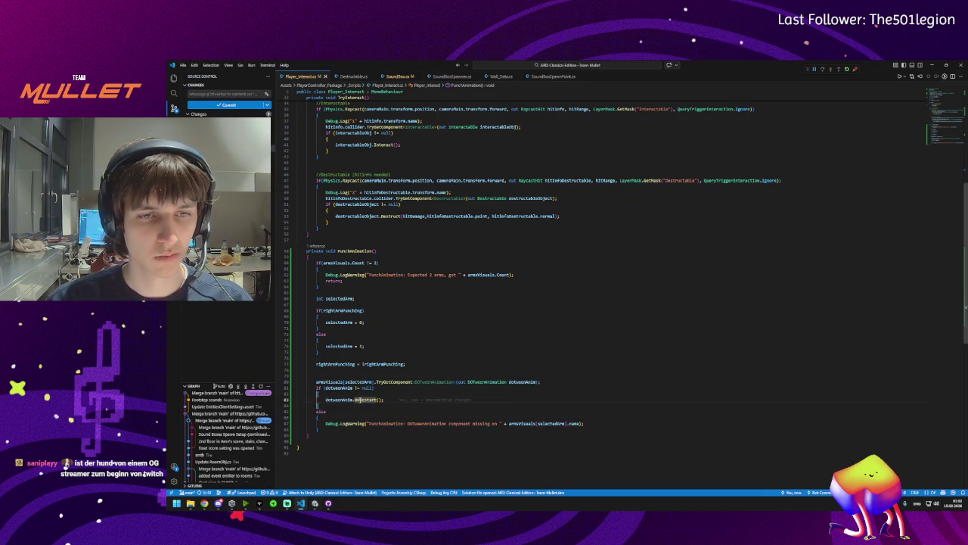
pyautogui.moveTo(316, 504)
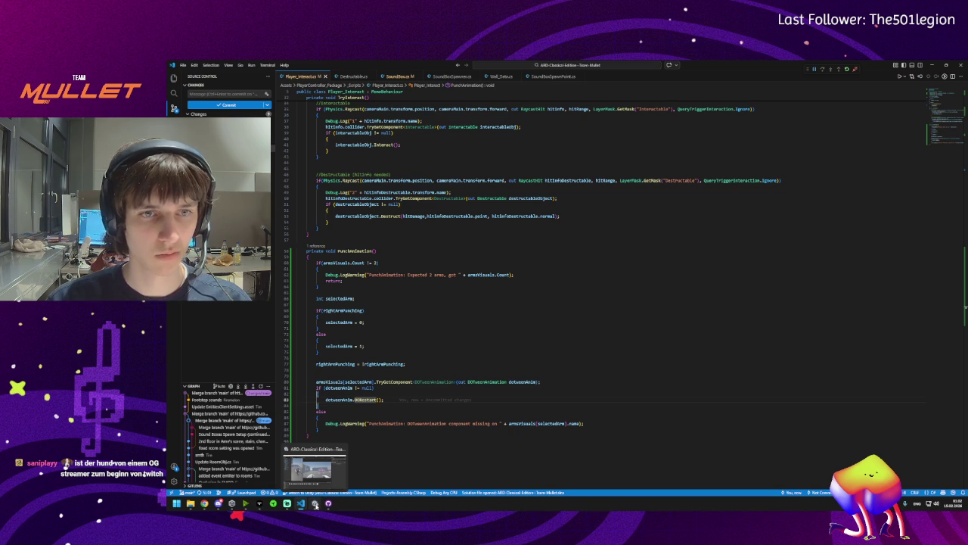
pyautogui.doubleClick(348, 250)
pyautogui.hotkey('ctrl', 'f')
pyautogui.scroll(3, 356, 192)
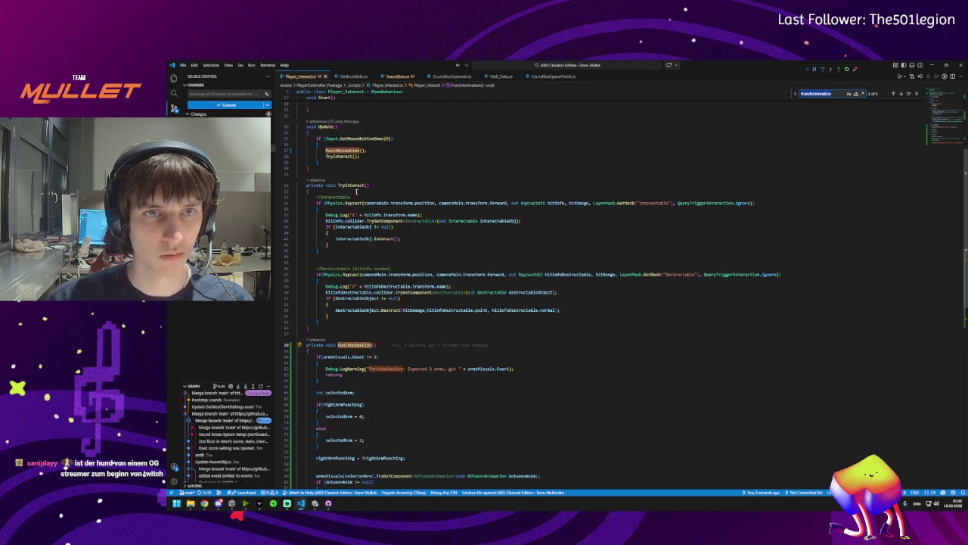
pyautogui.scroll(3, 355, 191)
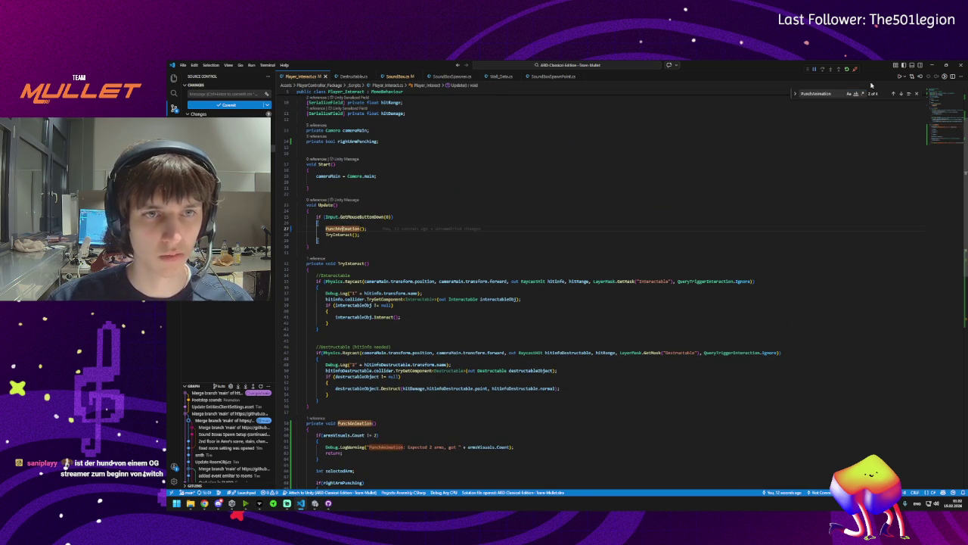
pyautogui.click(932, 65)
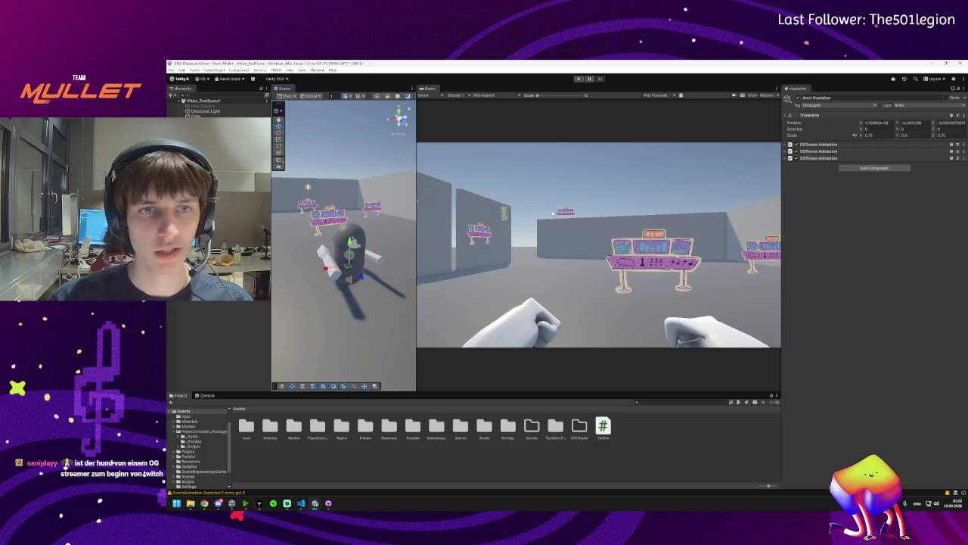
# Play-test a punch in the Game view, then switch to Player_Interact.cs in VS Code
pyautogui.click(578, 79)
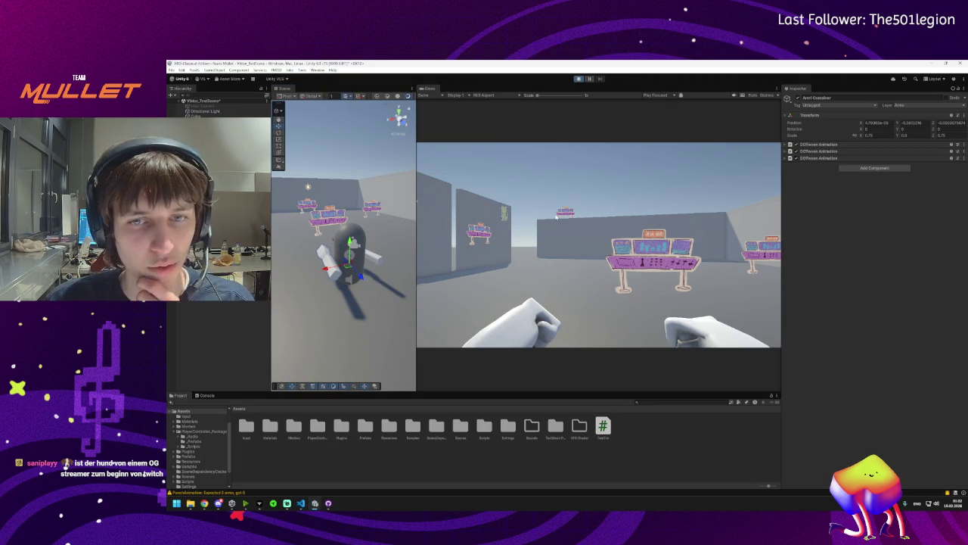
pyautogui.click(546, 243)
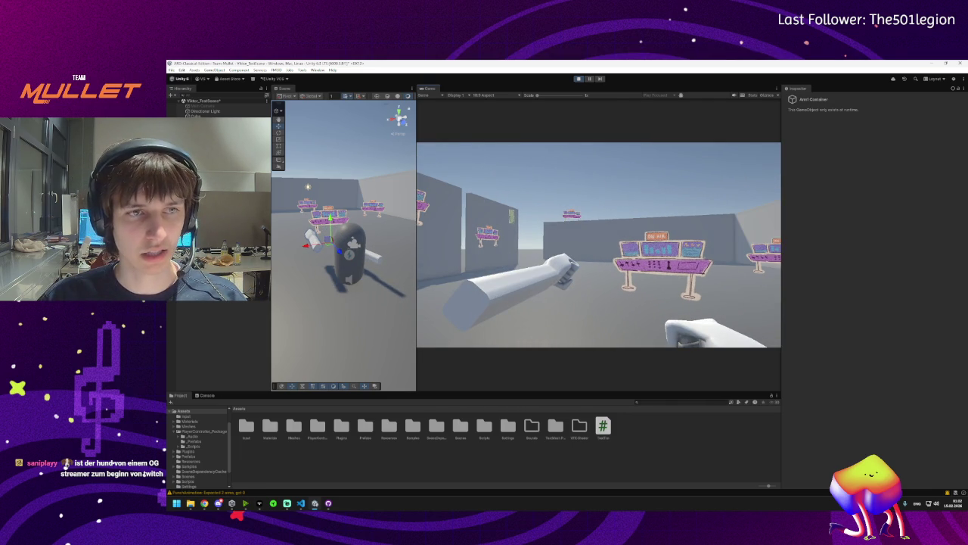
pyautogui.press('super')
pyautogui.click(315, 502)
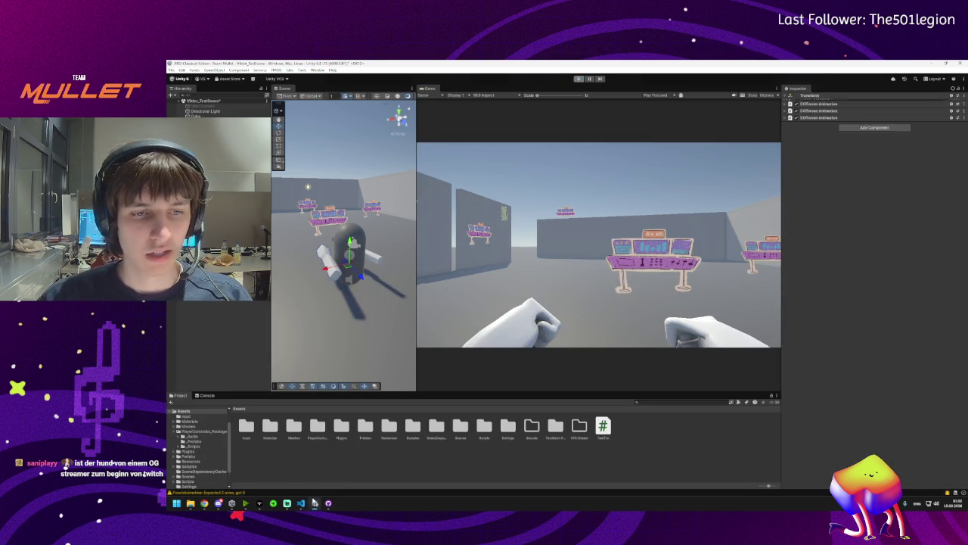
pyautogui.click(300, 503)
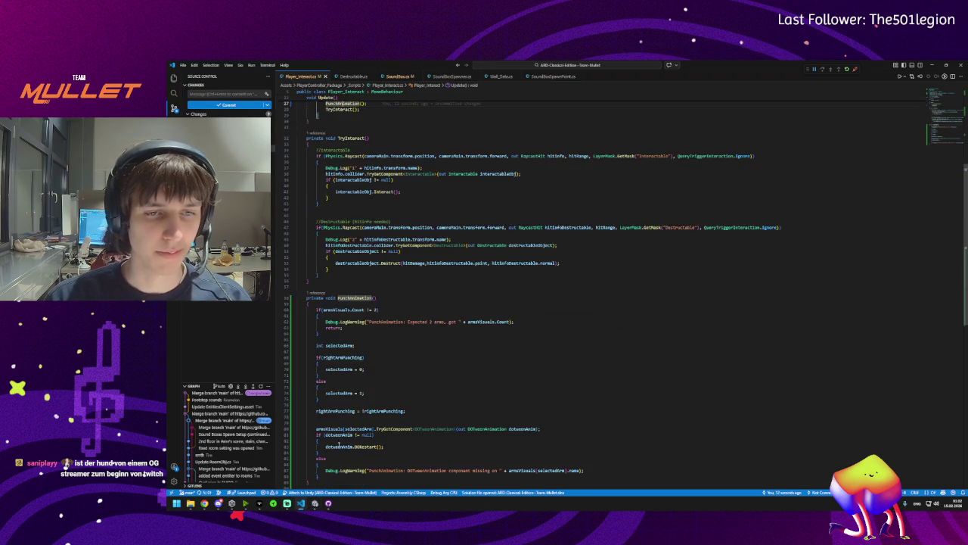
# Change line 80's TryGetComponent call to GetComponents returning a DOTweenAnimation[] named dotweenAnims
pyautogui.scroll(-8, 338, 447)
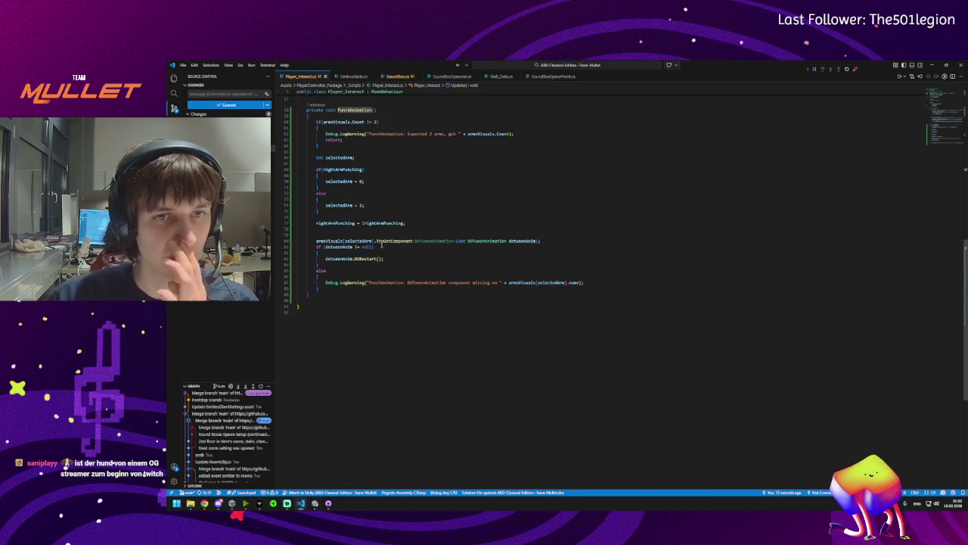
pyautogui.click(385, 241)
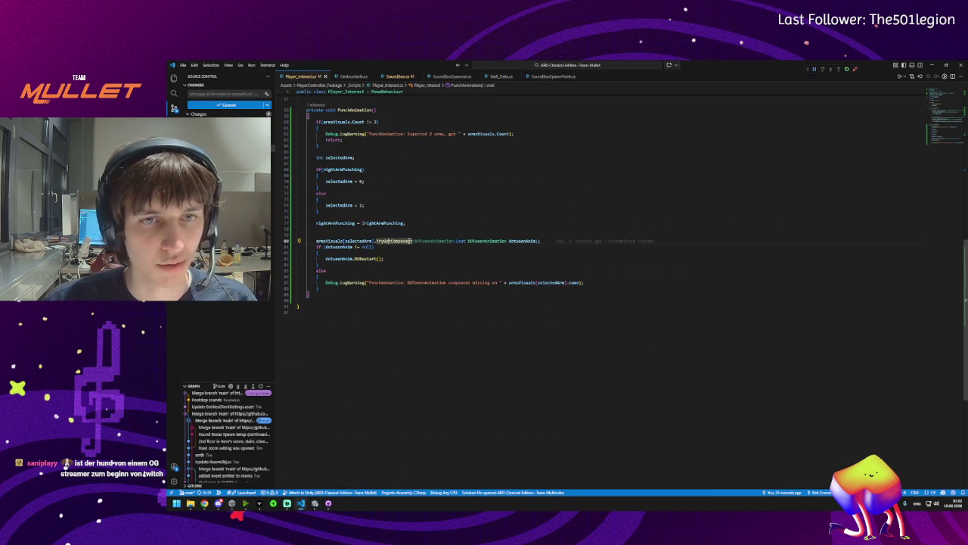
pyautogui.write('s')
pyautogui.hotkey('ctrl', 'BackSpace')
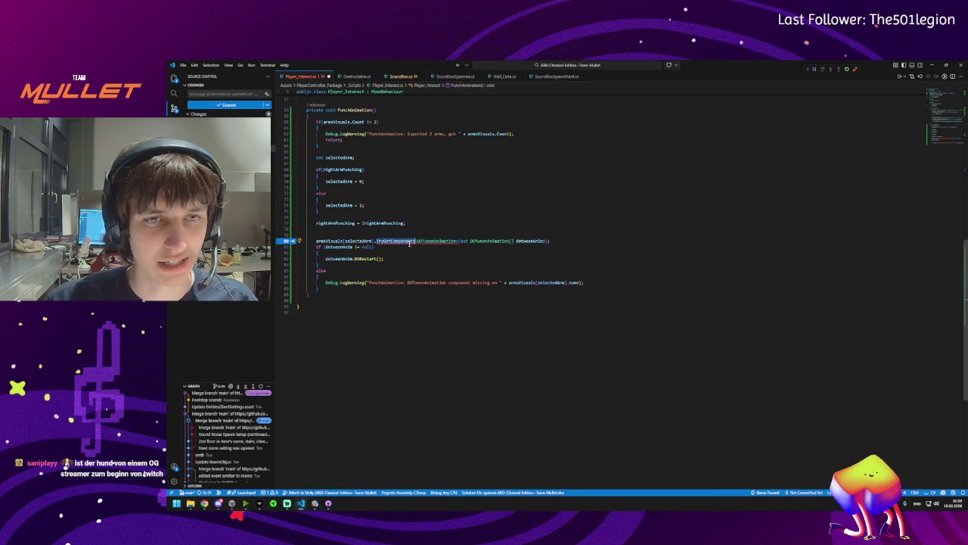
pyautogui.write('TryGet')
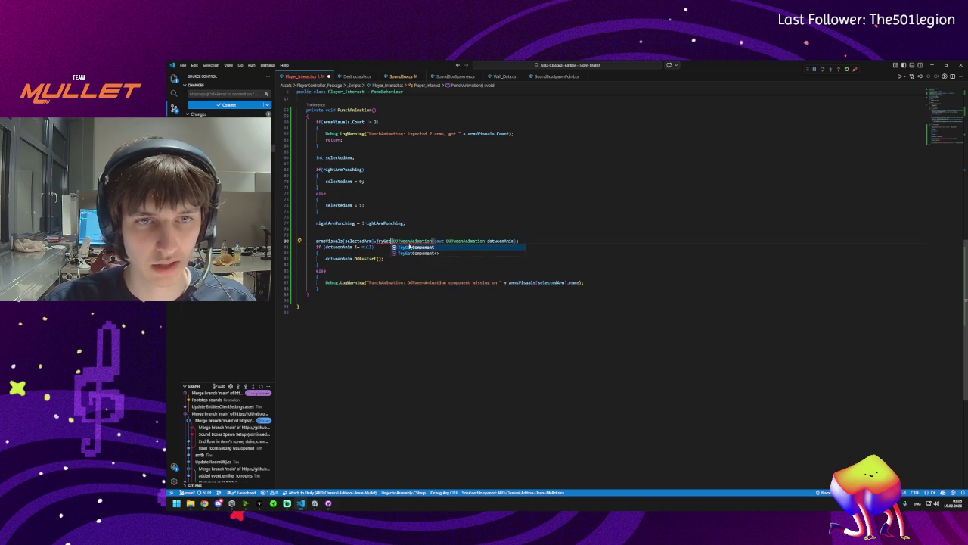
pyautogui.press('Tab')
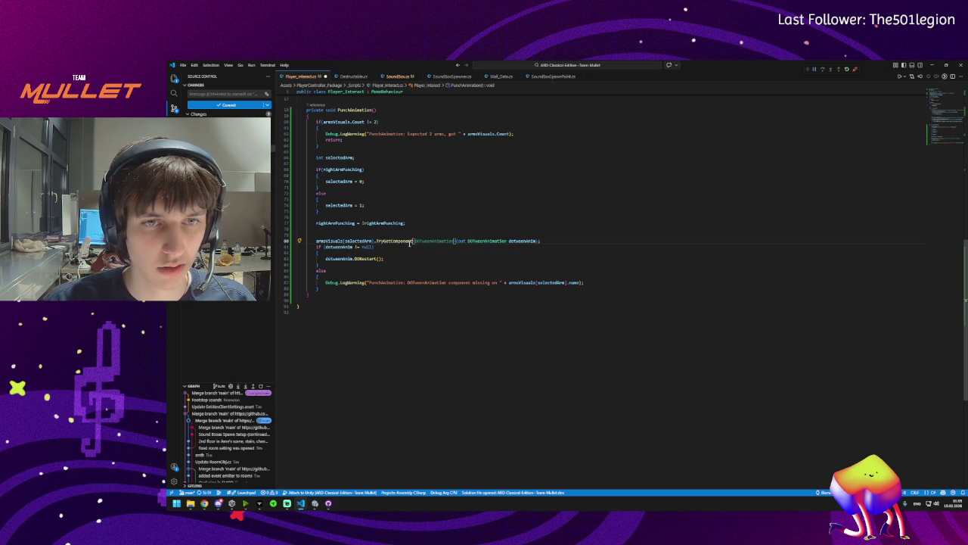
pyautogui.hotkey('ctrl', 'BackSpace')
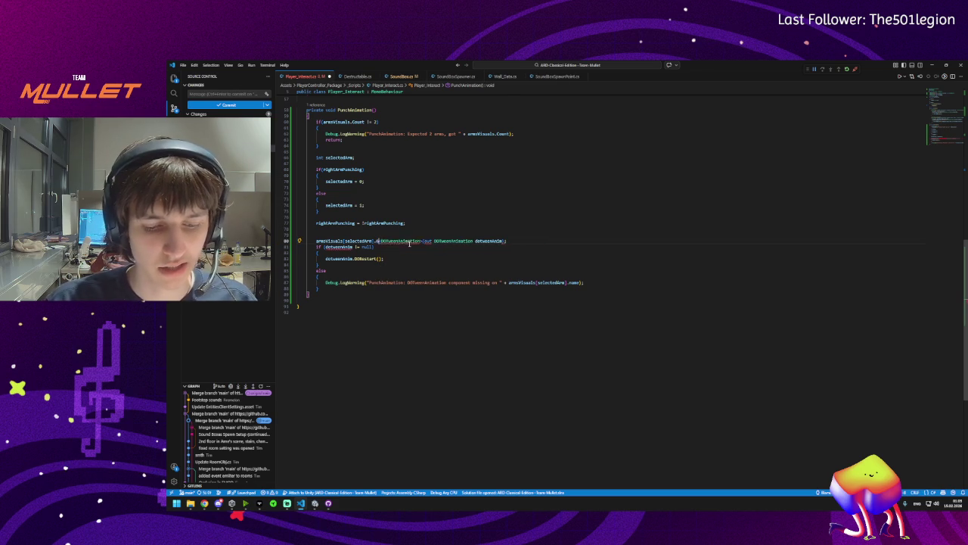
pyautogui.write('GetComponents')
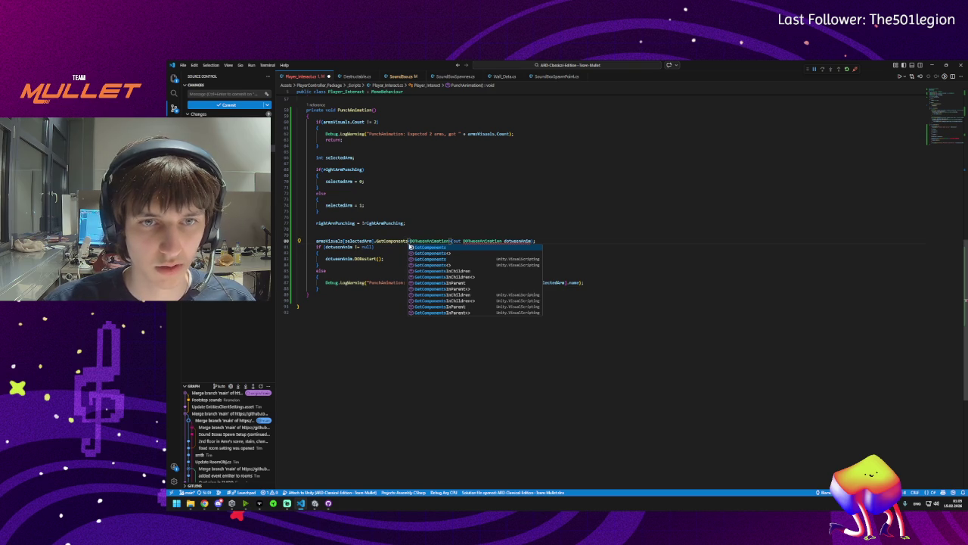
pyautogui.press('Escape')
pyautogui.moveTo(452, 242); pyautogui.dragTo(534, 241)
pyautogui.write('out DOTweenAnimation[]')
pyautogui.press('Tab')
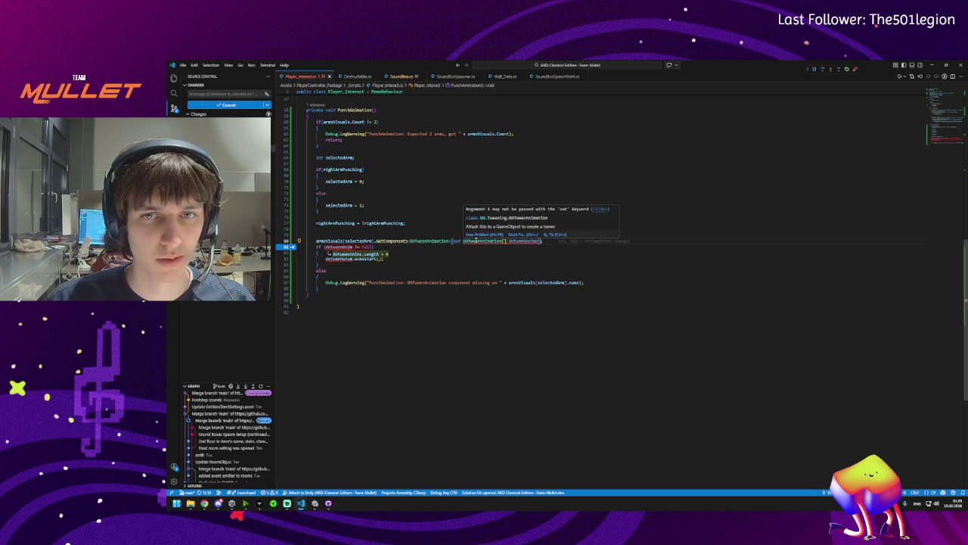
# Rewrite line 80 to declare a List<DOTweenAnimation> filled from GetComponents
pyautogui.click(460, 240)
pyautogui.hotkey('ctrl', 'BackSpace')
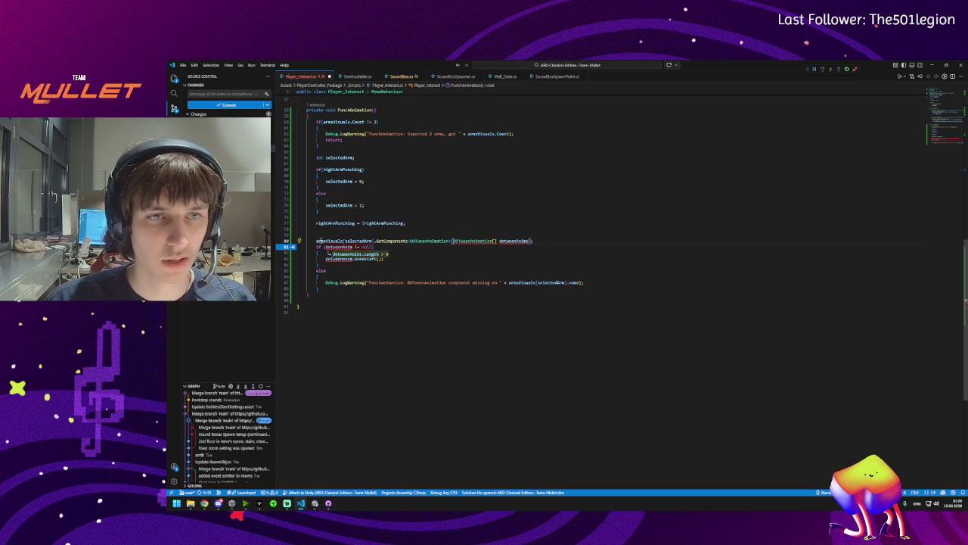
pyautogui.moveTo(453, 241); pyautogui.dragTo(528, 240)
pyautogui.press('BackSpace')
pyautogui.press('Home')
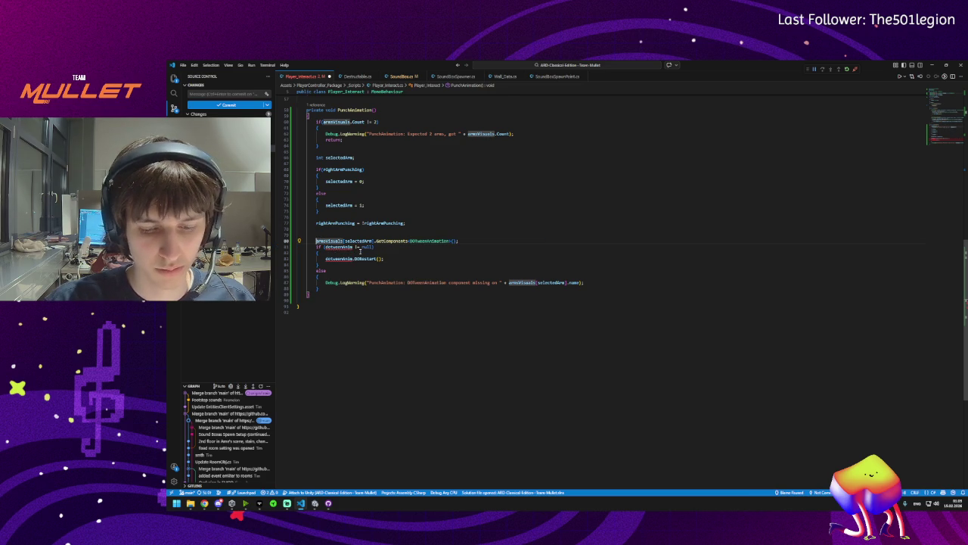
pyautogui.hotkey('ctrl', 'space')
pyautogui.press('Escape')
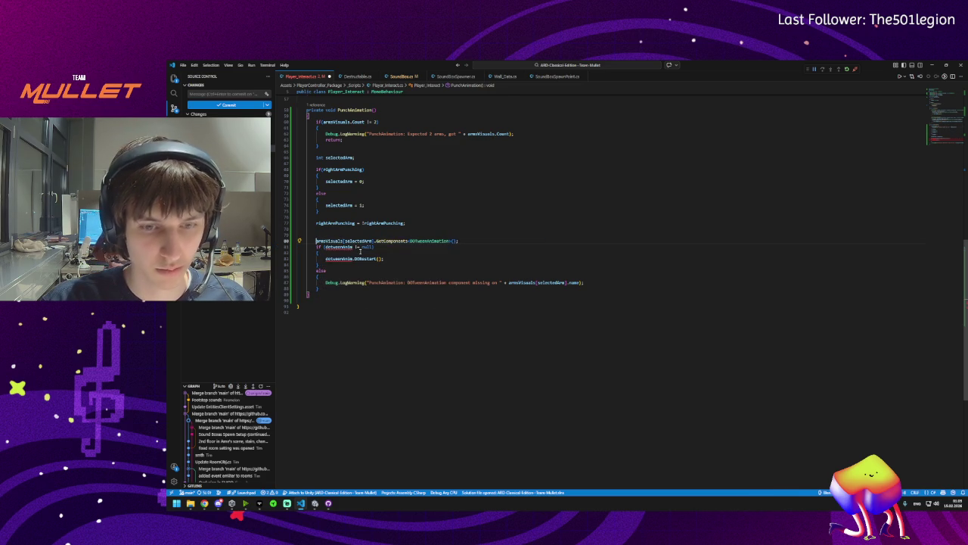
pyautogui.write('List')
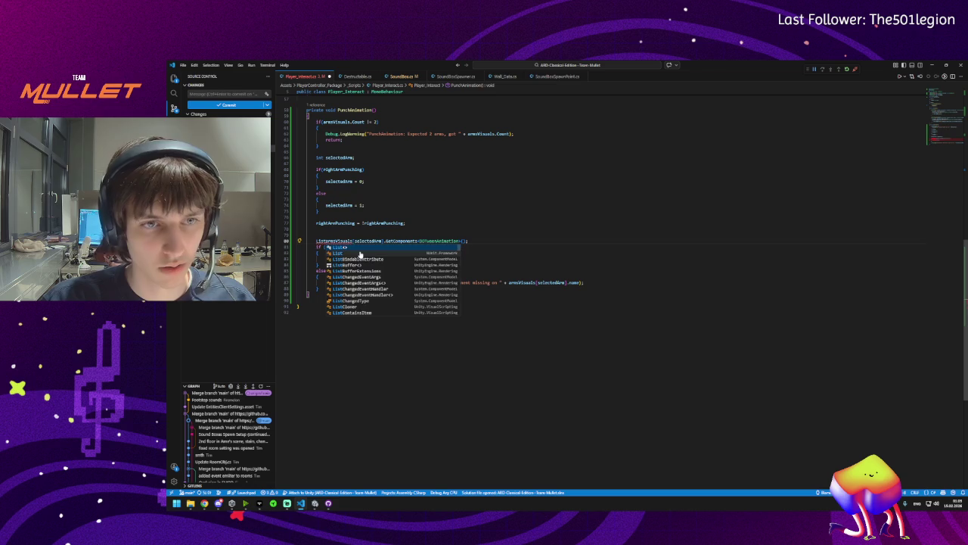
pyautogui.write('<Dotween')
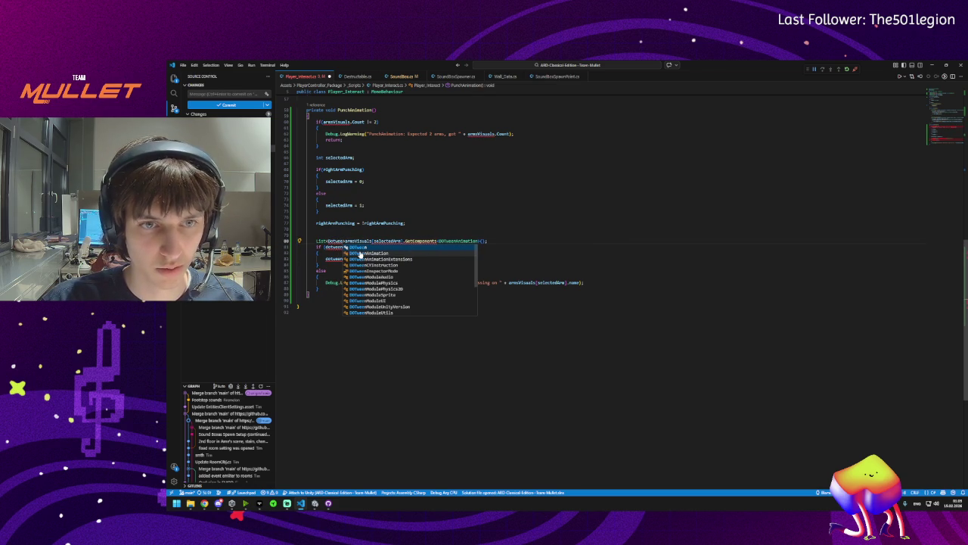
pyautogui.press('Down')
pyautogui.press('Tab')
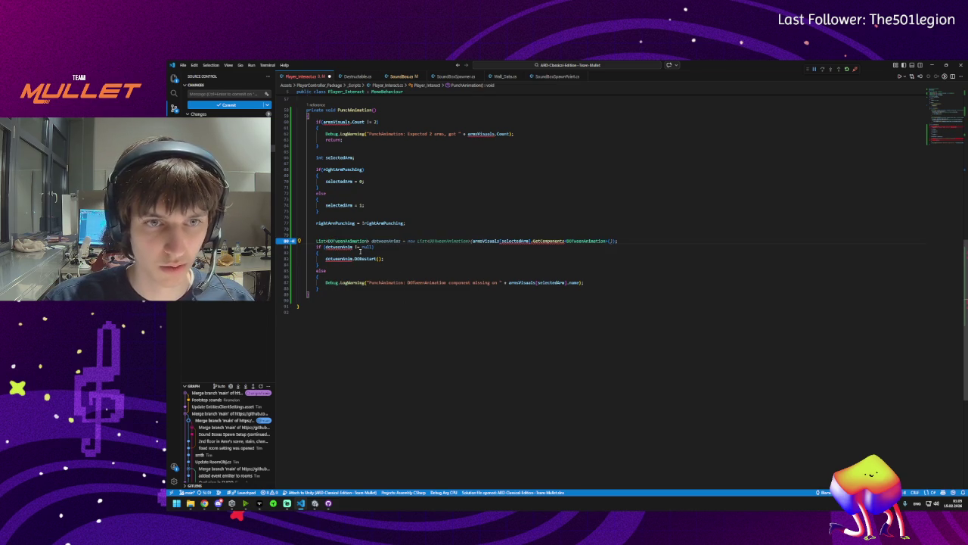
pyautogui.press('Tab')
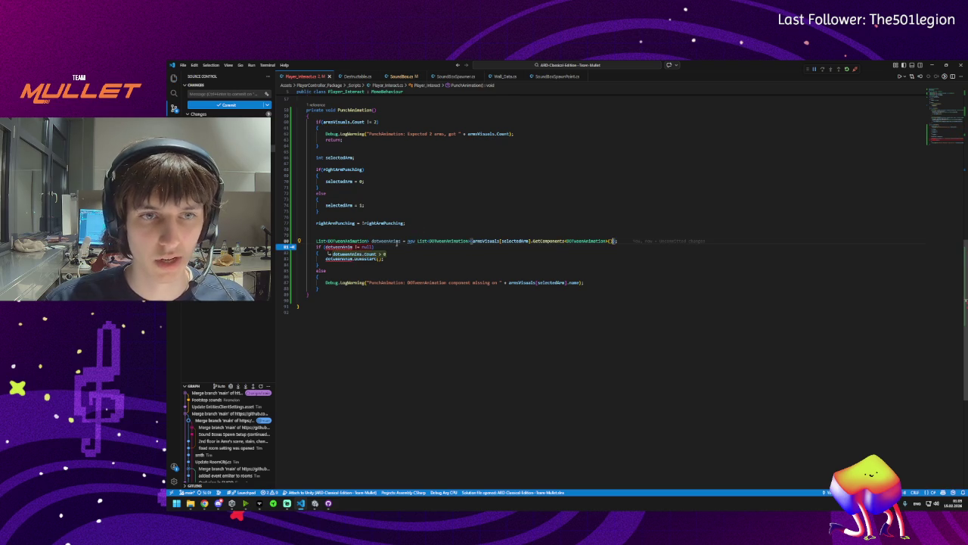
# Accept the dotweenAnims.Count > 0 check and save the script
pyautogui.press('Tab')
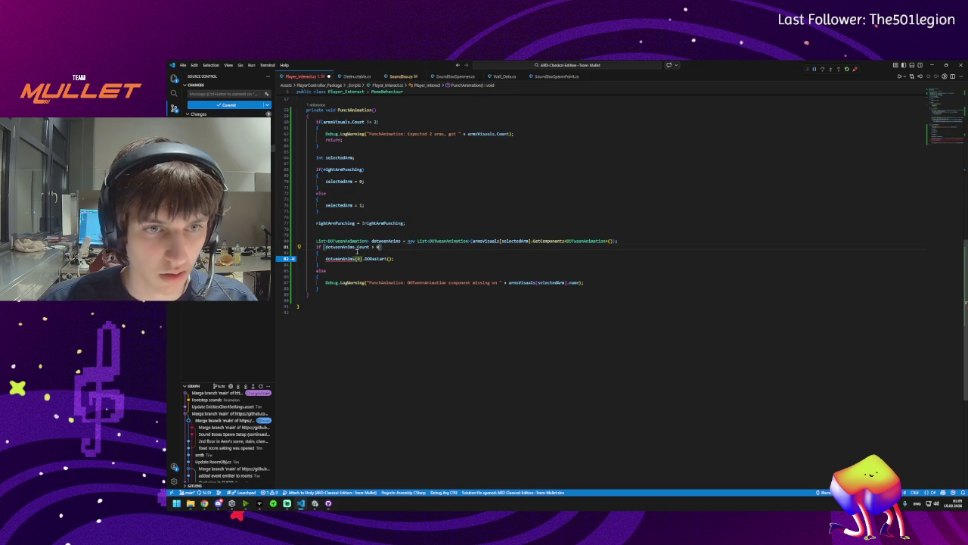
pyautogui.press('Up')
pyautogui.hotkey('ctrl', 's')
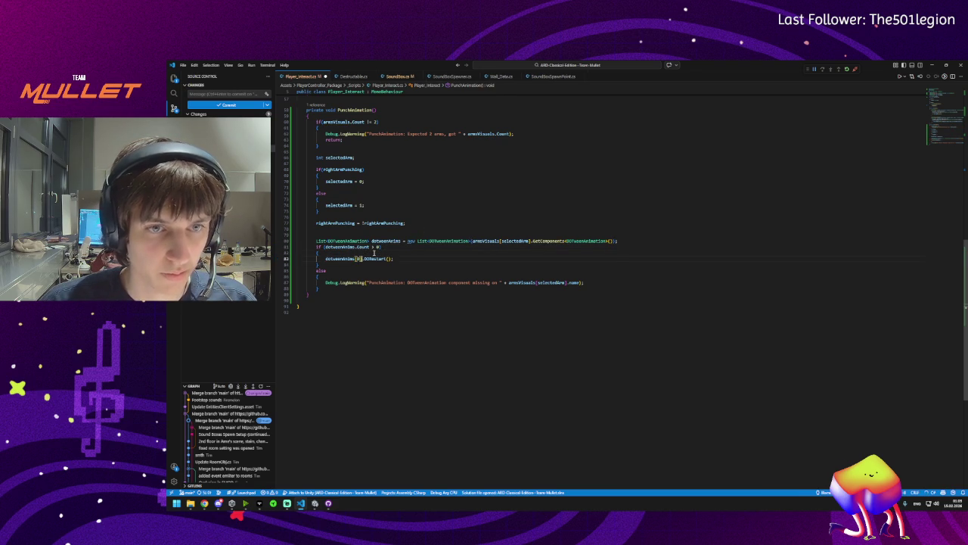
pyautogui.press('Return')
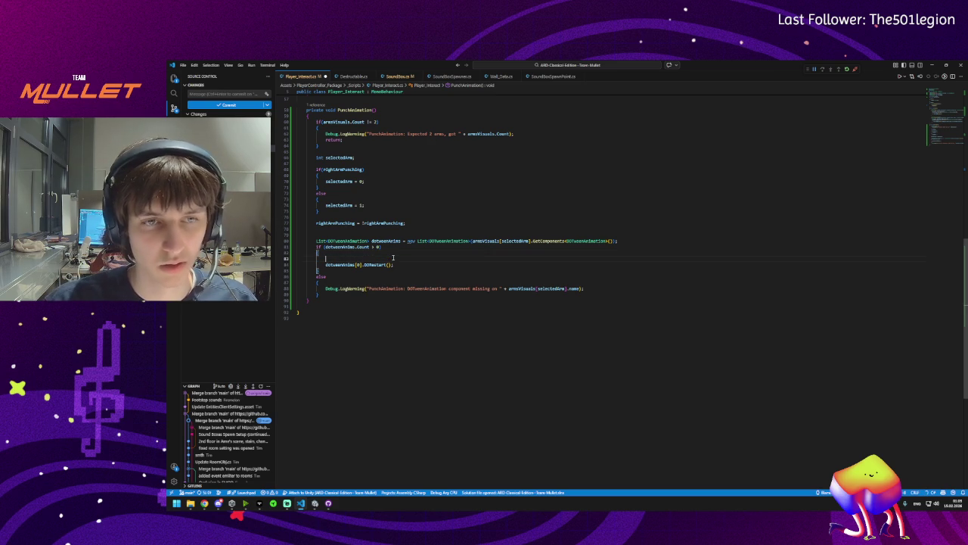
pyautogui.hotkey('ctrl', 'z')
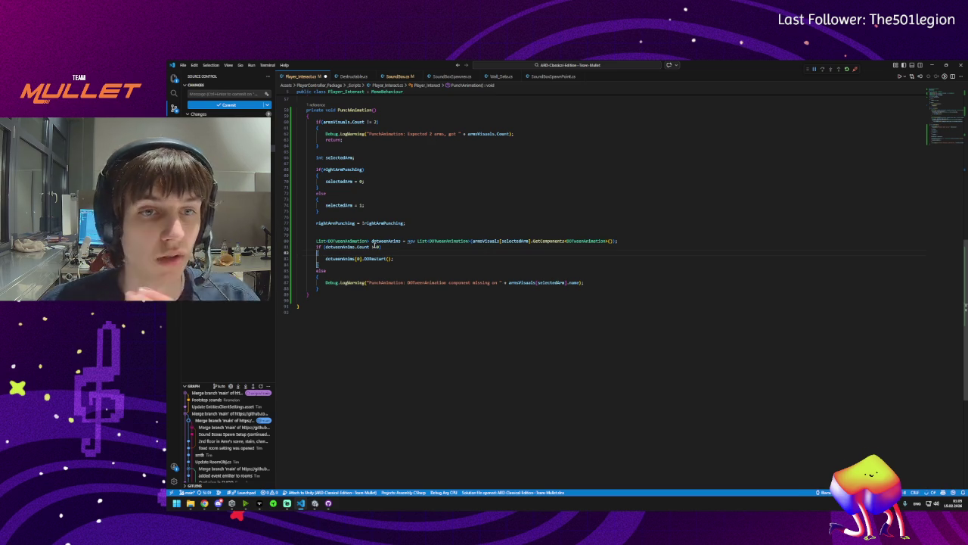
pyautogui.click(357, 258)
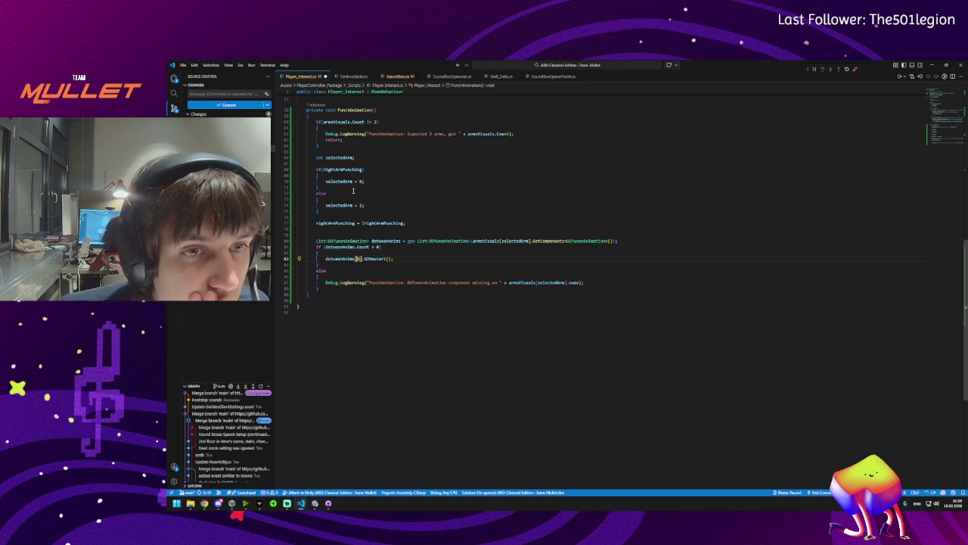
pyautogui.moveTo(325, 182); pyautogui.dragTo(363, 181)
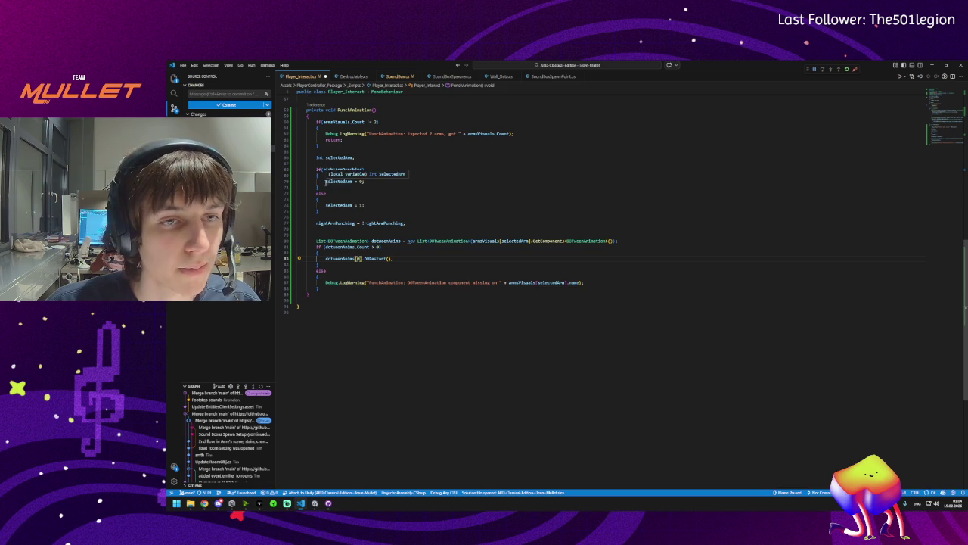
pyautogui.click(362, 181)
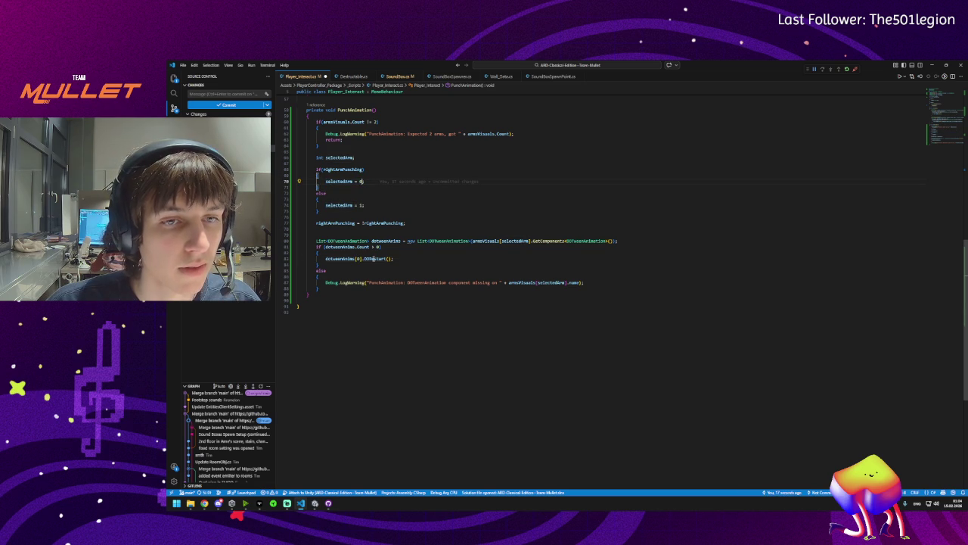
pyautogui.click(352, 257)
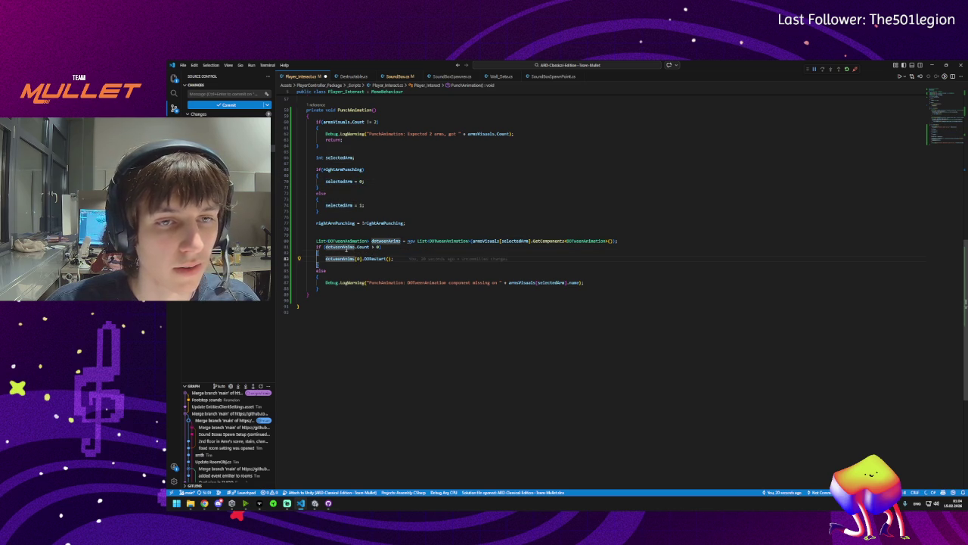
pyautogui.click(389, 242)
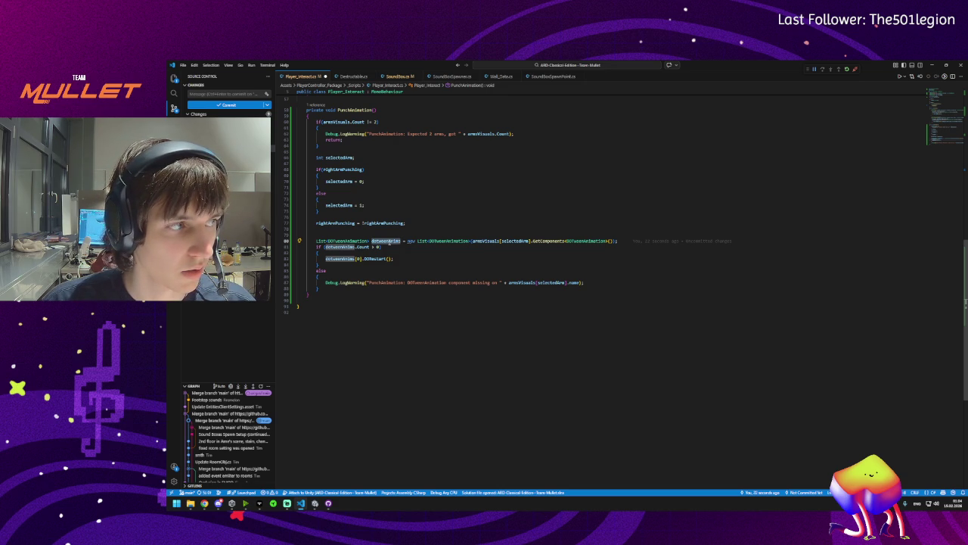
pyautogui.click(338, 258)
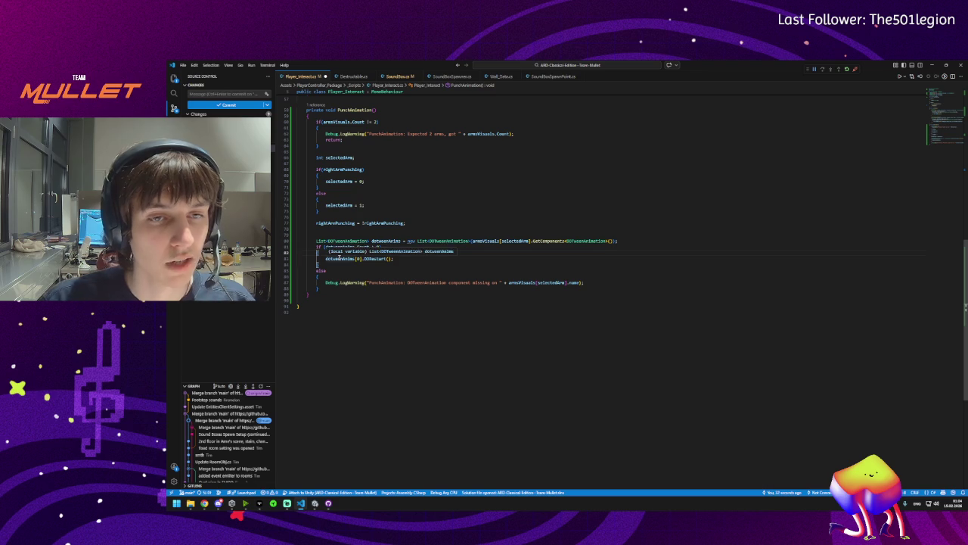
# Add a foreach loop calling anim.DORestart() and delete the dotweenAnims[0].DORestart() line
pyautogui.press('Return')
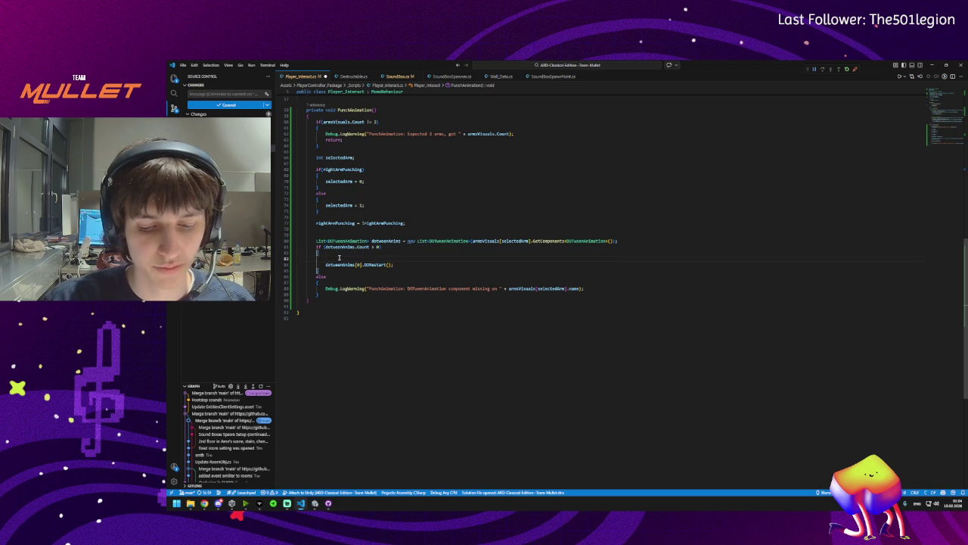
pyautogui.write('{for')
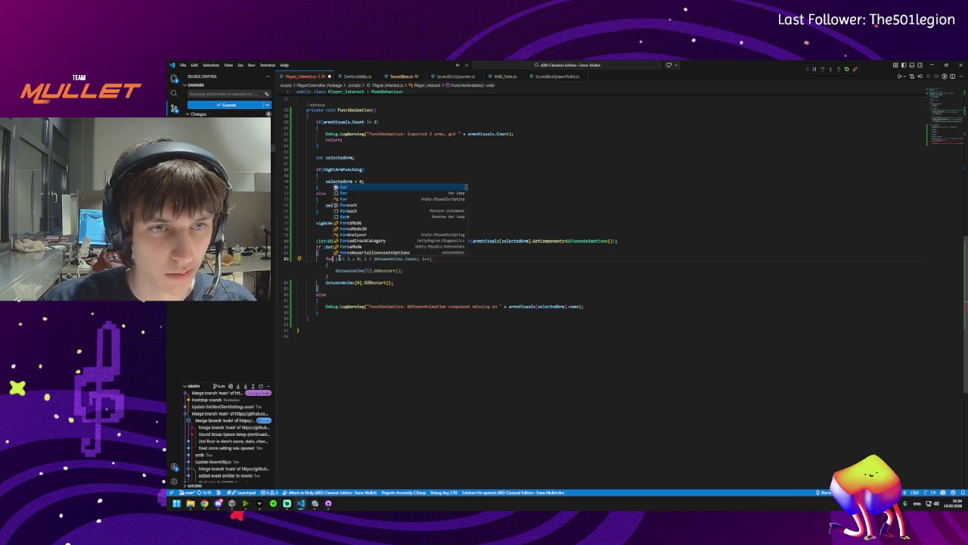
pyautogui.write('each')
pyautogui.press('Tab')
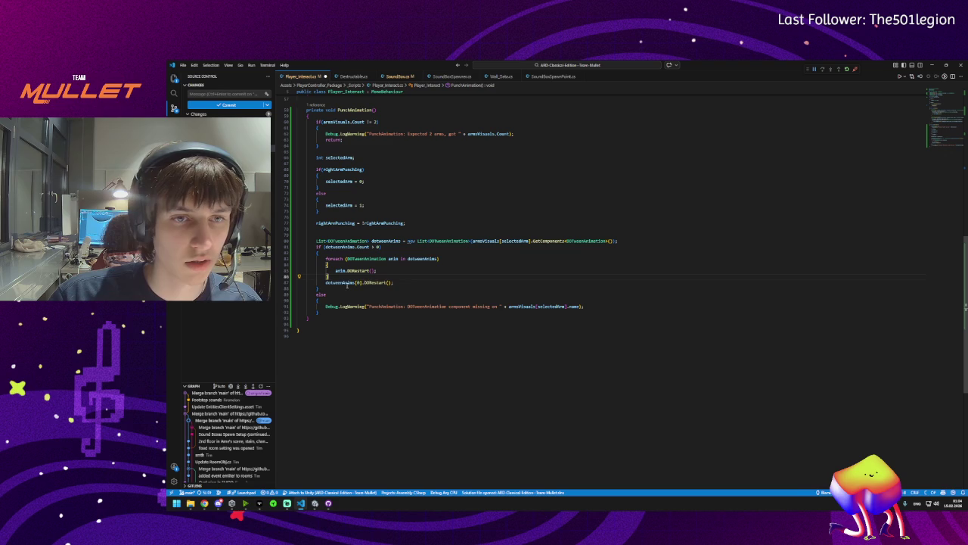
pyautogui.tripleClick(344, 282)
pyautogui.press('BackSpace')
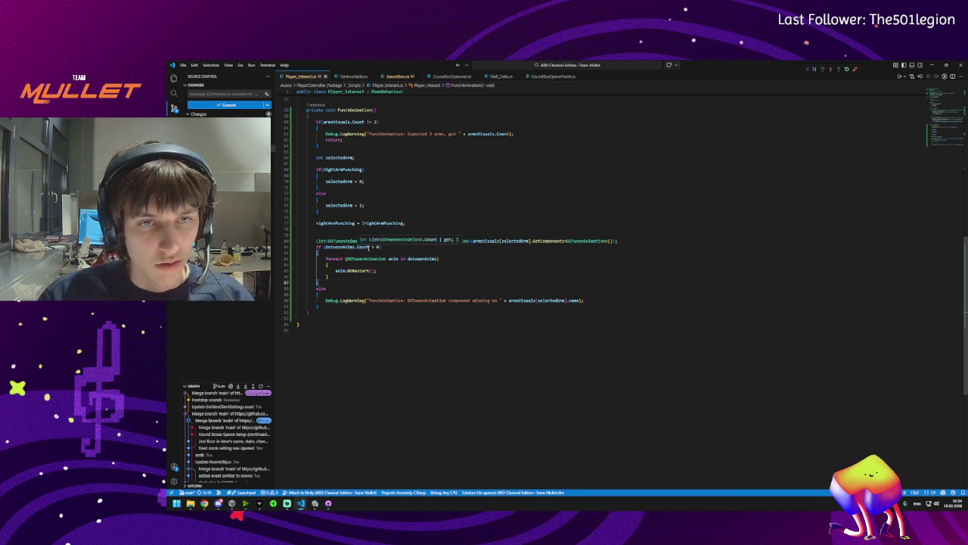
pyautogui.click(336, 301)
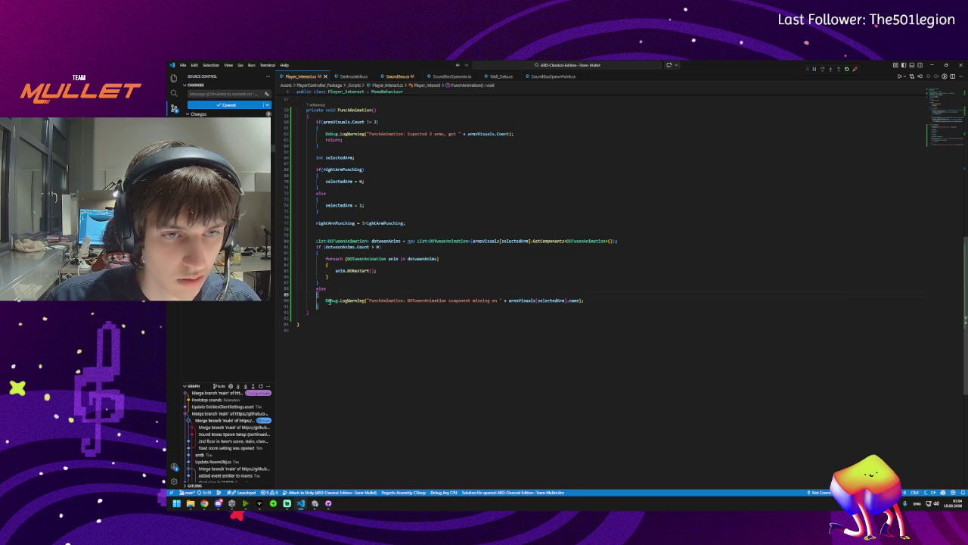
# Change line 90's Debug.LogWarning to Debug.LogError and switch to Unity to recompile
pyautogui.tripleClick(329, 301)
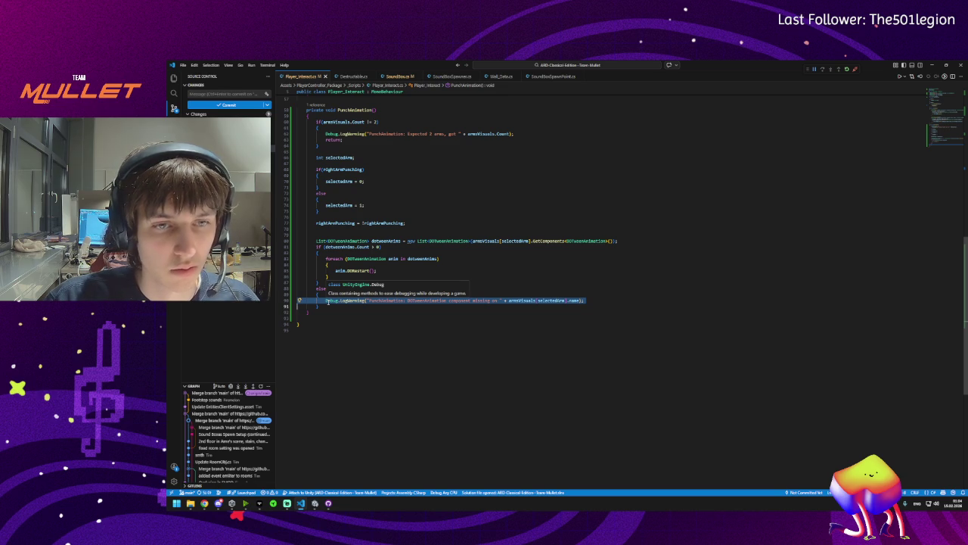
pyautogui.click(350, 309)
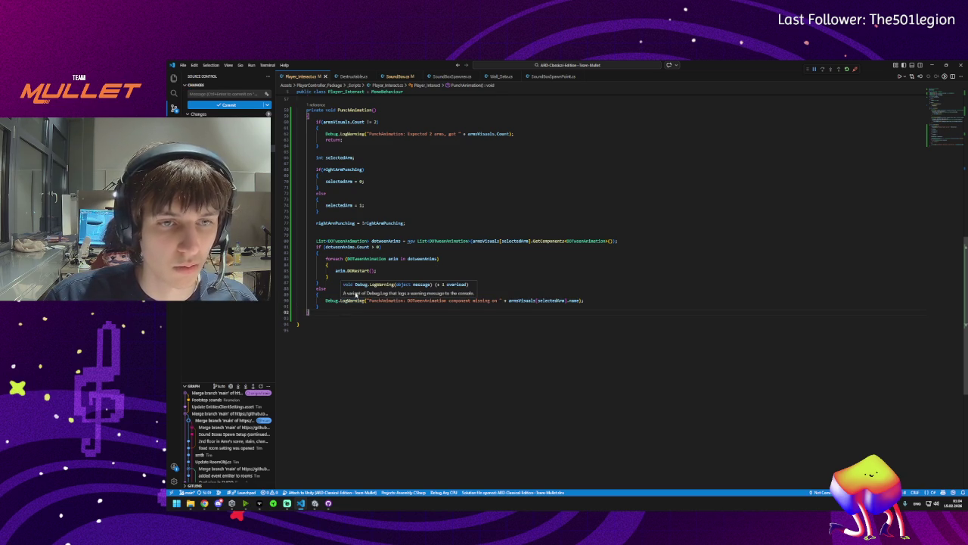
pyautogui.click(352, 300)
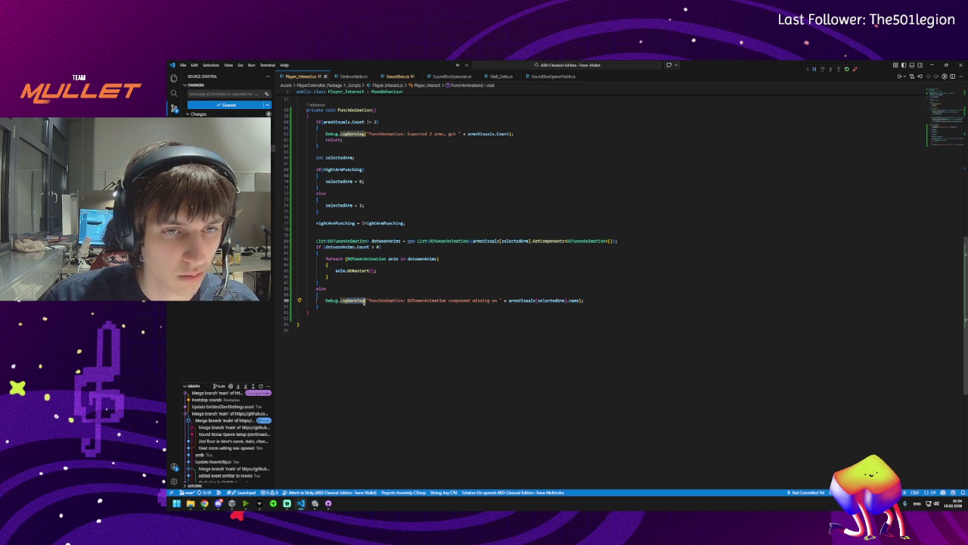
pyautogui.write('LogError')
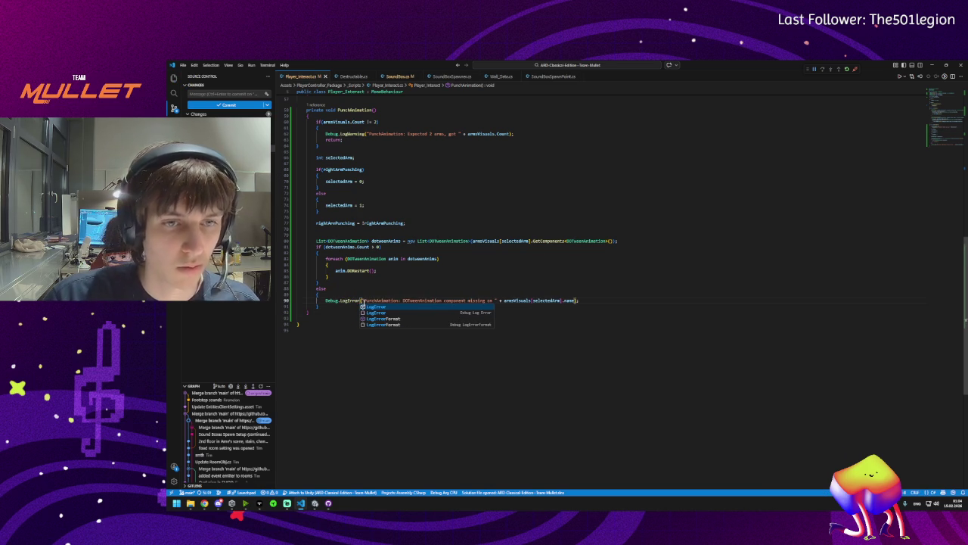
pyautogui.press('Escape')
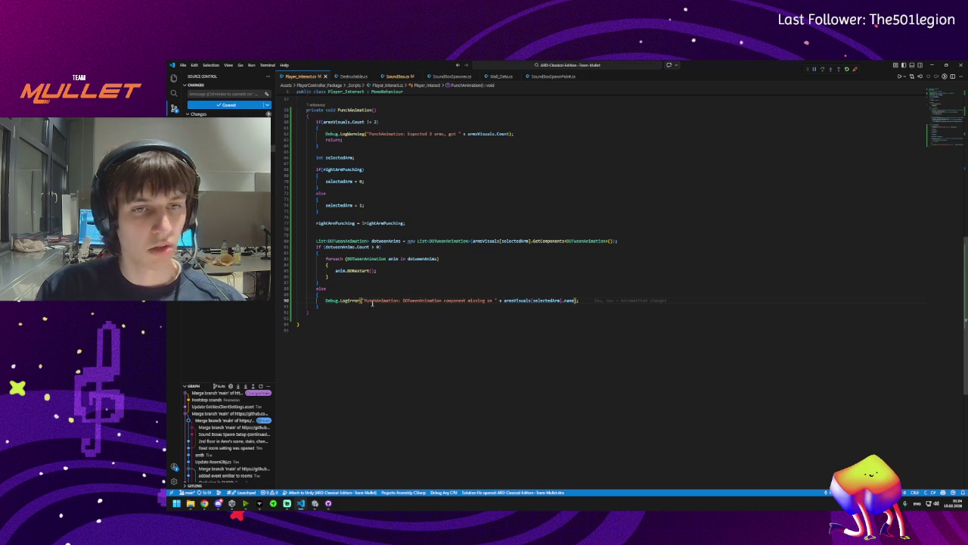
pyautogui.rightClick(355, 302)
pyautogui.click(349, 300)
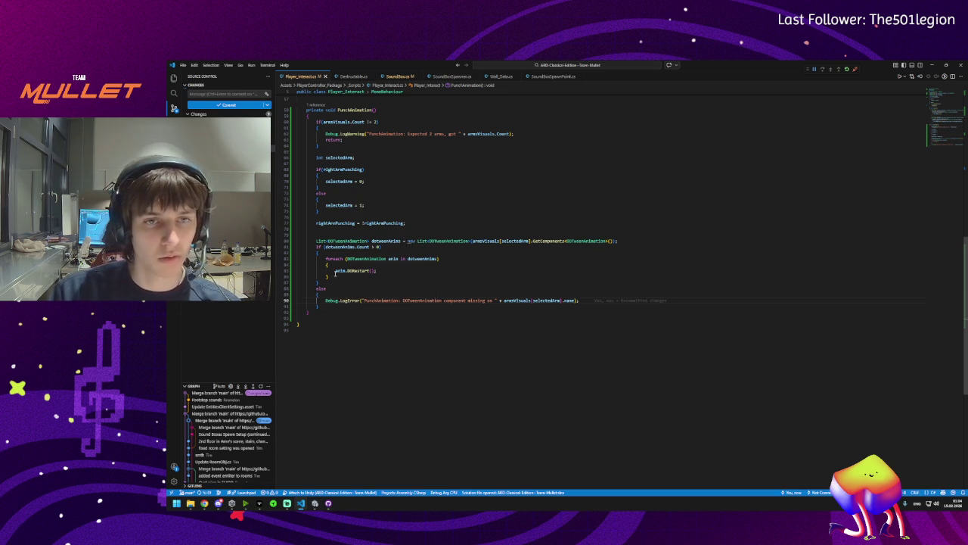
pyautogui.click(436, 282)
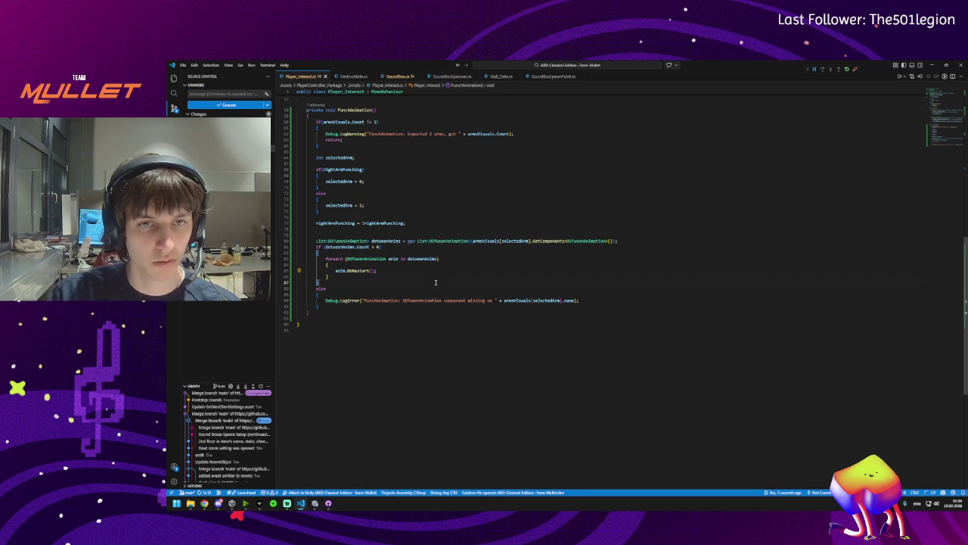
pyautogui.hotkey('alt', 'Tab')
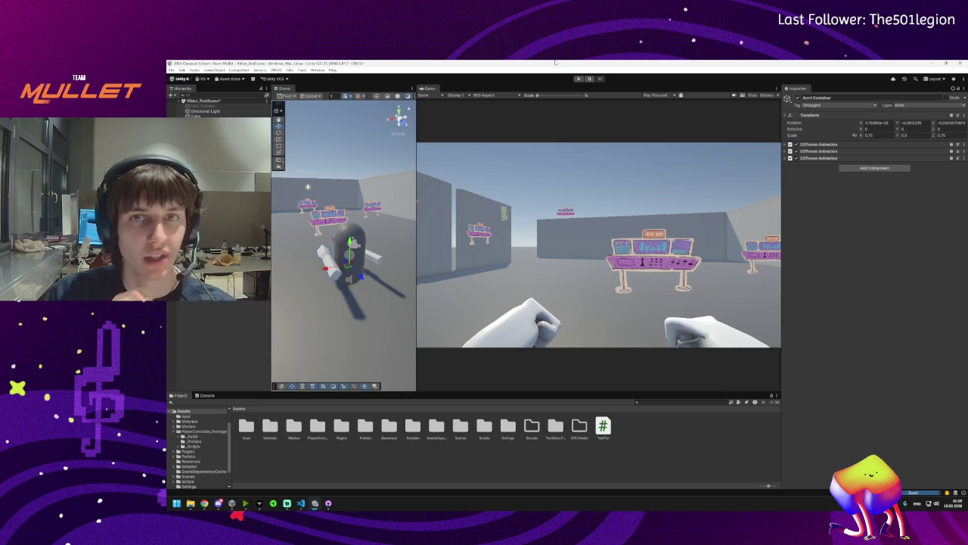
pyautogui.click(578, 79)
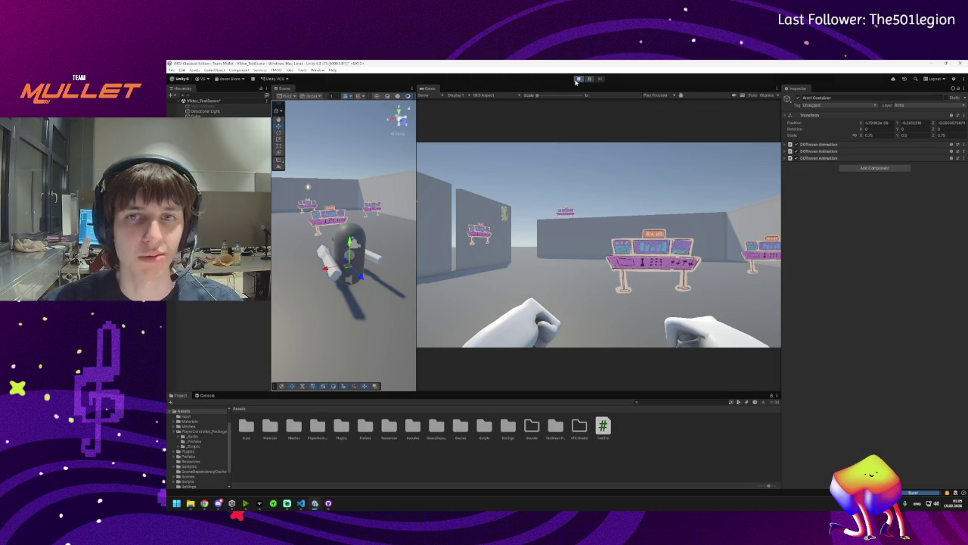
# Play-test the scene by punching and walking around with W, then stop play mode
pyautogui.click(600, 199)
pyautogui.press('w')
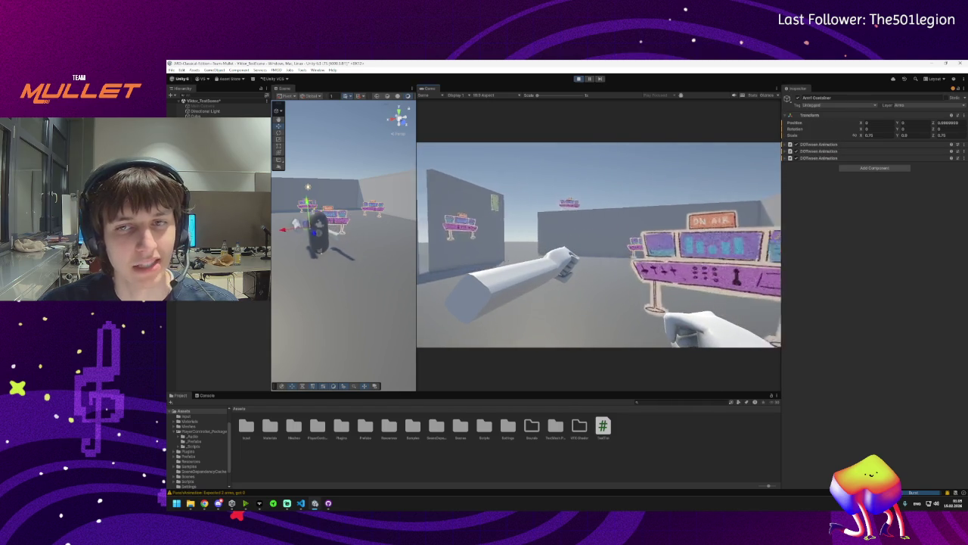
pyautogui.press('w')
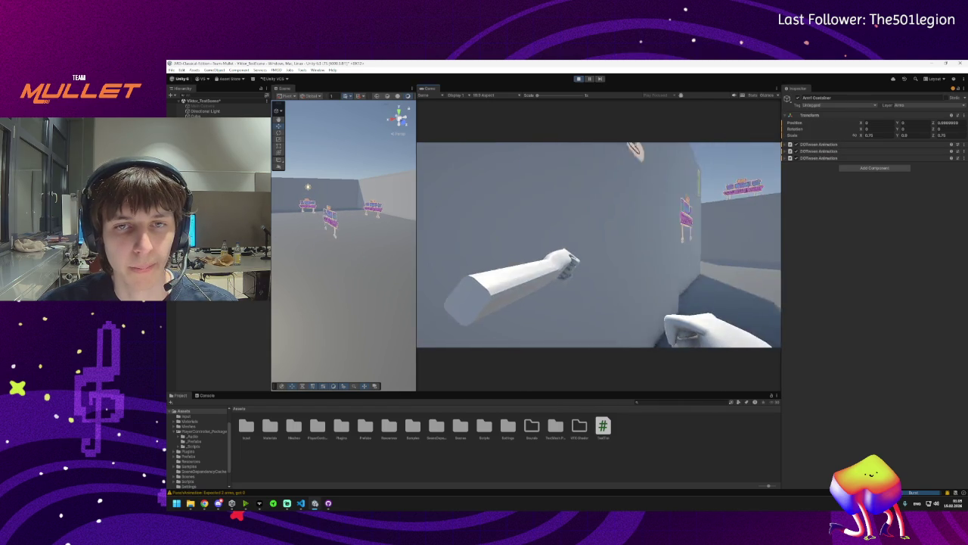
pyautogui.press('w')
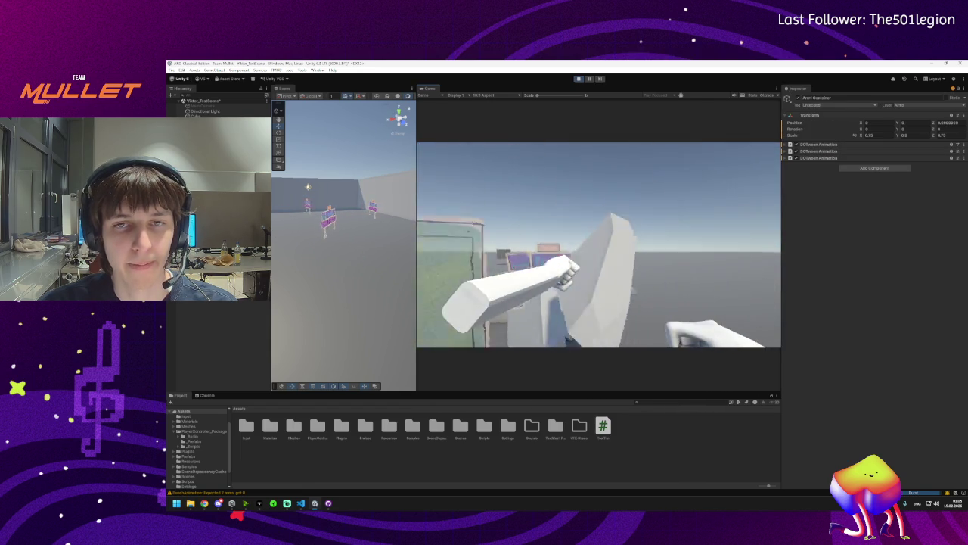
pyautogui.press('w')
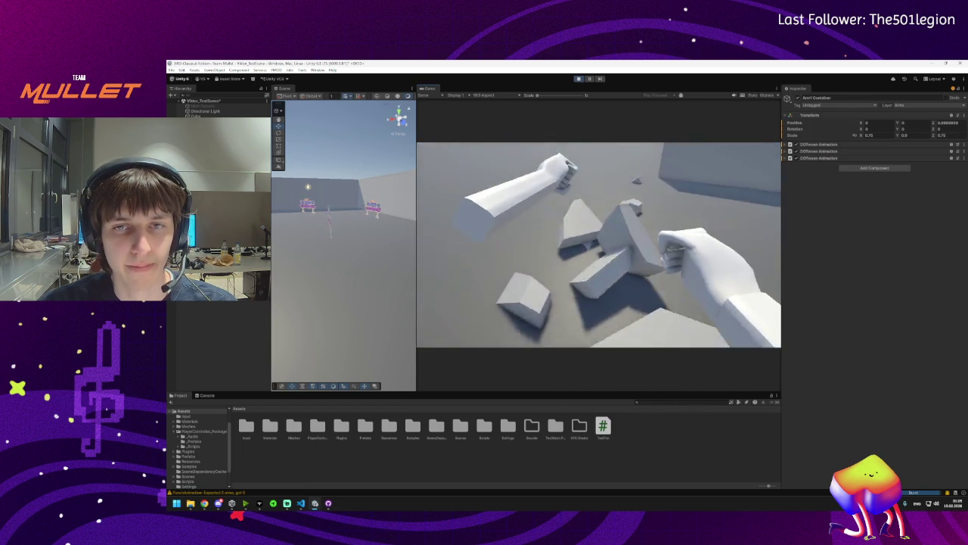
pyautogui.press('w')
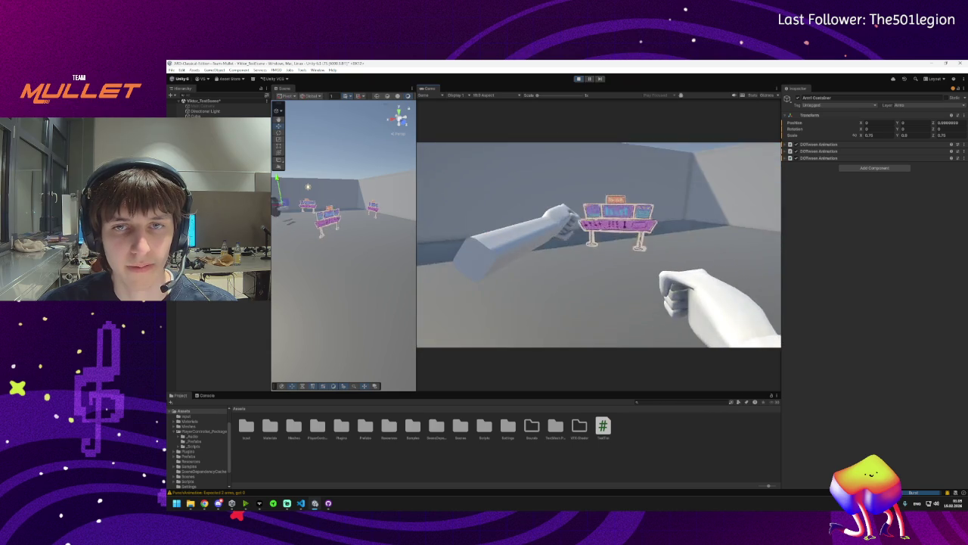
pyautogui.press('w')
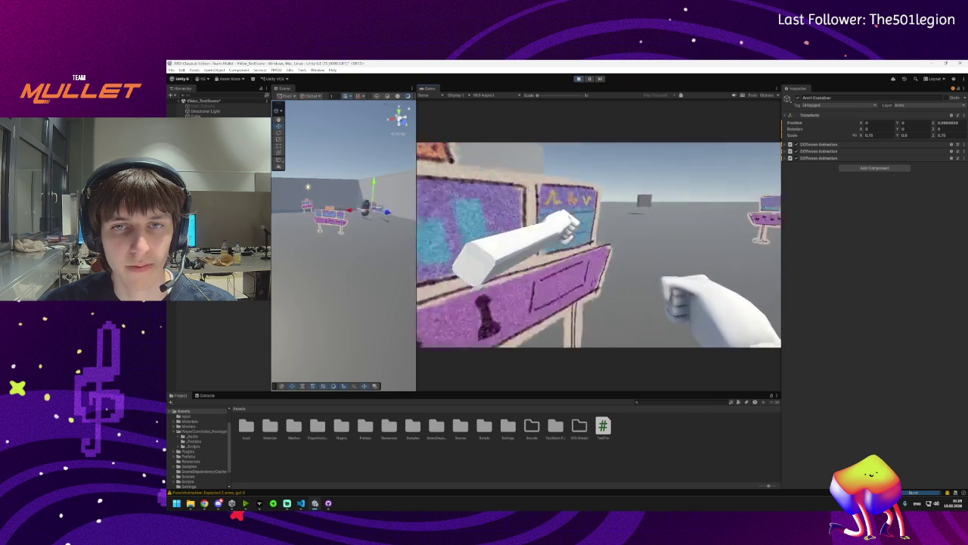
pyautogui.press('w')
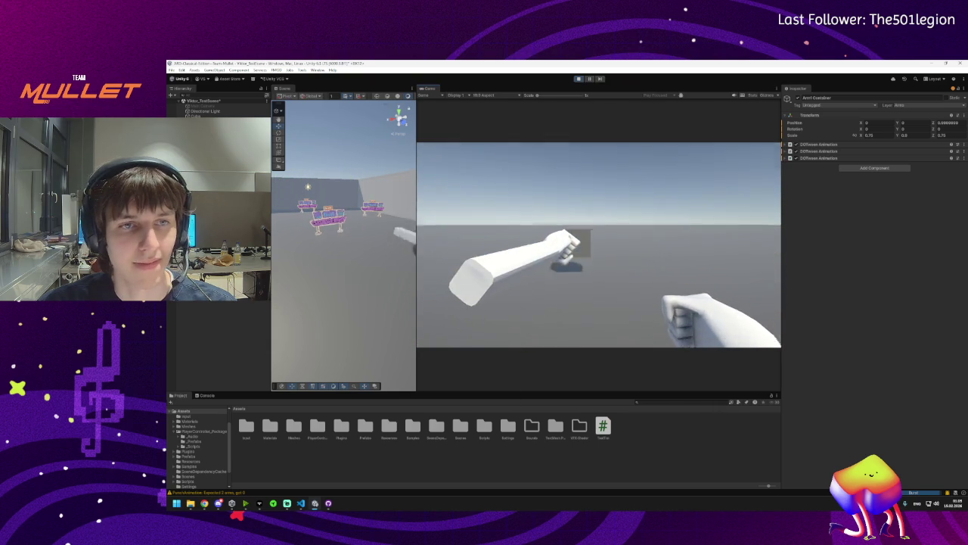
pyautogui.press('w')
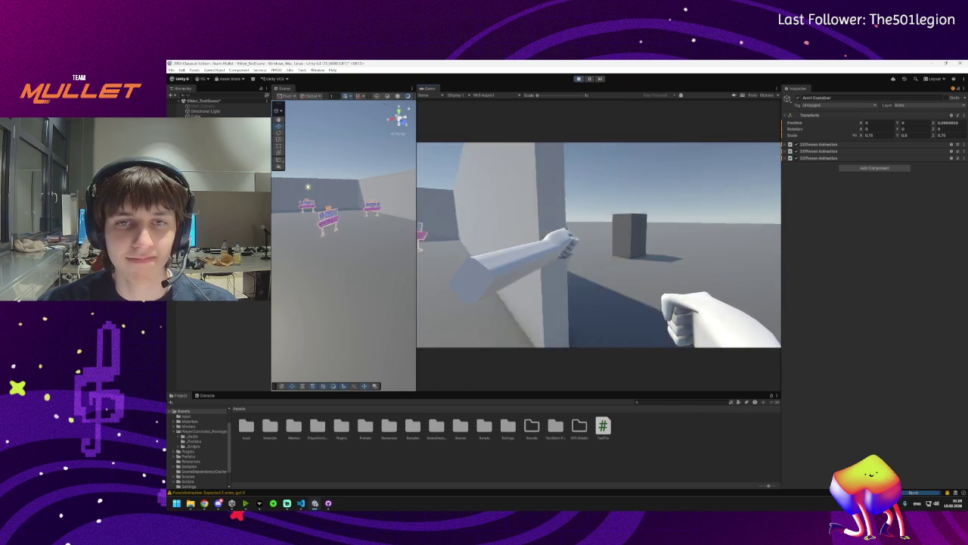
pyautogui.press('w')
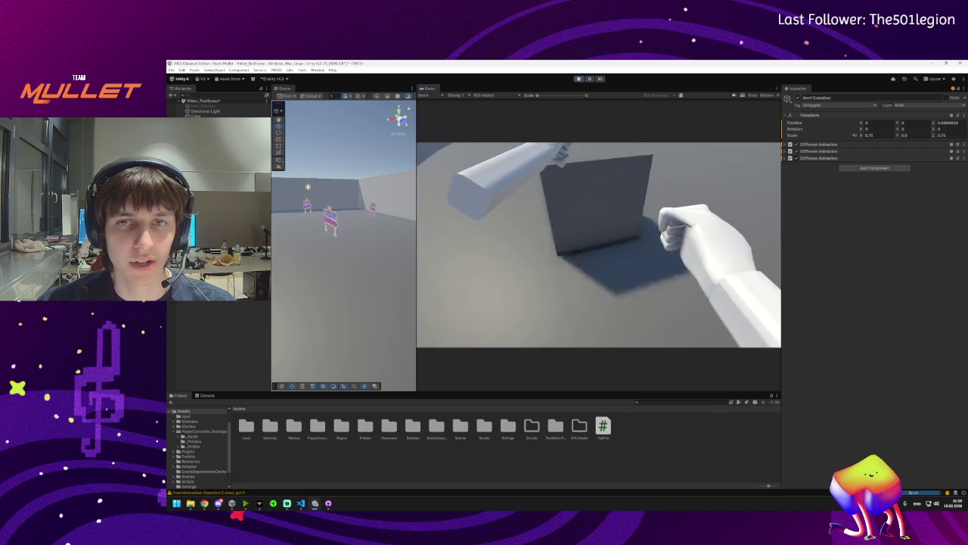
pyautogui.press('super')
pyautogui.click(579, 78)
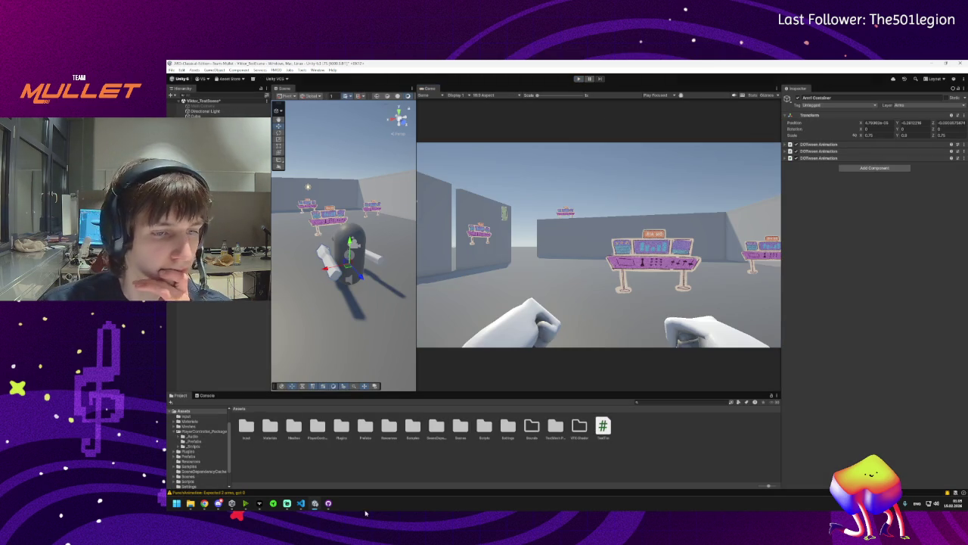
pyautogui.click(300, 503)
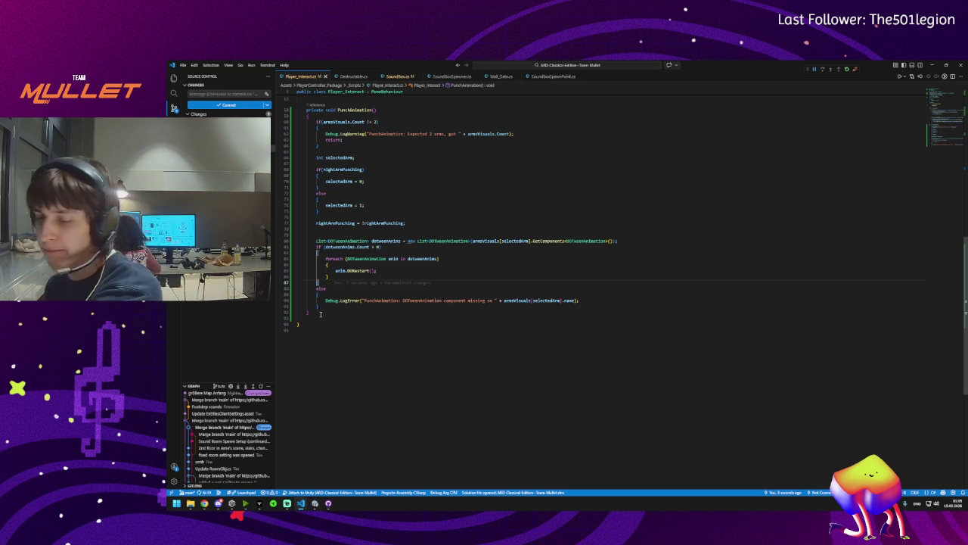
# Add a breakpoint on line 85's DORestart call and return to the Unity editor
pyautogui.click(358, 270)
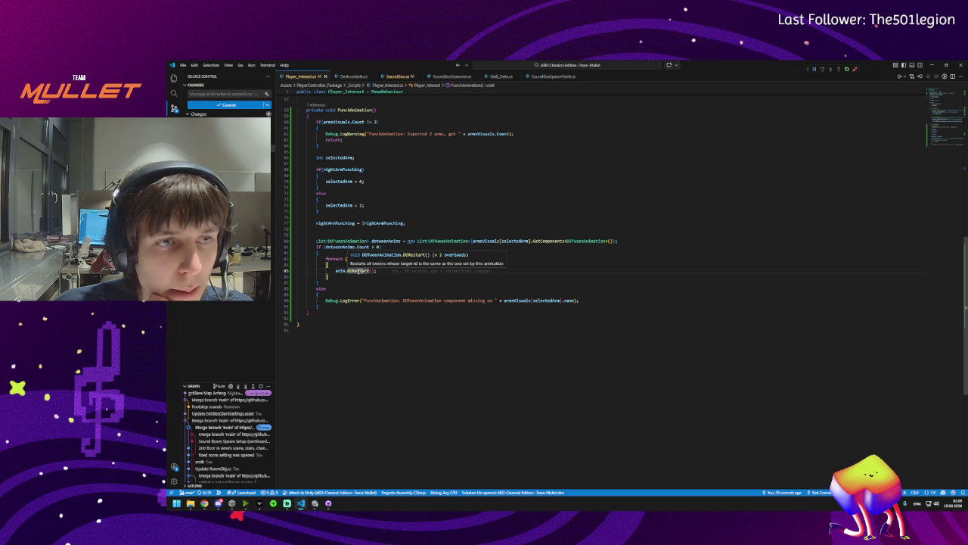
pyautogui.press('Escape')
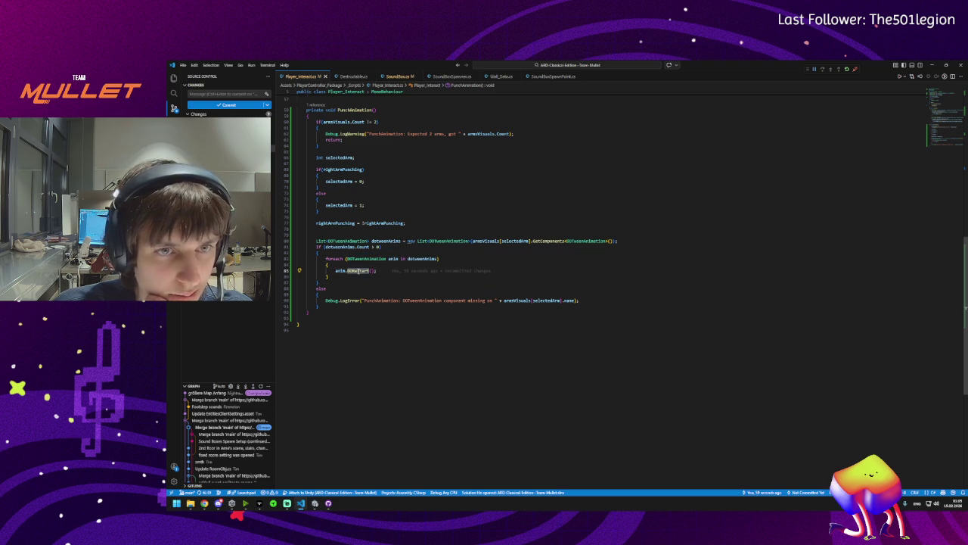
pyautogui.press('End')
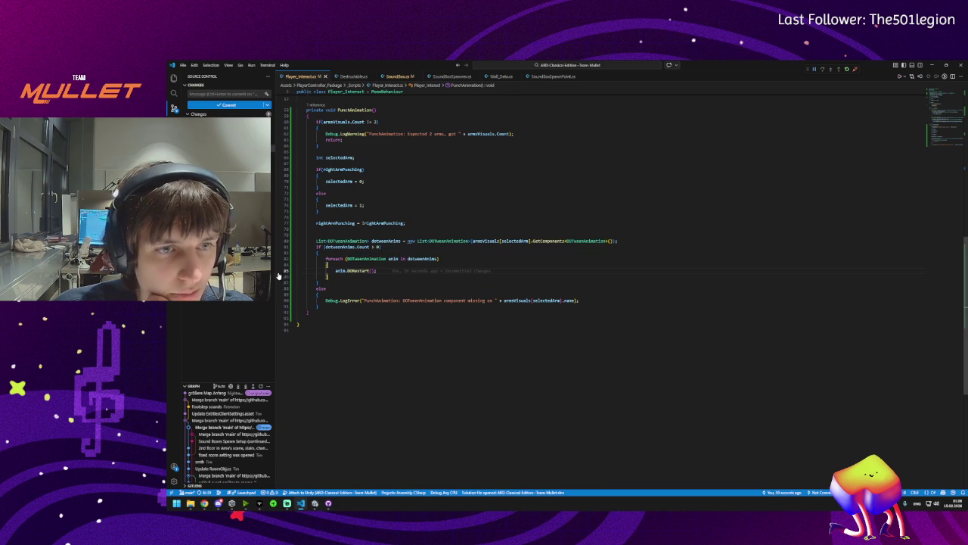
pyautogui.click(278, 270)
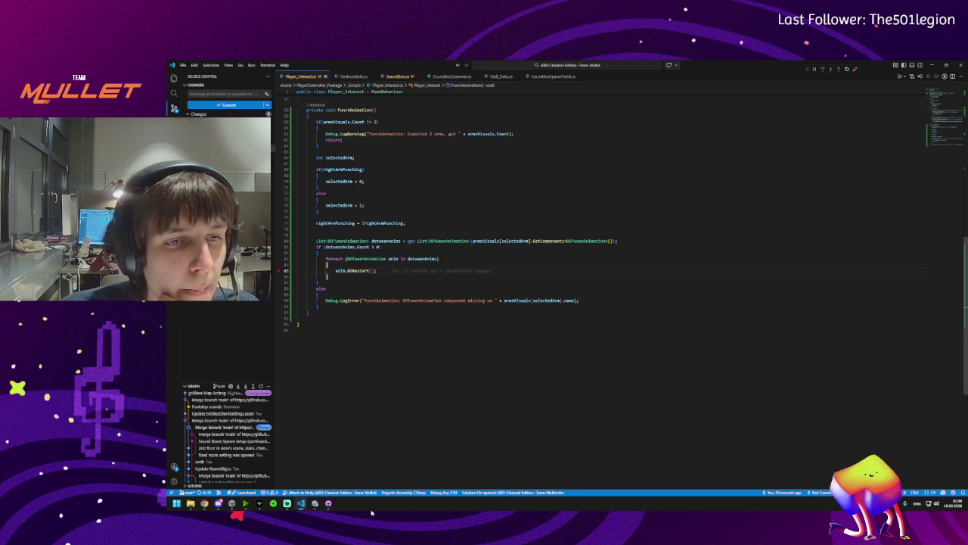
pyautogui.click(316, 504)
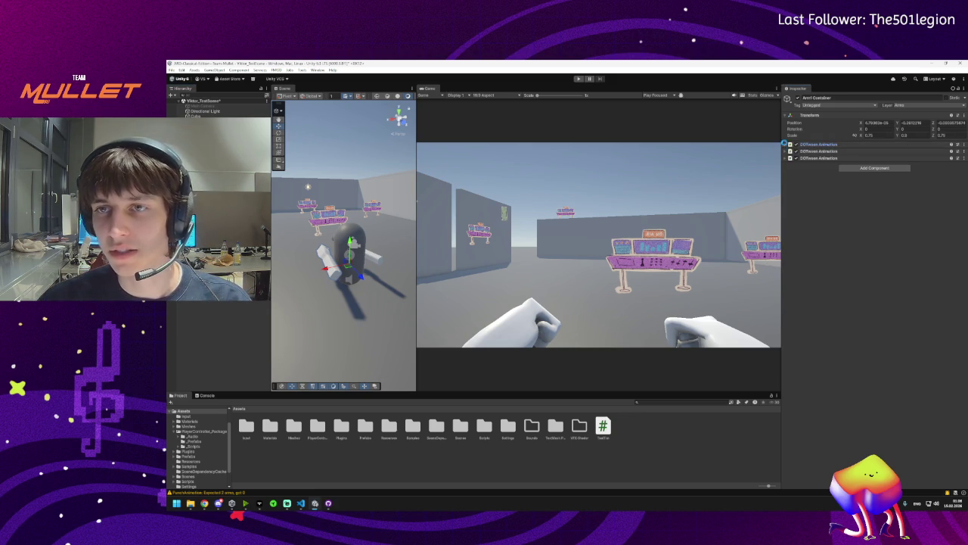
# Expand the three DOTween Animation components and untick AutoPlay on each
pyautogui.click(786, 146)
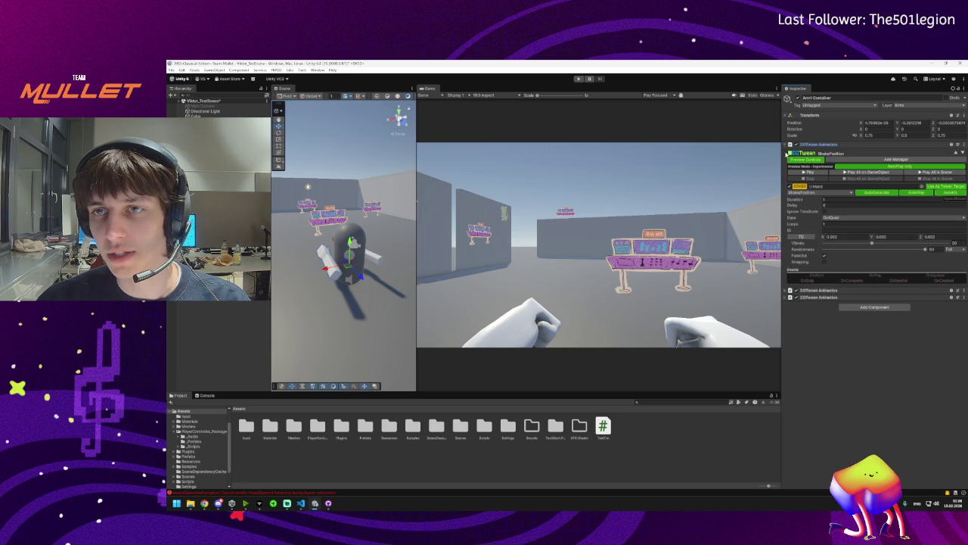
pyautogui.click(787, 291)
pyautogui.click(790, 437)
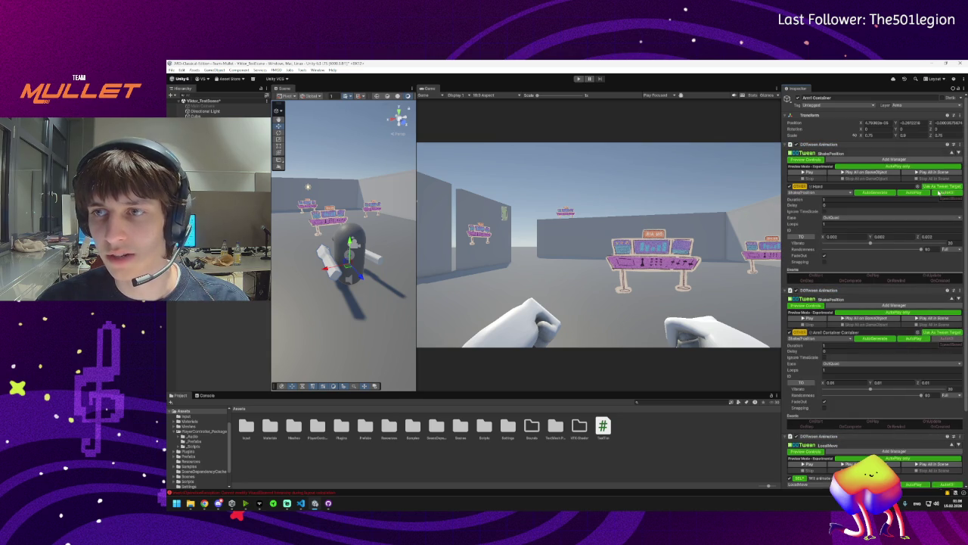
pyautogui.click(915, 194)
pyautogui.click(902, 341)
pyautogui.scroll(-3, 902, 342)
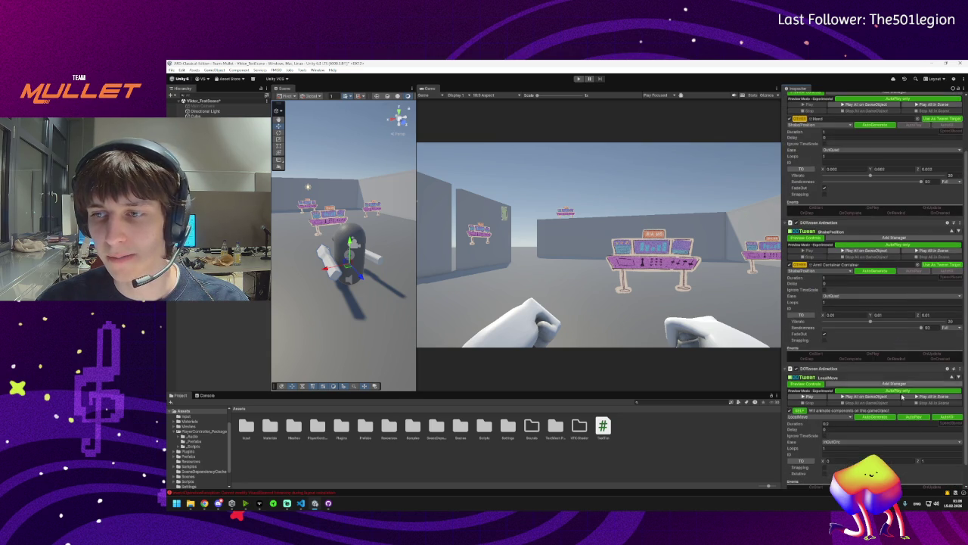
pyautogui.click(914, 416)
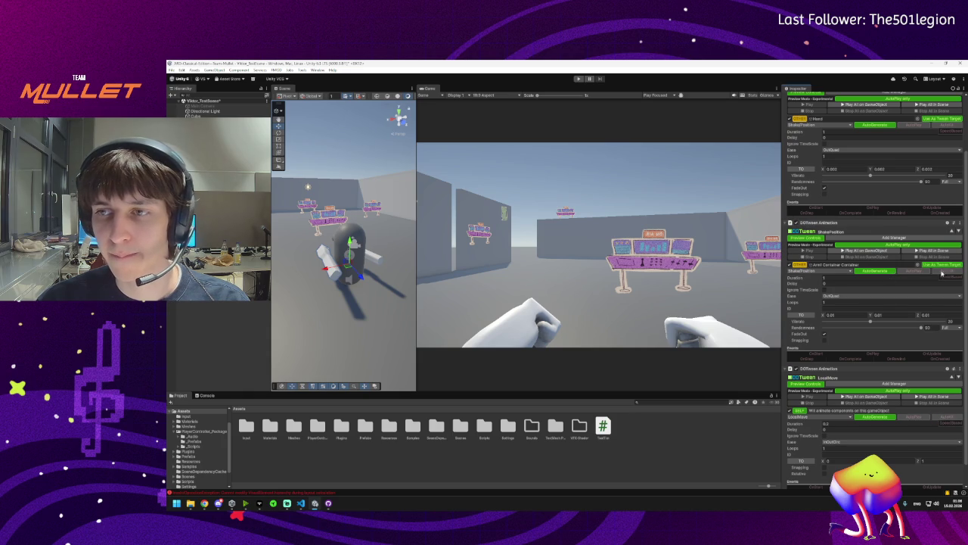
pyautogui.scroll(3, 944, 269)
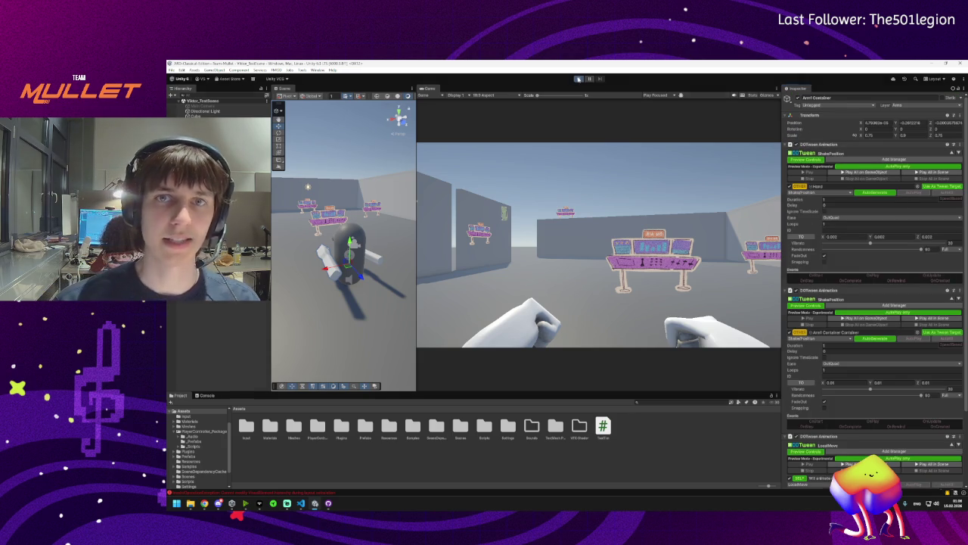
pyautogui.click(579, 79)
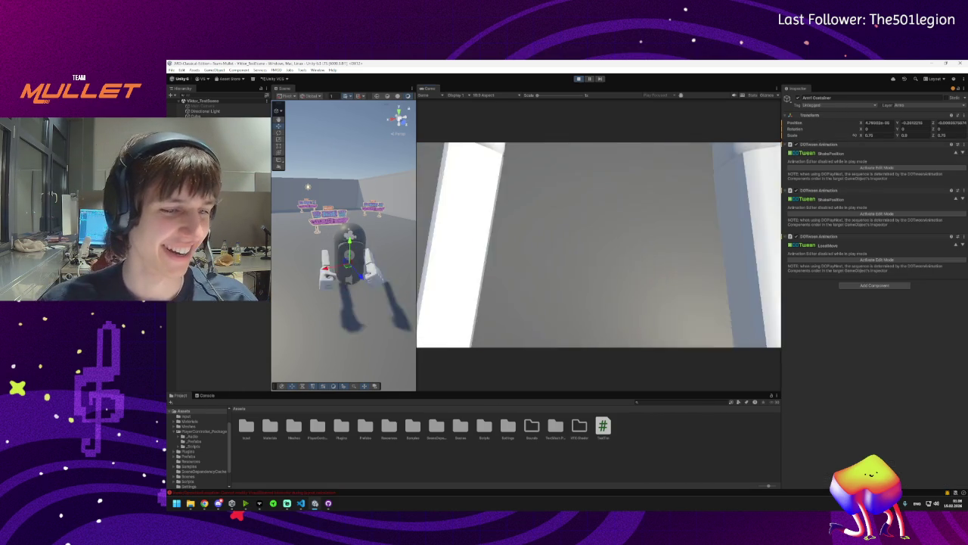
pyautogui.moveTo(217, 506)
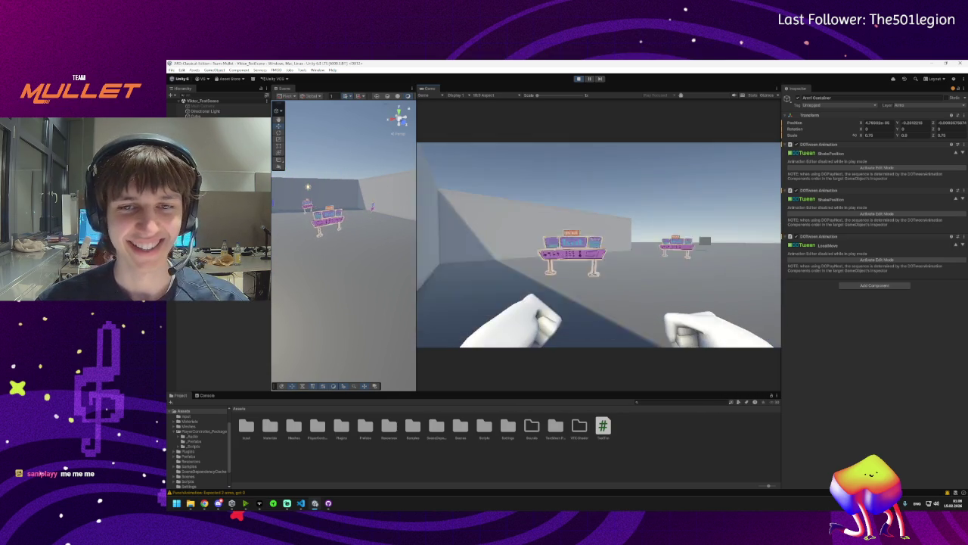
pyautogui.press('super')
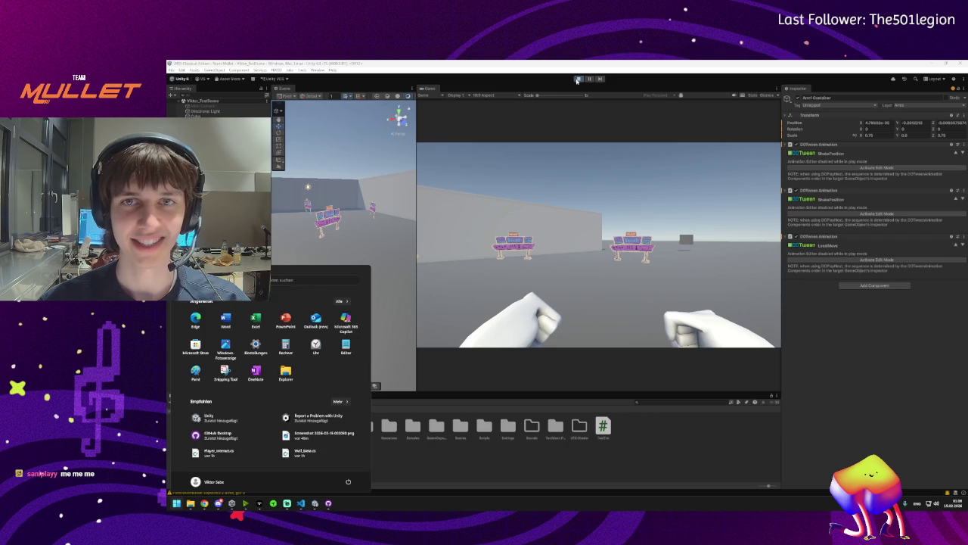
pyautogui.click(578, 79)
pyautogui.moveTo(300, 505)
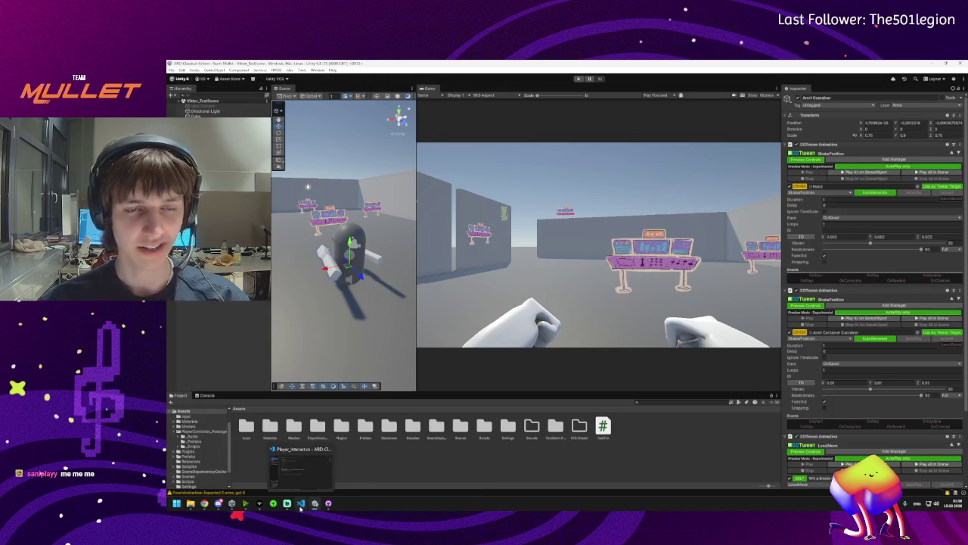
pyautogui.click(301, 505)
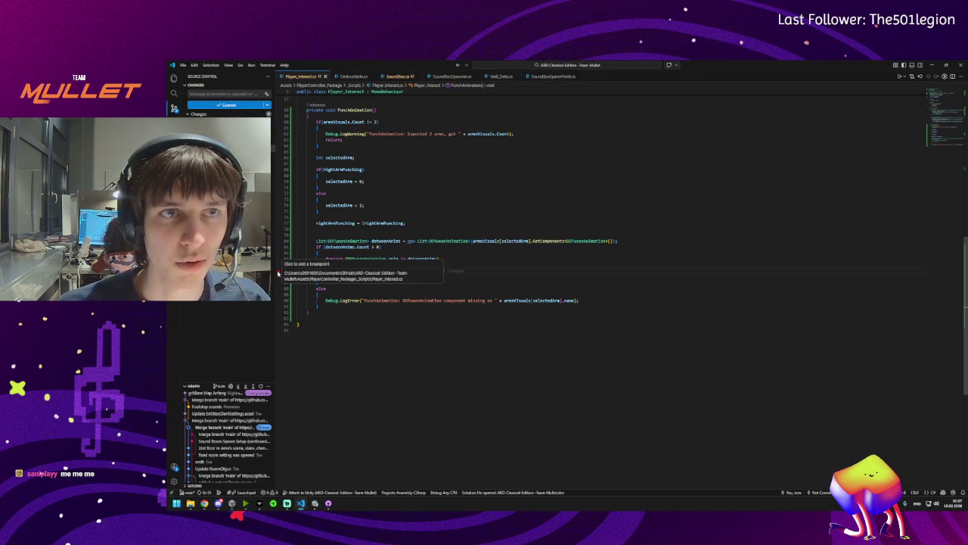
# Set the line 85 breakpoint, start the Attach to Unity debug configuration, and return to Unity
pyautogui.click(279, 271)
pyautogui.click(174, 108)
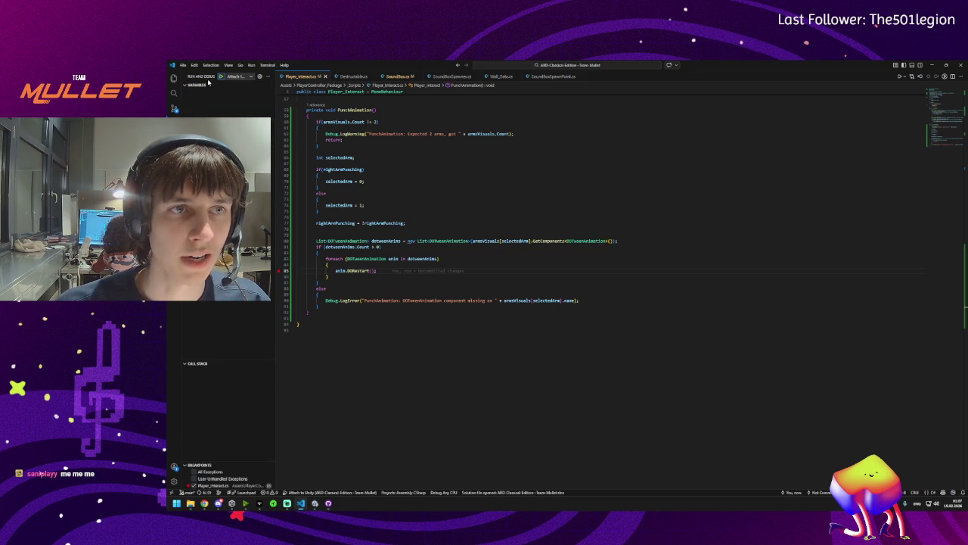
pyautogui.click(229, 77)
pyautogui.click(238, 84)
pyautogui.click(221, 76)
pyautogui.hotkey('ctrl', 'shift', 'e')
pyautogui.click(316, 503)
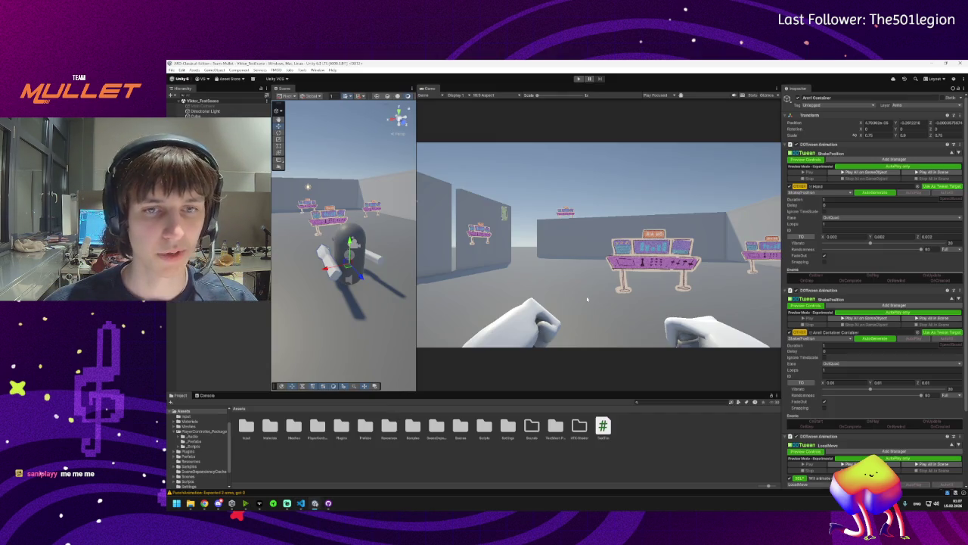
# Run the scene in play mode again
pyautogui.click(578, 79)
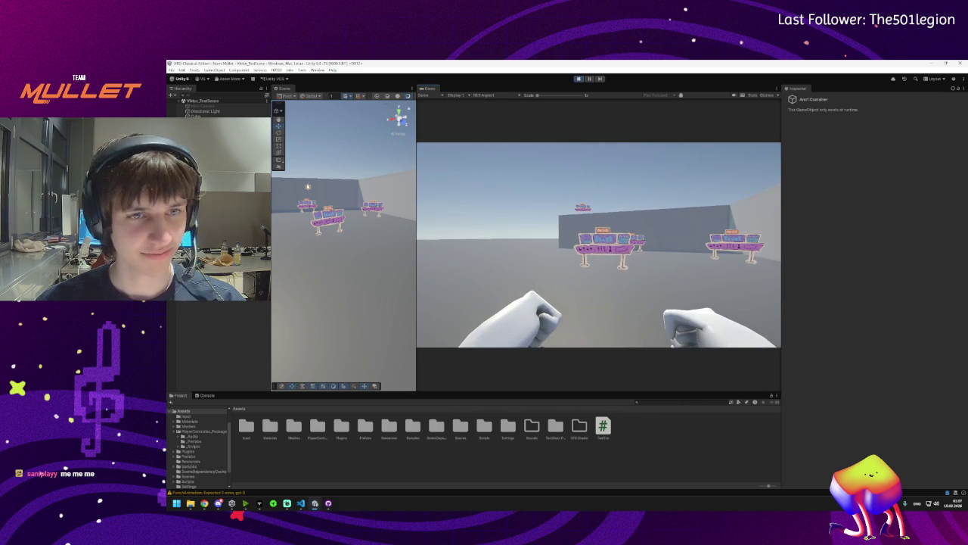
pyautogui.press('super')
pyautogui.press('super')
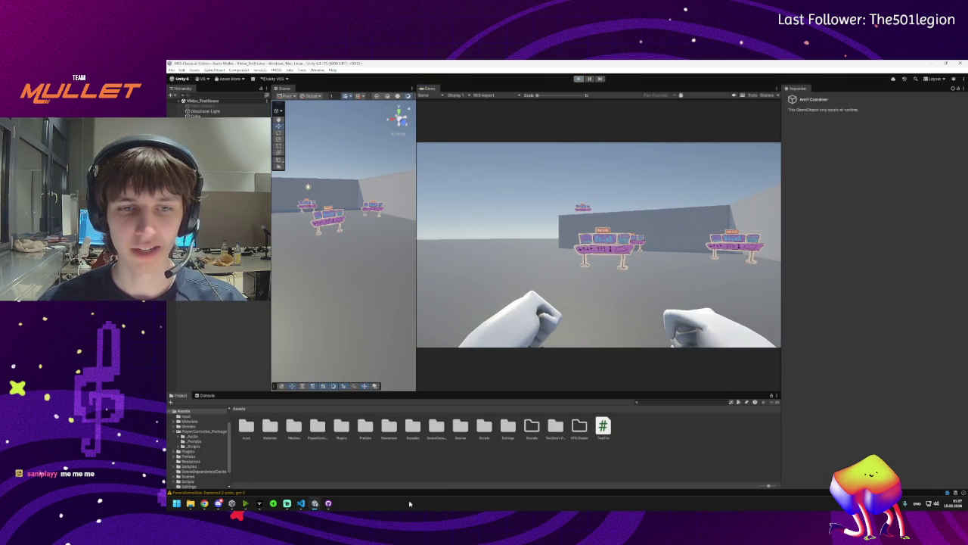
pyautogui.click(300, 503)
pyautogui.click(314, 503)
# Open the Console, view the NullReferenceException's stack trace, and jump to its script line
pyautogui.click(240, 493)
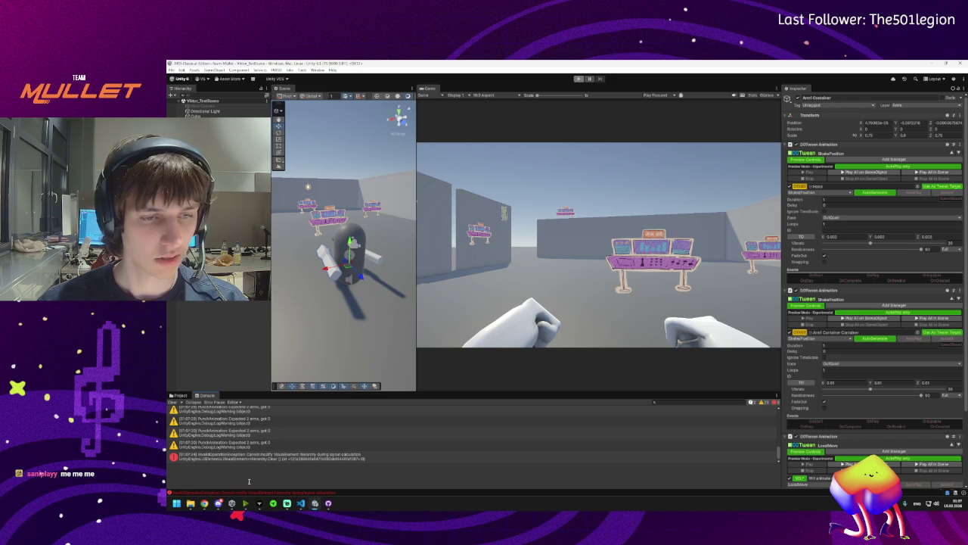
pyautogui.scroll(5, 288, 450)
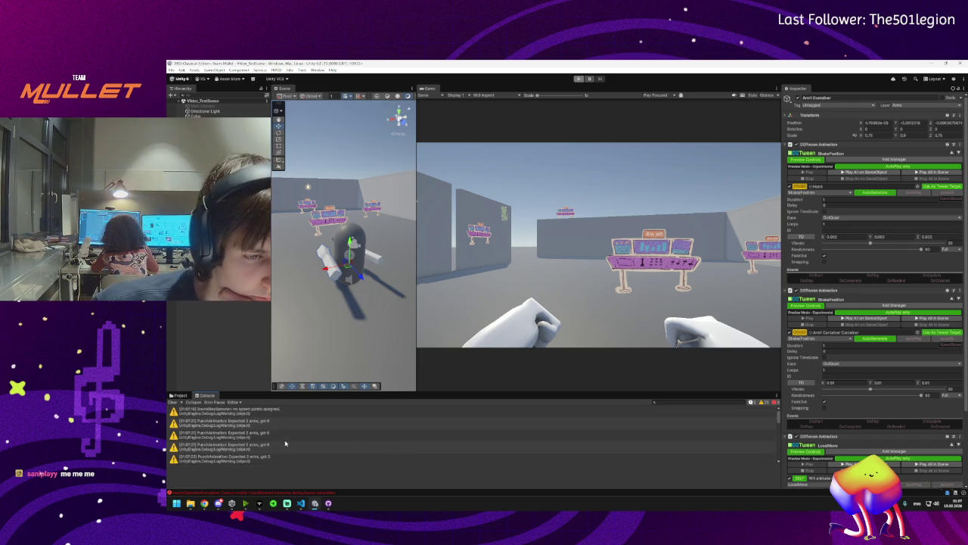
pyautogui.scroll(-2, 518, 426)
pyautogui.click(233, 418)
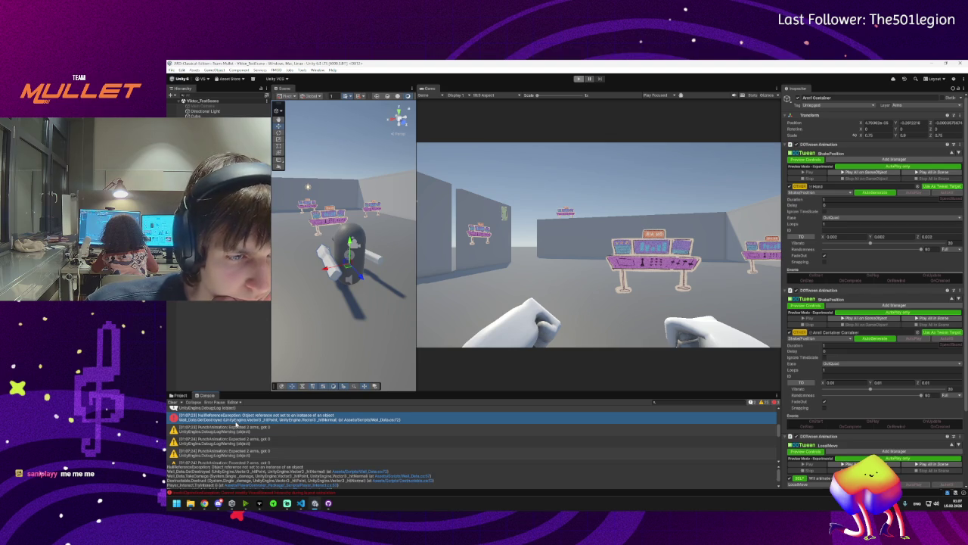
pyautogui.doubleClick(237, 424)
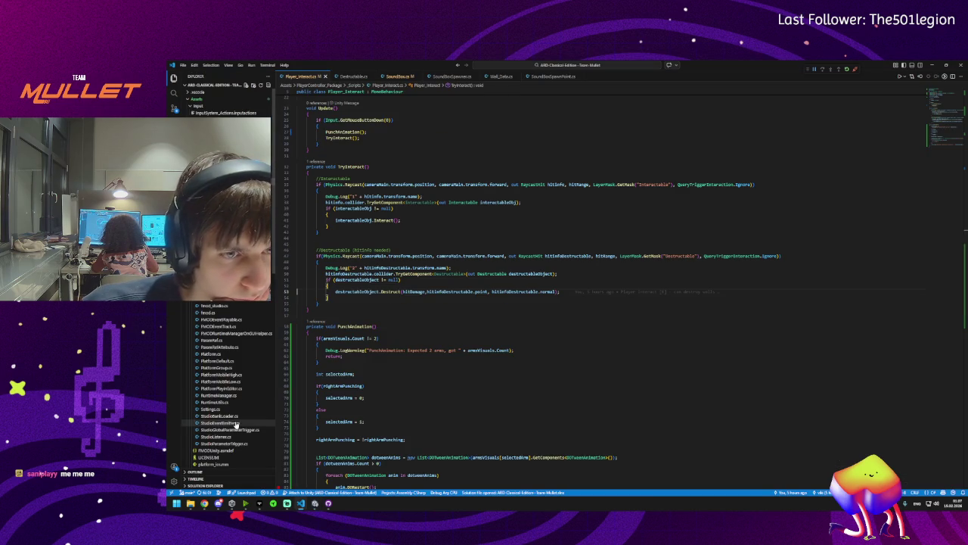
# Inspect the Destruct call on line 53, its arguments, and its method definition
pyautogui.click(355, 291)
pyautogui.click(394, 292)
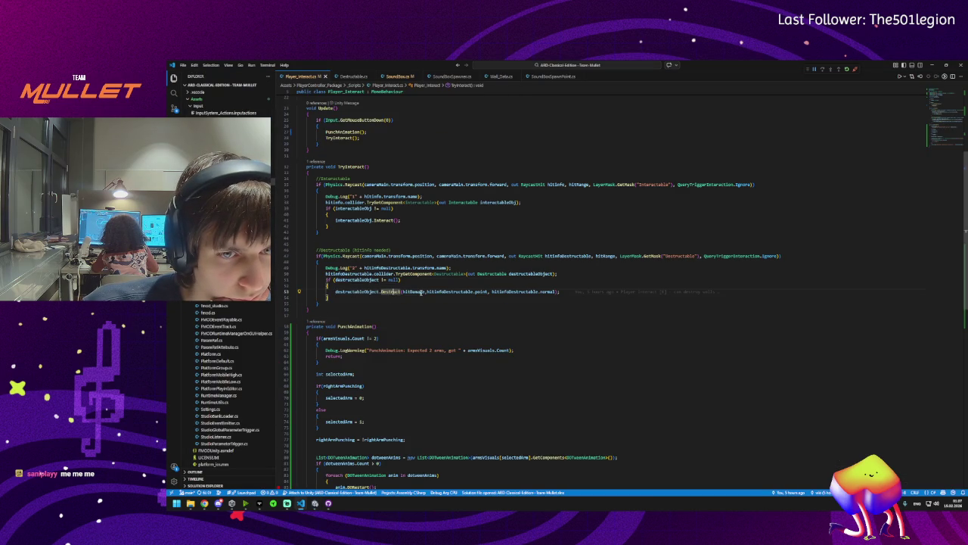
pyautogui.click(437, 292)
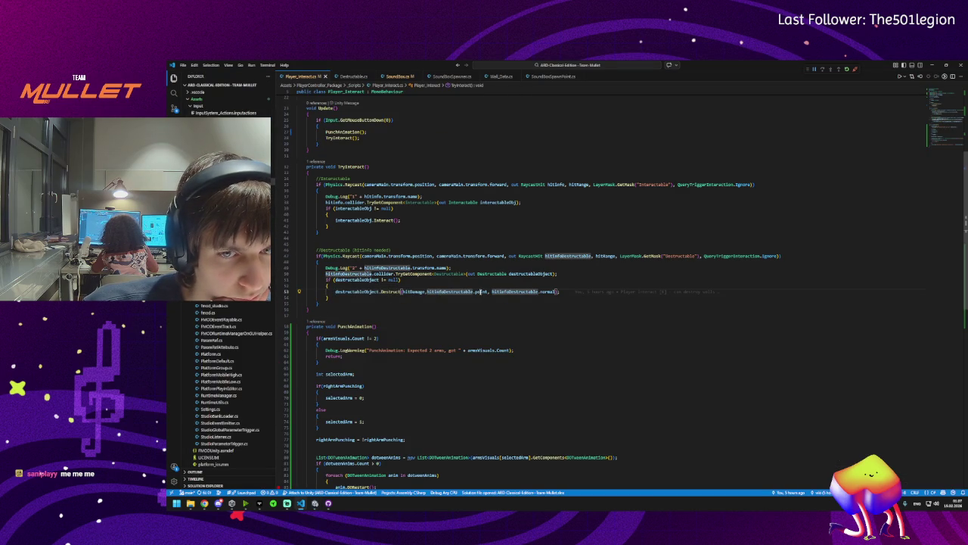
pyautogui.click(547, 291)
pyautogui.click(379, 293)
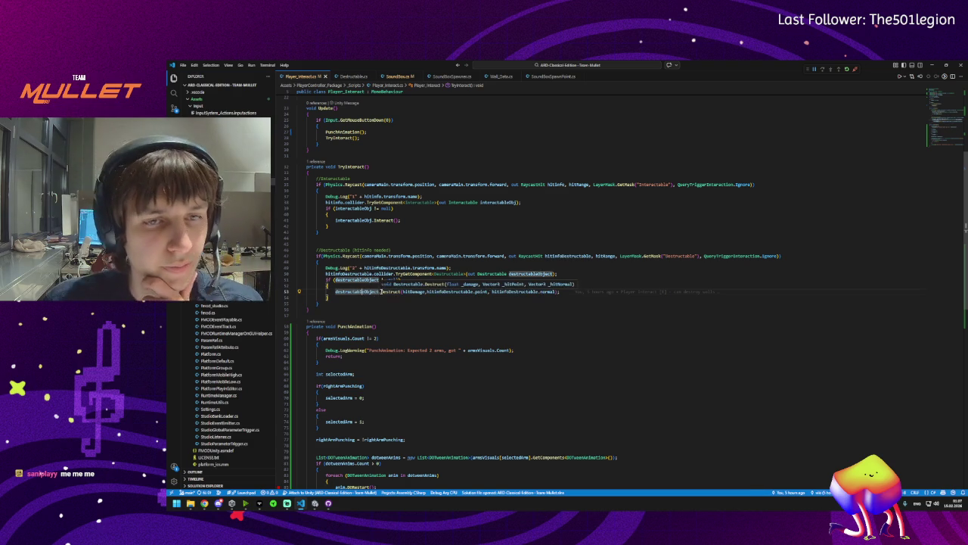
pyautogui.click(389, 291)
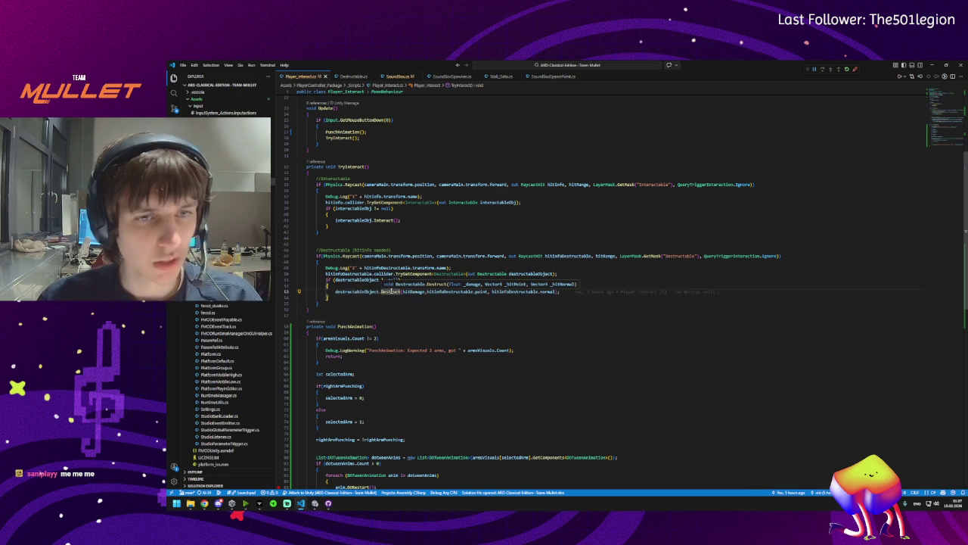
pyautogui.click(411, 291)
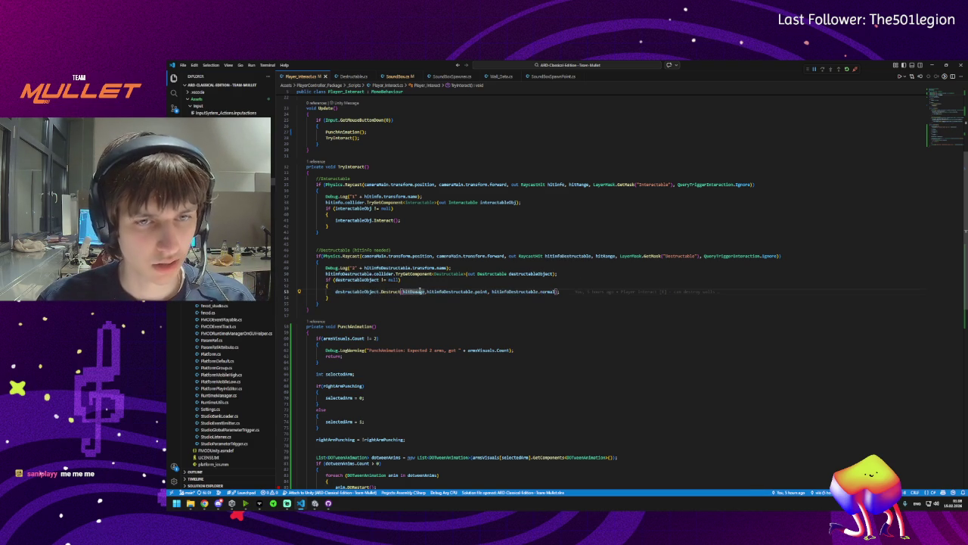
pyautogui.click(453, 291)
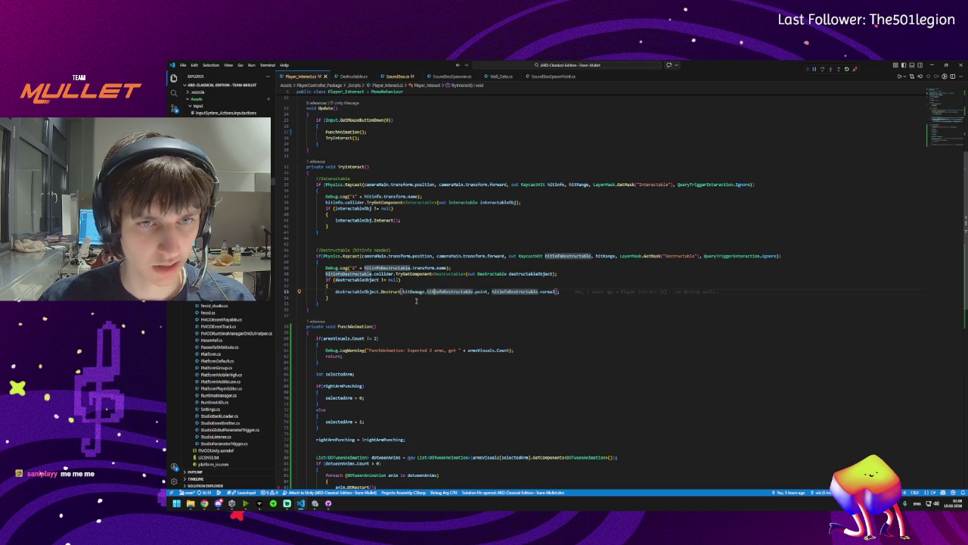
pyautogui.click(479, 292)
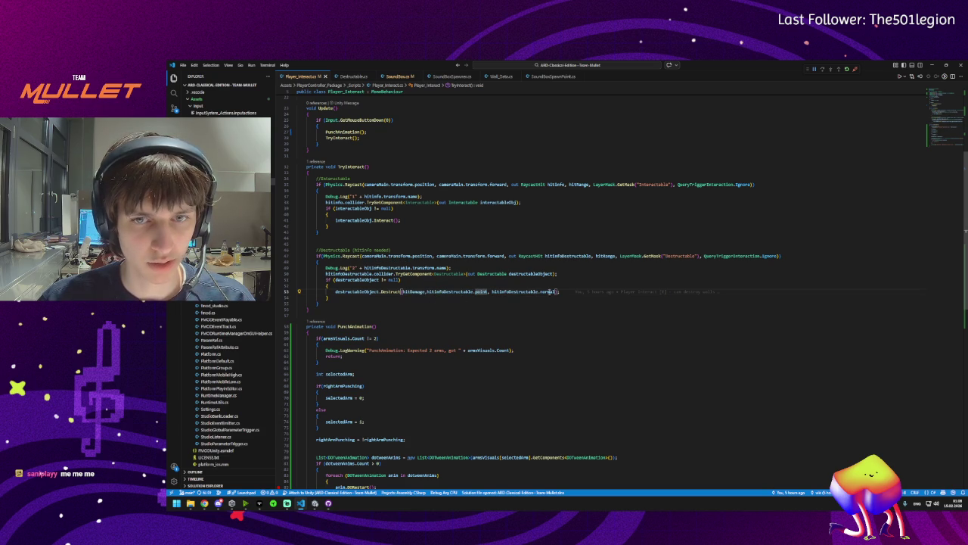
pyautogui.keyDown('ctrl'); pyautogui.click(393, 292); pyautogui.keyUp('ctrl')
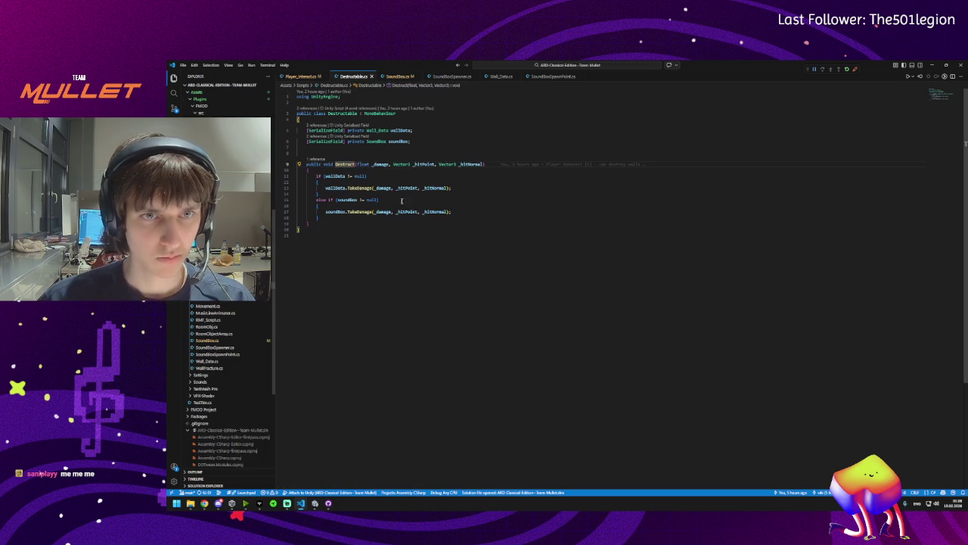
pyautogui.click(301, 76)
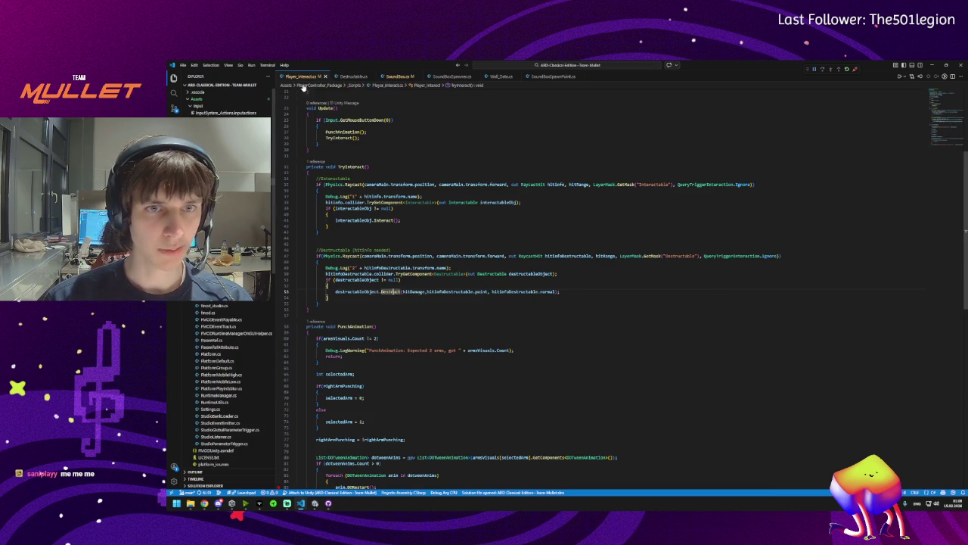
# Type ',' after hitDamage in the Destruct call, recheck its definition, and minimize VS Code
pyautogui.click(414, 291)
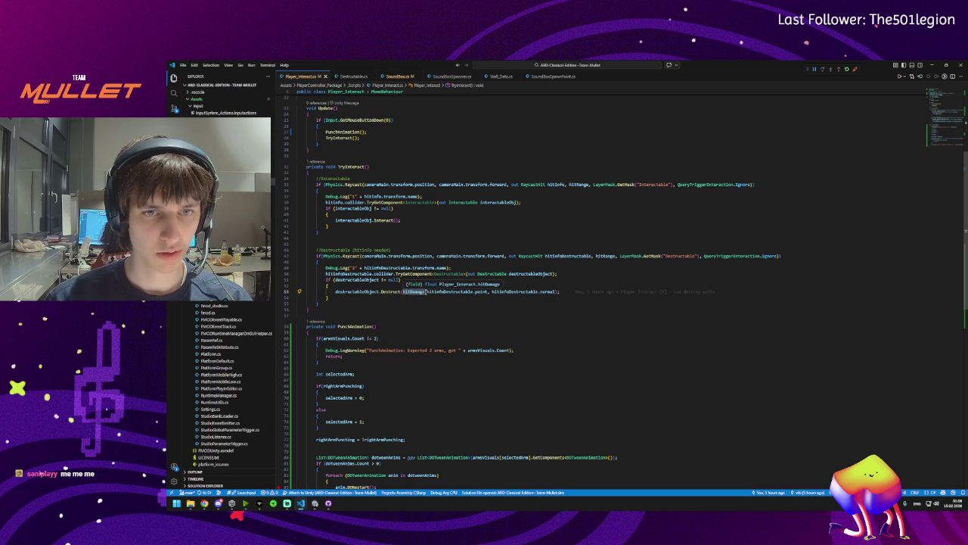
pyautogui.write(',')
pyautogui.click(392, 292)
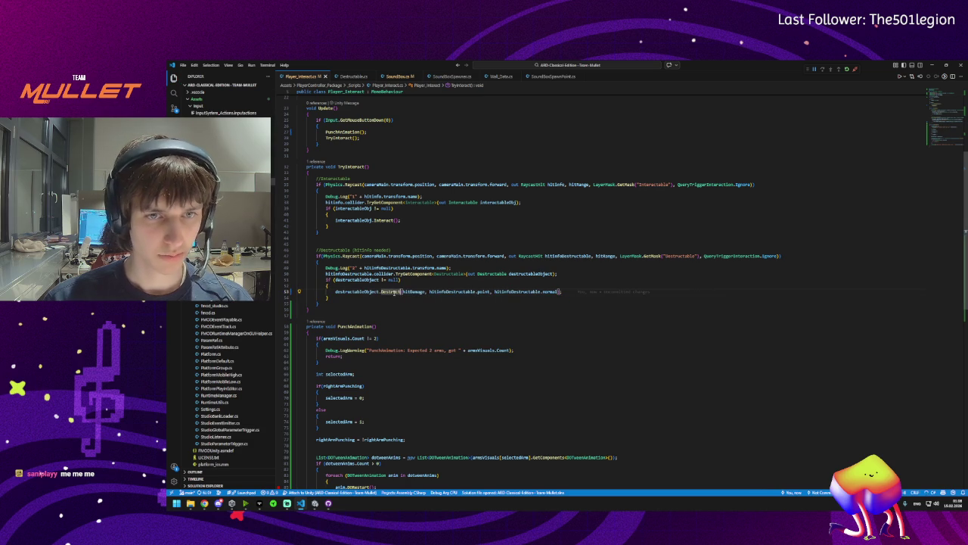
pyautogui.moveTo(389, 295)
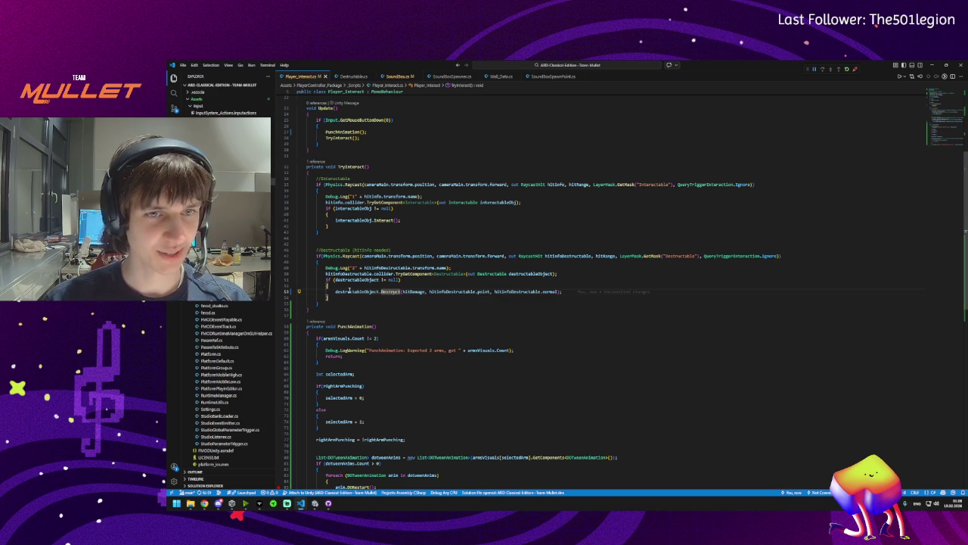
pyautogui.keyDown('ctrl'); pyautogui.click(390, 291); pyautogui.keyUp('ctrl')
pyautogui.click(299, 235)
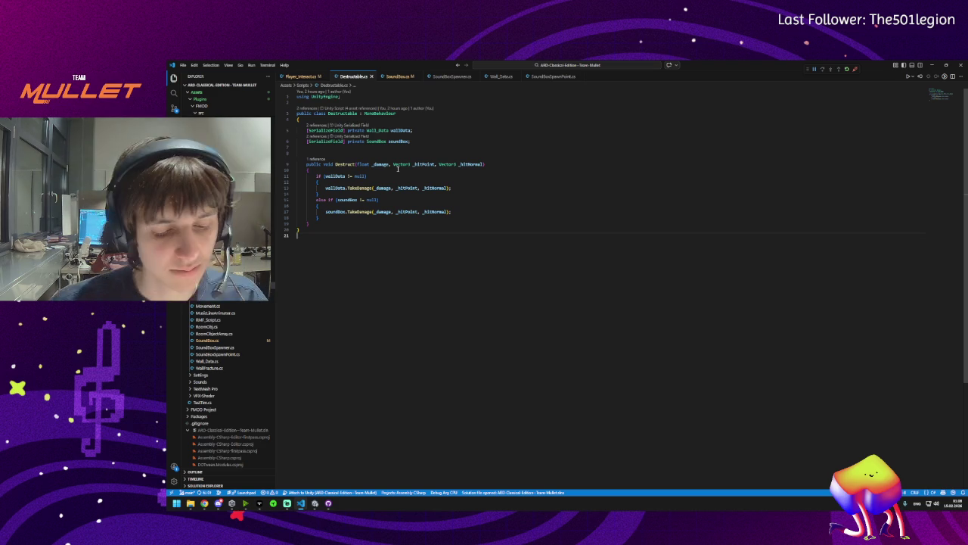
pyautogui.click(932, 65)
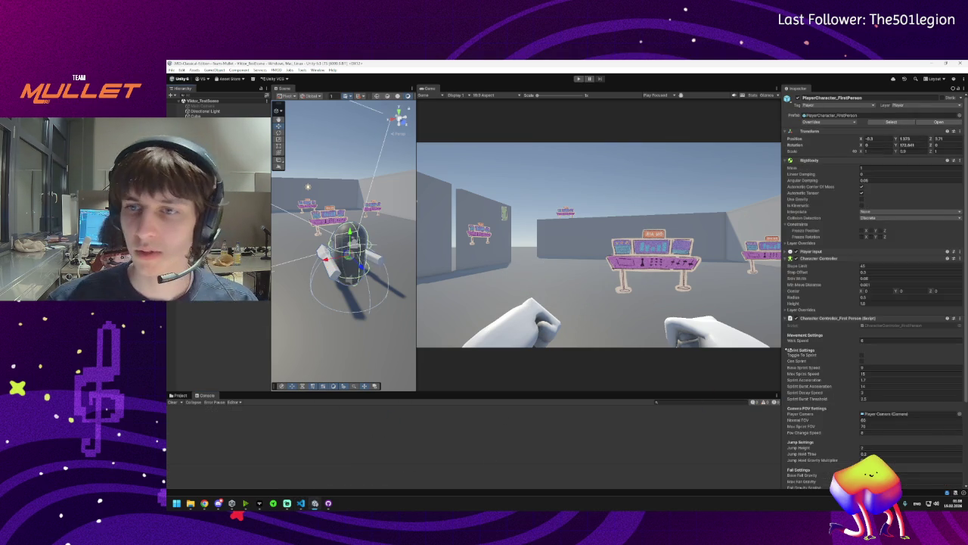
# Add two Arms Visuals entries holding Arm1 Container in Element 0 and the other arm in Element 1
pyautogui.scroll(-5, 835, 402)
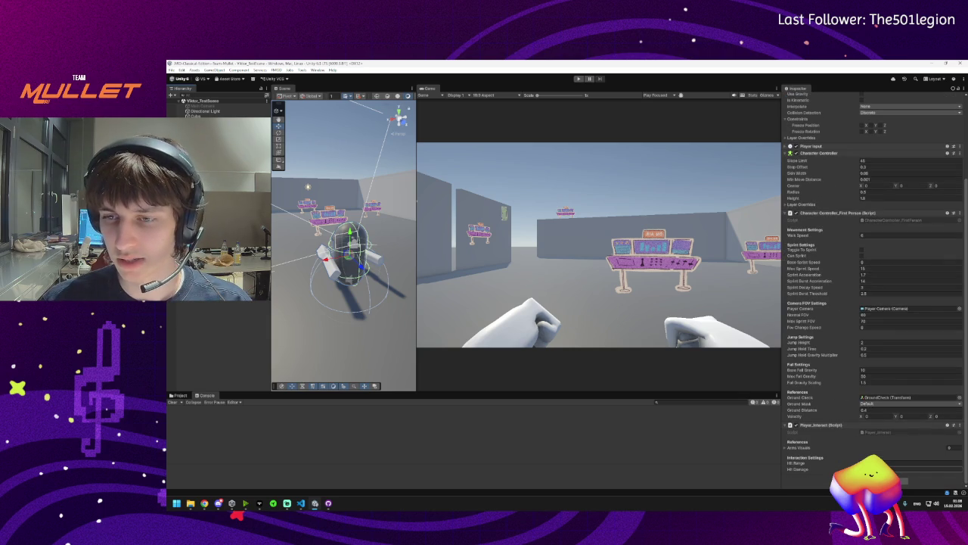
pyautogui.click(787, 449)
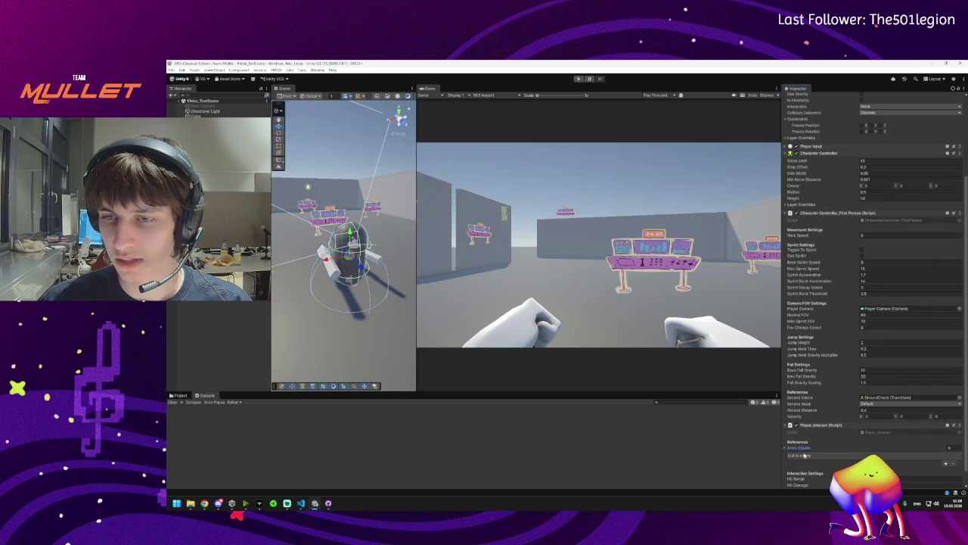
pyautogui.scroll(-1, 804, 449)
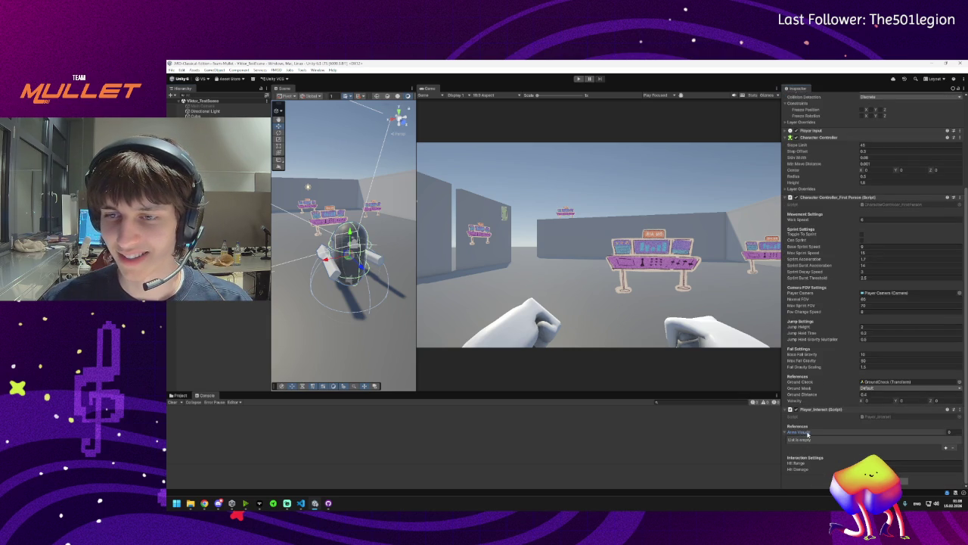
pyautogui.click(946, 449)
pyautogui.click(946, 449)
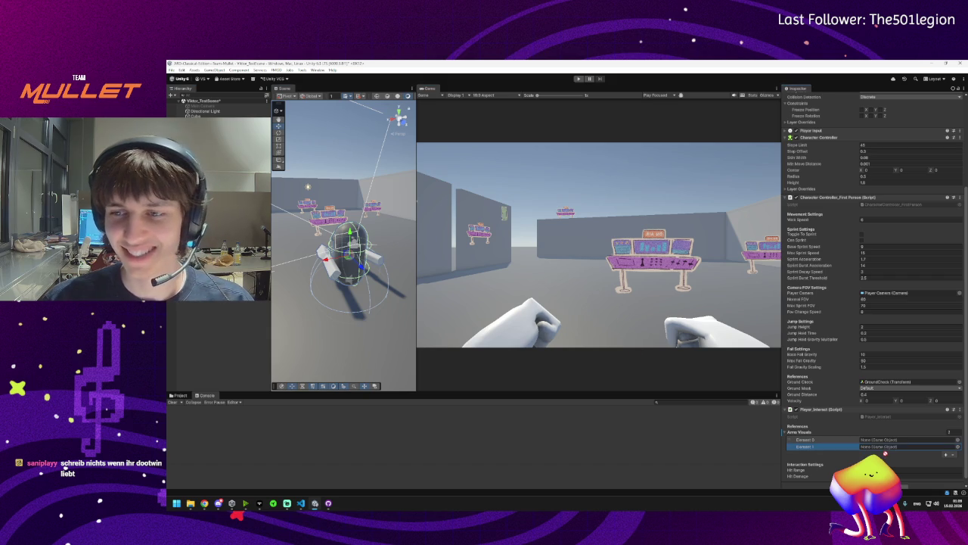
pyautogui.moveTo(877, 446); pyautogui.dragTo(877, 440)
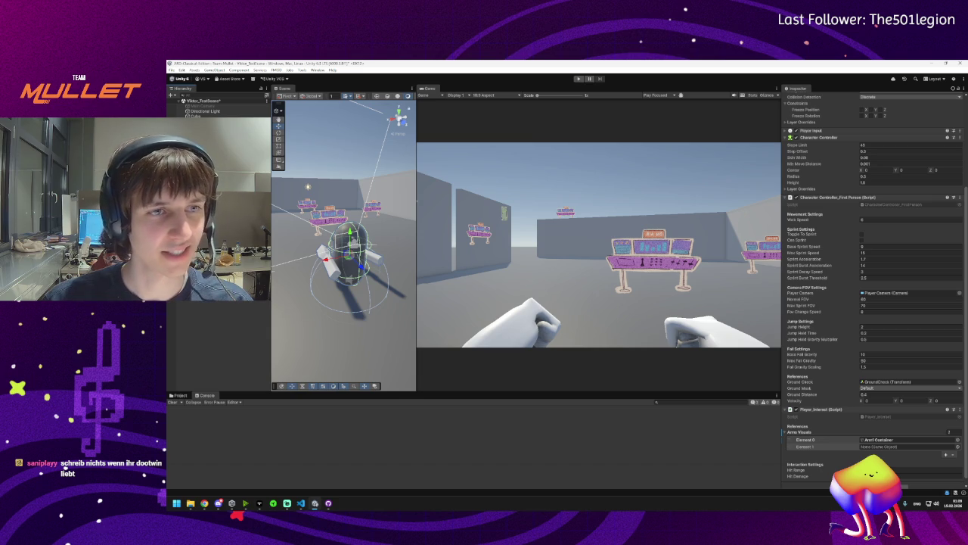
pyautogui.moveTo(882, 439); pyautogui.dragTo(877, 447)
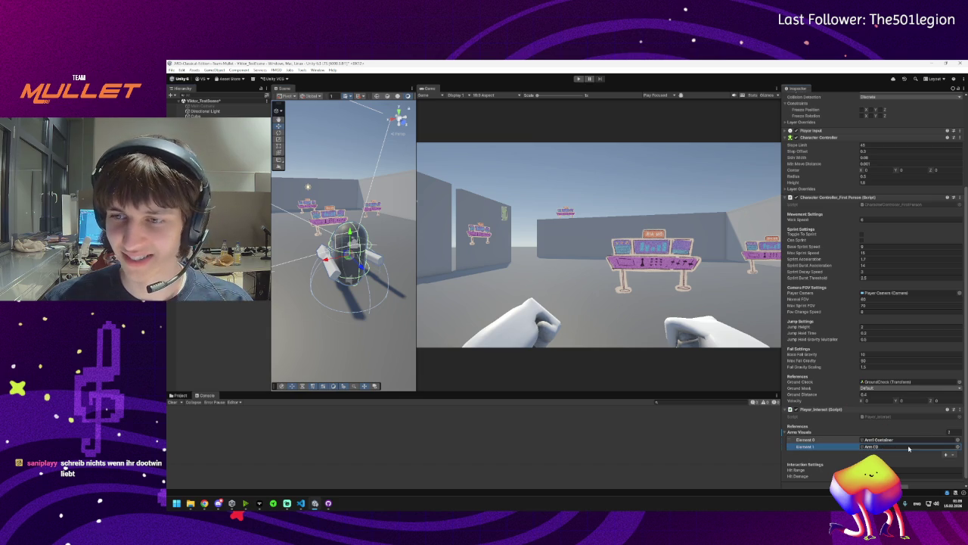
pyautogui.click(578, 79)
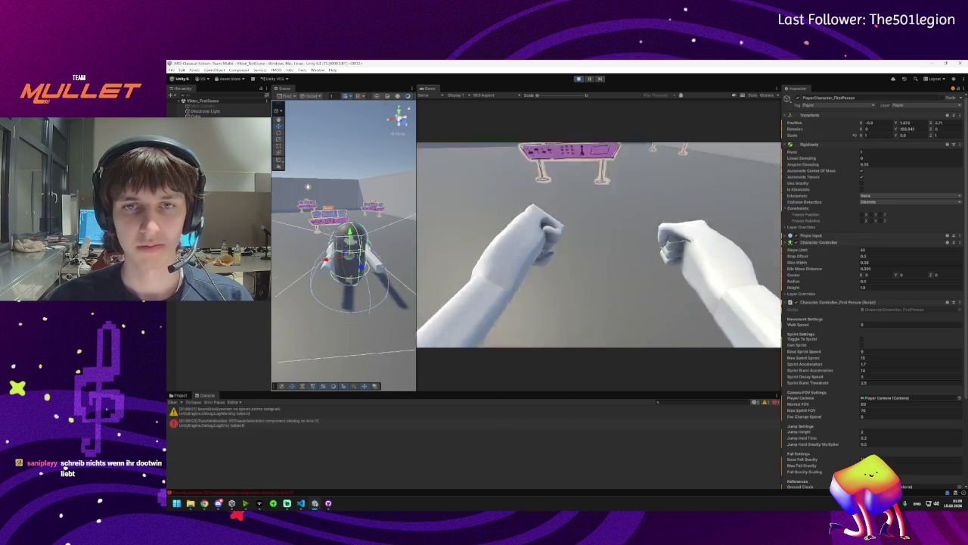
# Throw a punch in the Game view and resume past the VS Code breakpoint
pyautogui.click(654, 227)
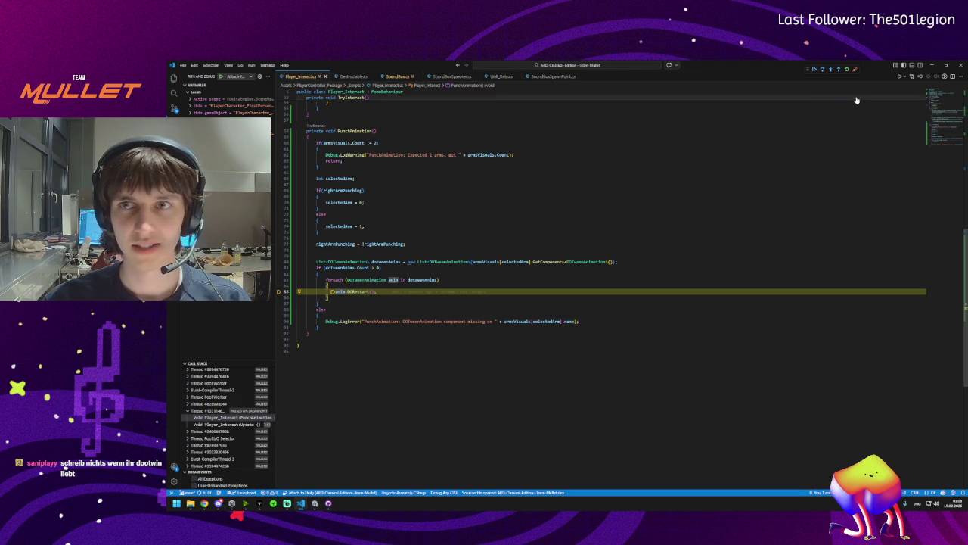
pyautogui.click(815, 69)
pyautogui.click(314, 503)
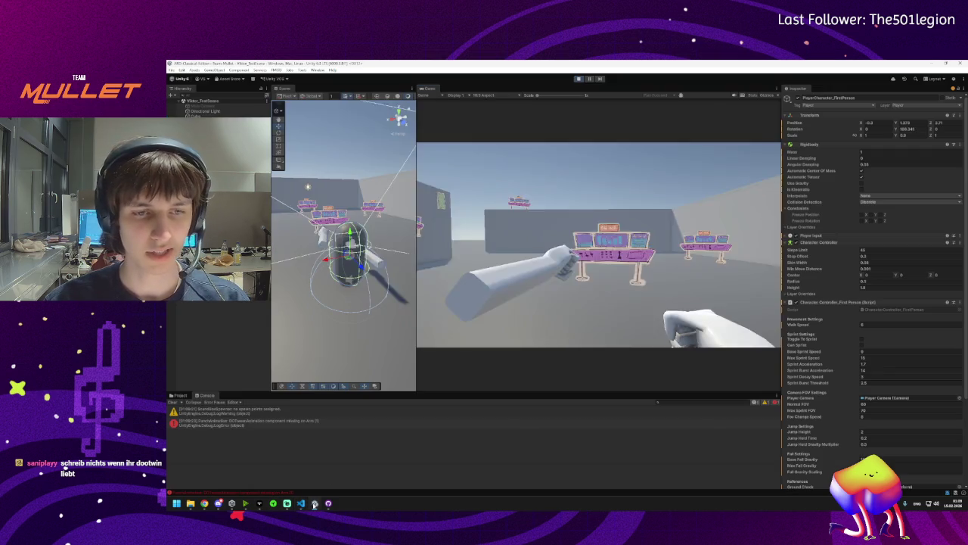
# Walk forward with W while punching, turning toward the purple desks
pyautogui.press('w')
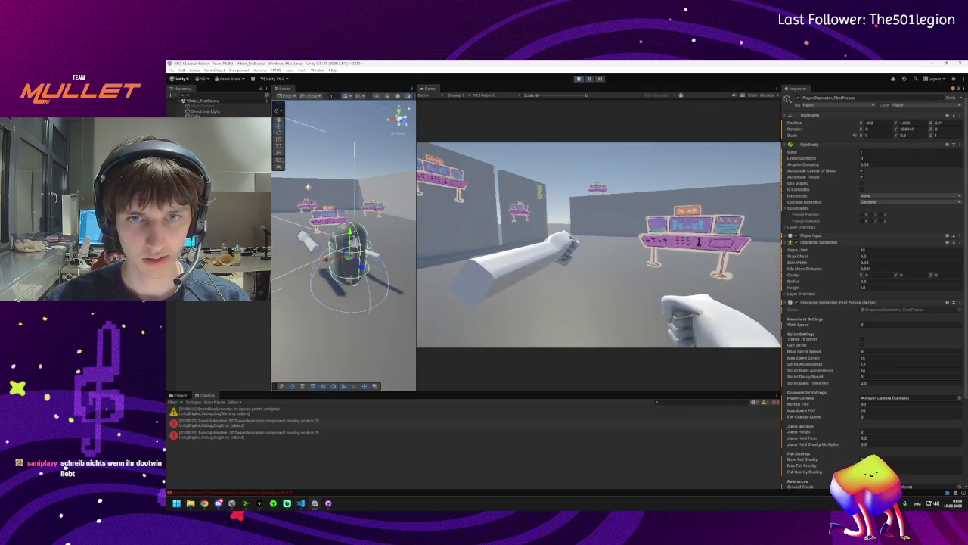
pyautogui.press('w')
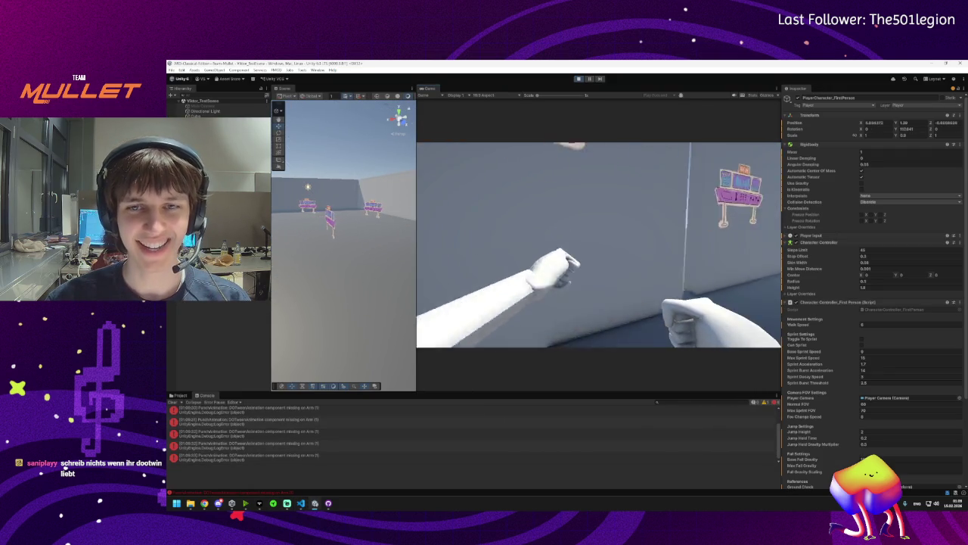
pyautogui.press('w')
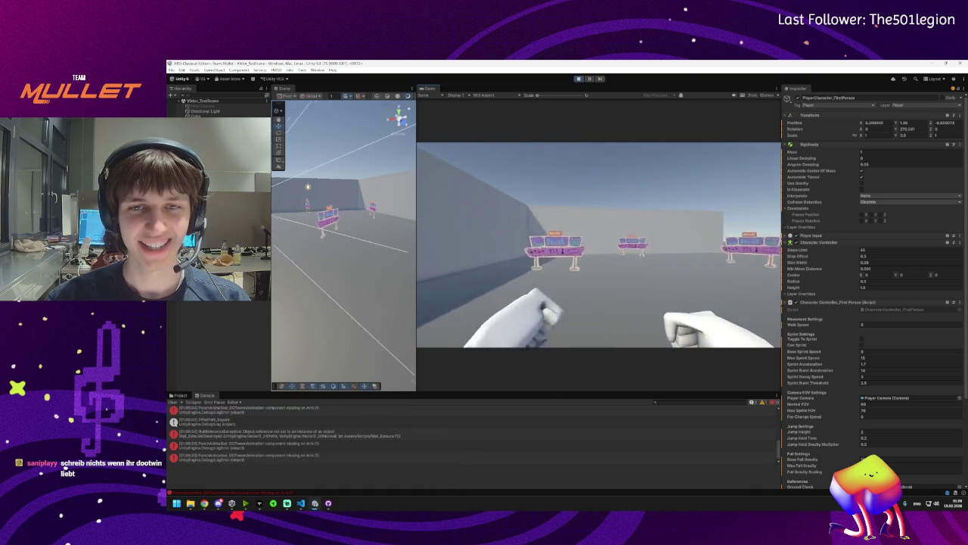
pyautogui.press('w')
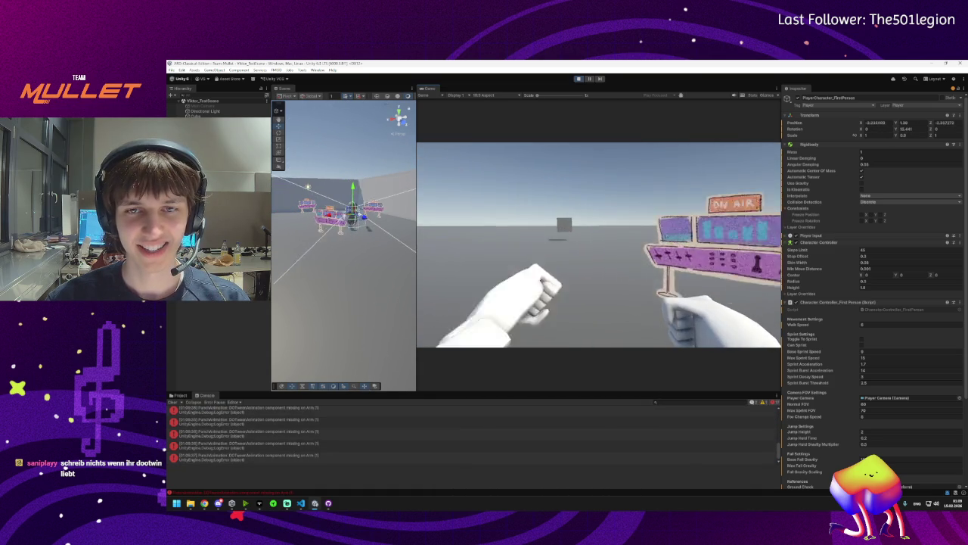
pyautogui.press('w')
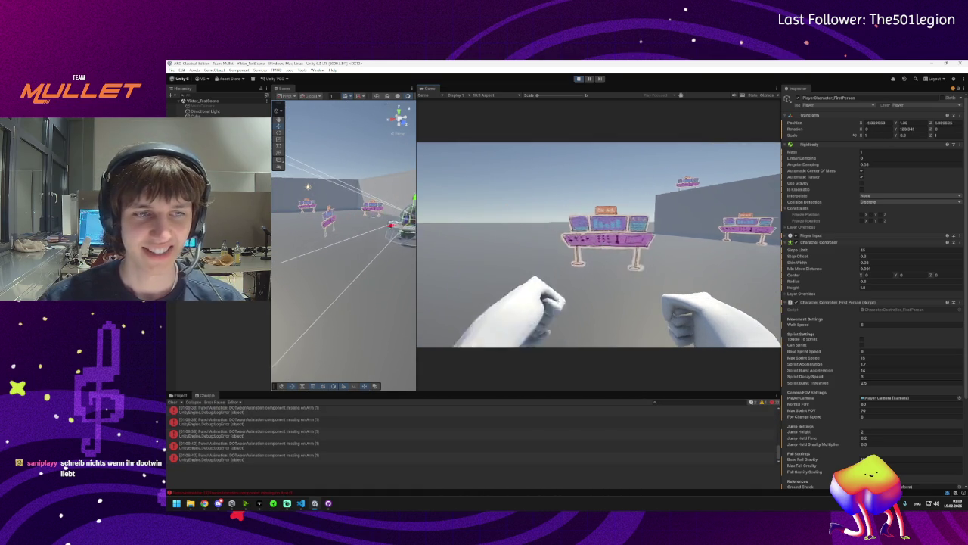
pyautogui.press('super')
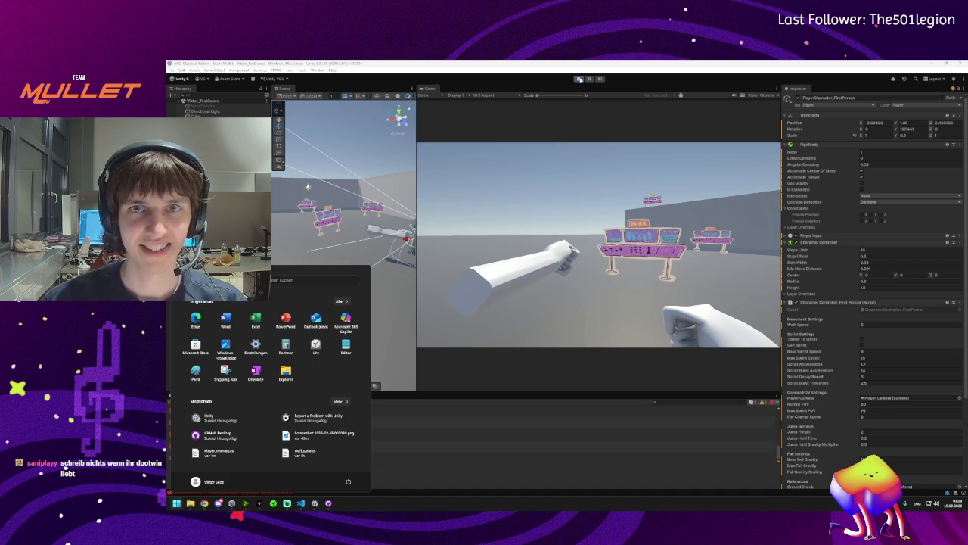
pyautogui.press('Escape')
pyautogui.moveTo(303, 503)
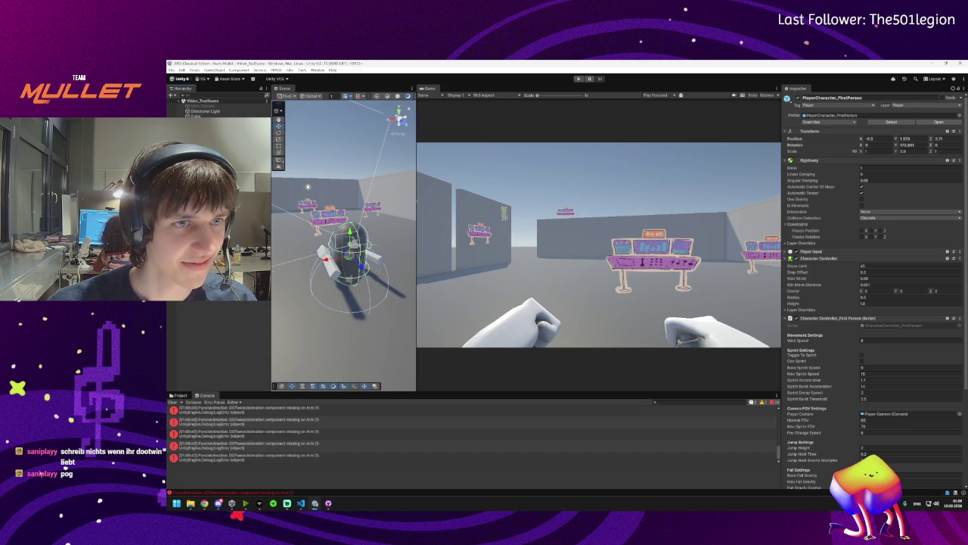
# Select the arm containers and frame them in the Scene view with F from a level angle
pyautogui.click(333, 257)
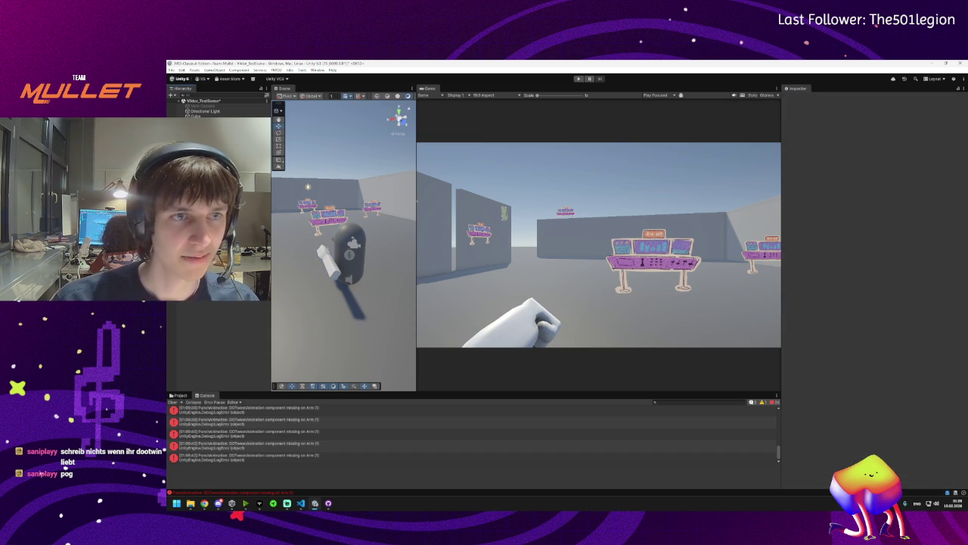
pyautogui.click(333, 257)
pyautogui.press('f')
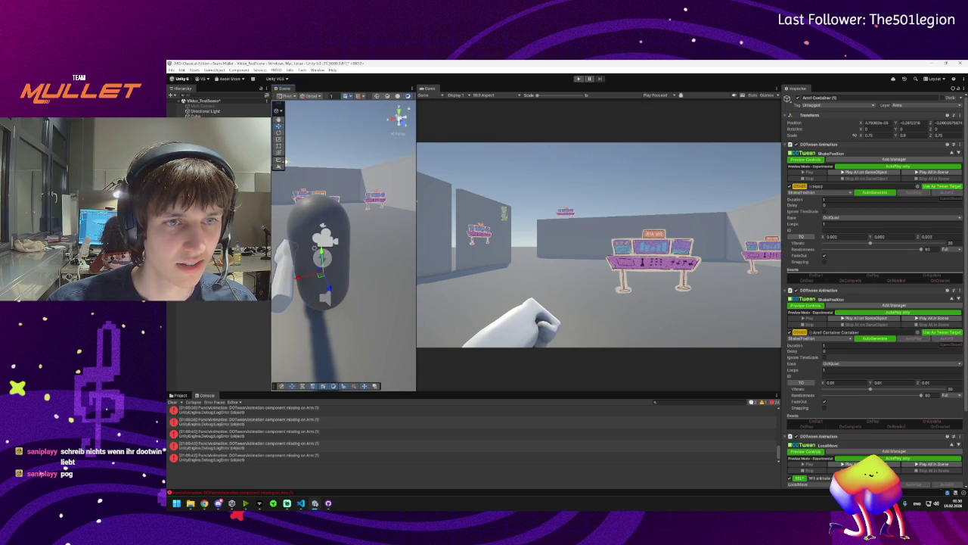
pyautogui.moveTo(328, 267)
pyautogui.mouseDown()
pyautogui.moveTo(331, 239)
pyautogui.moveTo(381, 250)
pyautogui.moveTo(459, 243)
pyautogui.moveTo(687, 361)
pyautogui.moveTo(775, 384)
pyautogui.moveTo(683, 333)
pyautogui.mouseUp()
pyautogui.press('e')
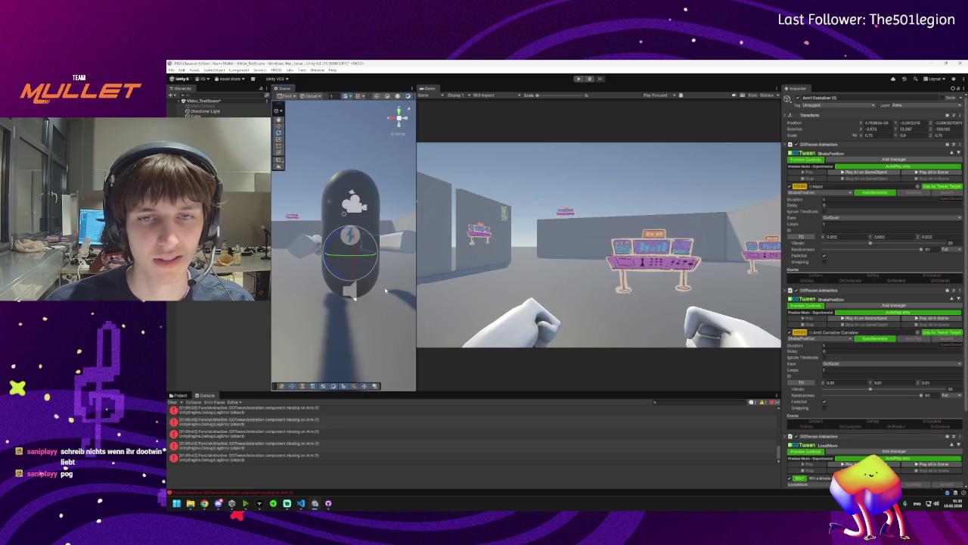
pyautogui.press('f')
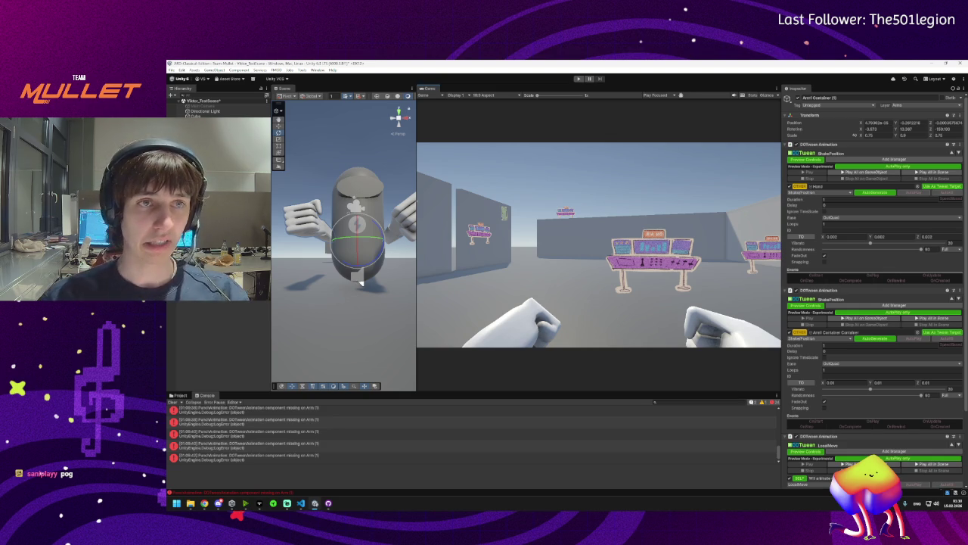
pyautogui.moveTo(205, 504)
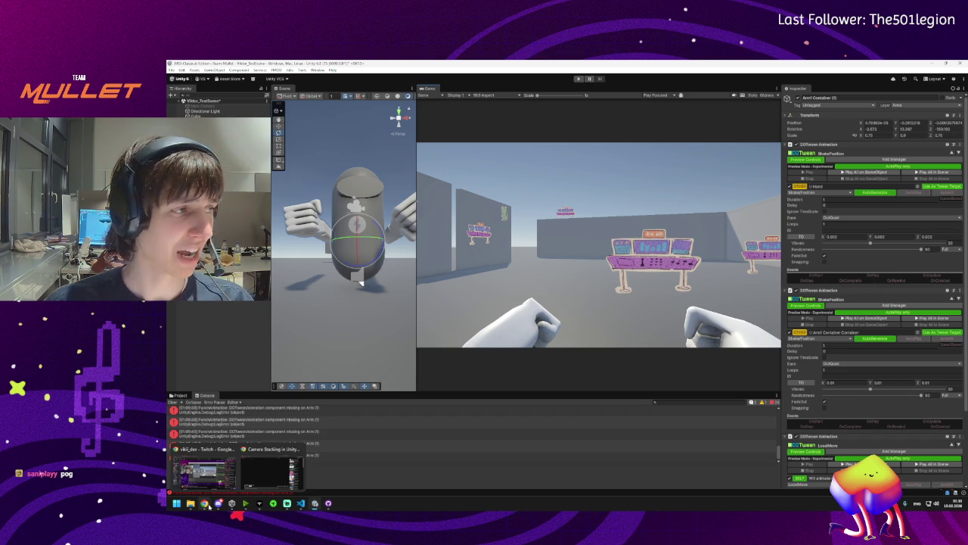
pyautogui.moveTo(264, 485)
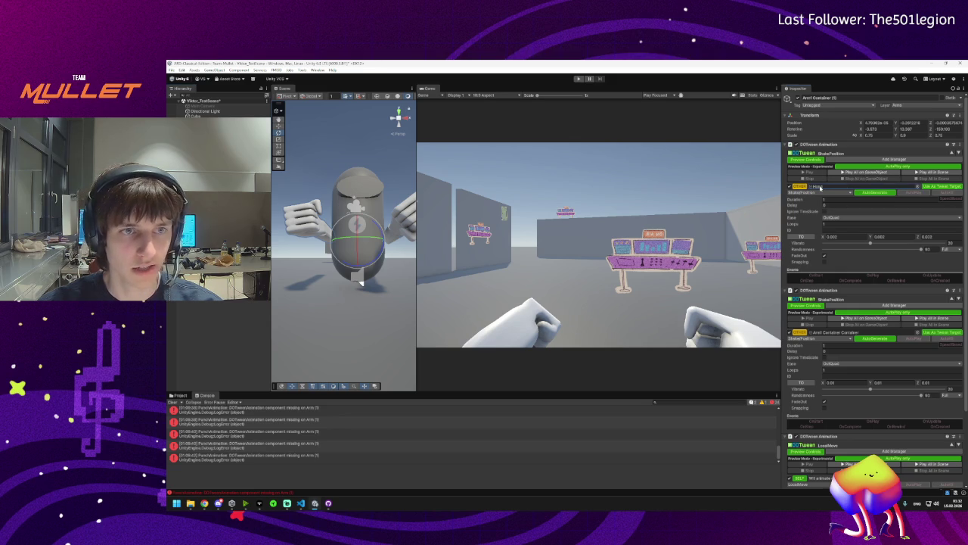
# Inspect the Arm, Hand and Sleeve parts, then the Arm1 Container (5) object
pyautogui.doubleClick(840, 331)
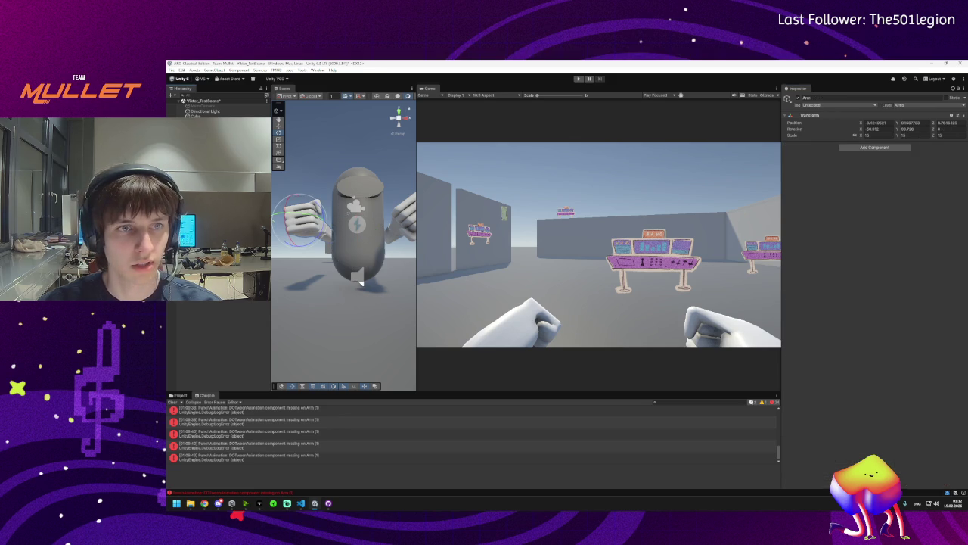
pyautogui.click(302, 216)
pyautogui.click(303, 223)
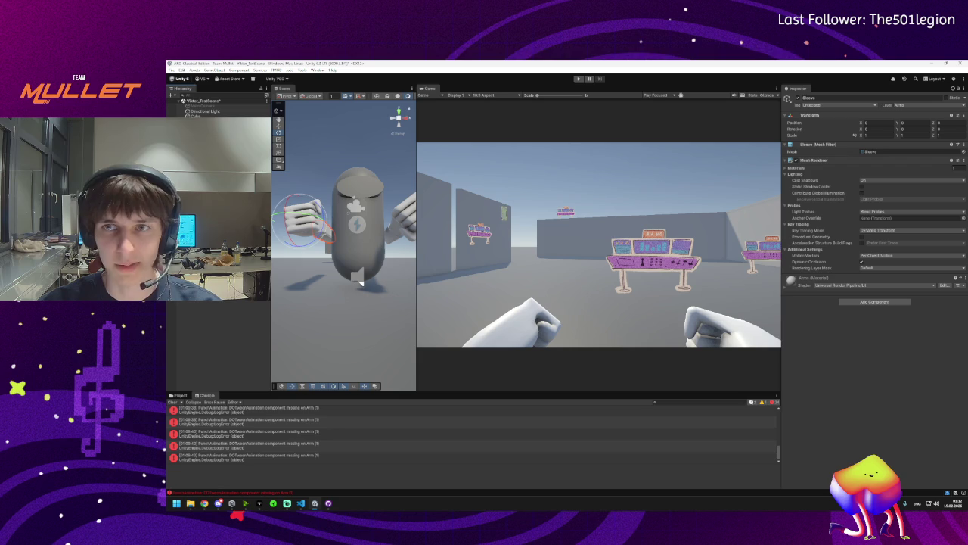
pyautogui.click(303, 215)
pyautogui.click(303, 215)
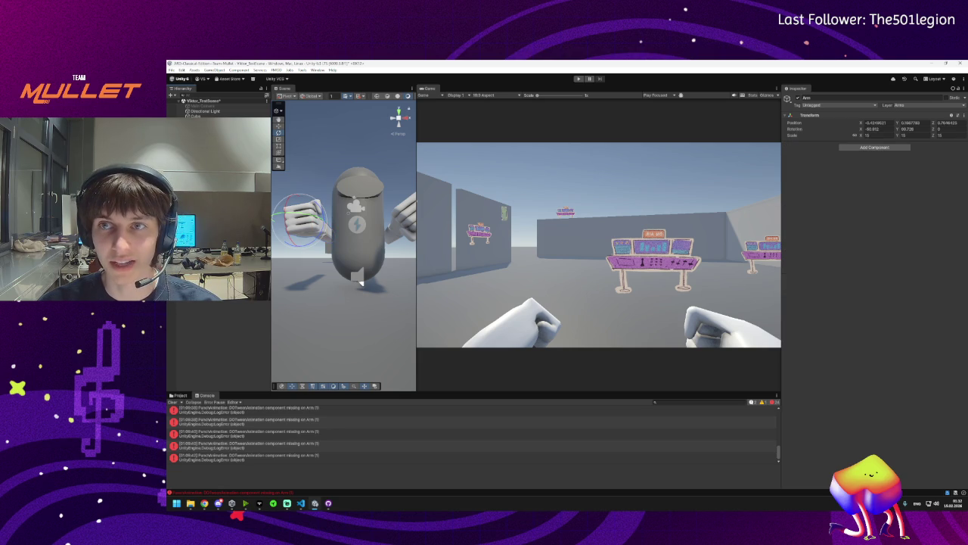
pyautogui.click(303, 215)
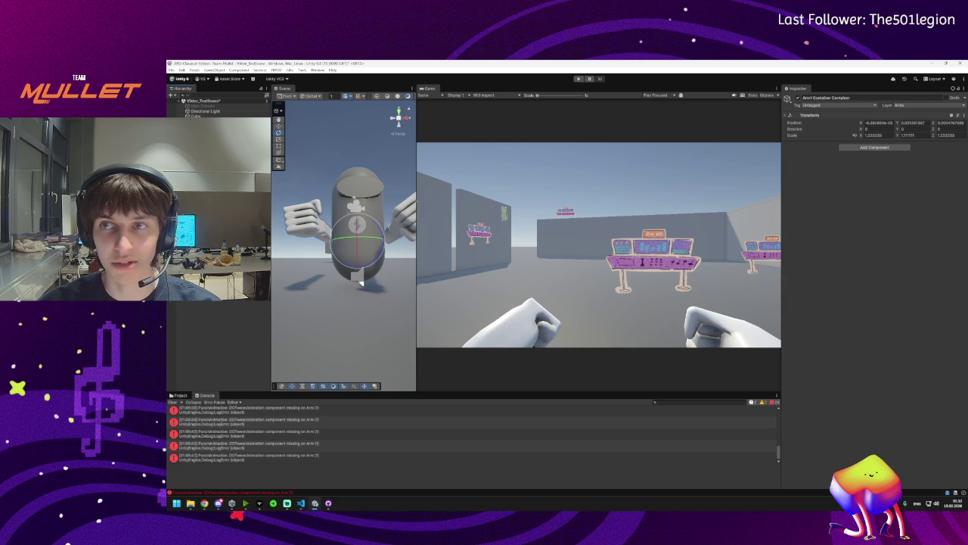
pyautogui.click(302, 215)
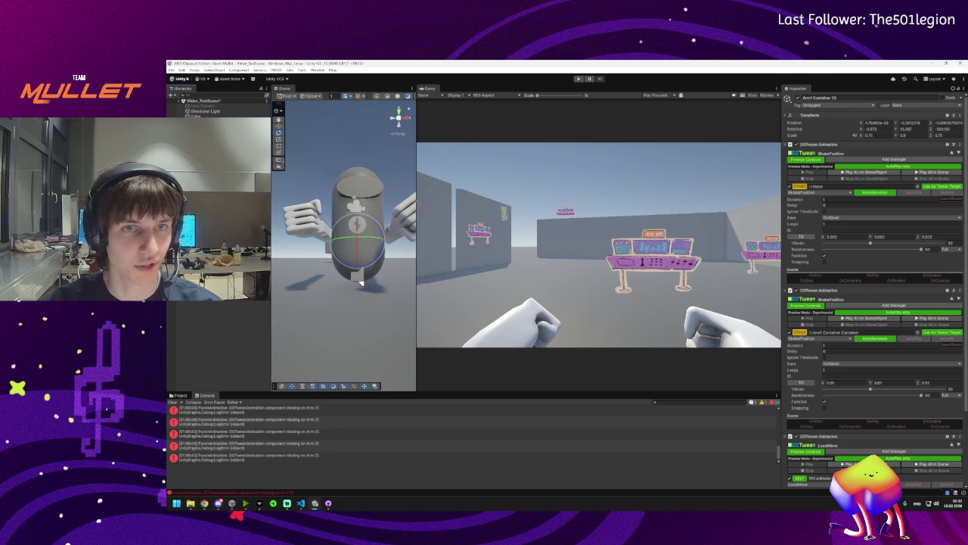
# Orbit the Scene view around the character, switch to the Rotate tool, and select the Arm
pyautogui.moveTo(362, 283); pyautogui.dragTo(342, 283)
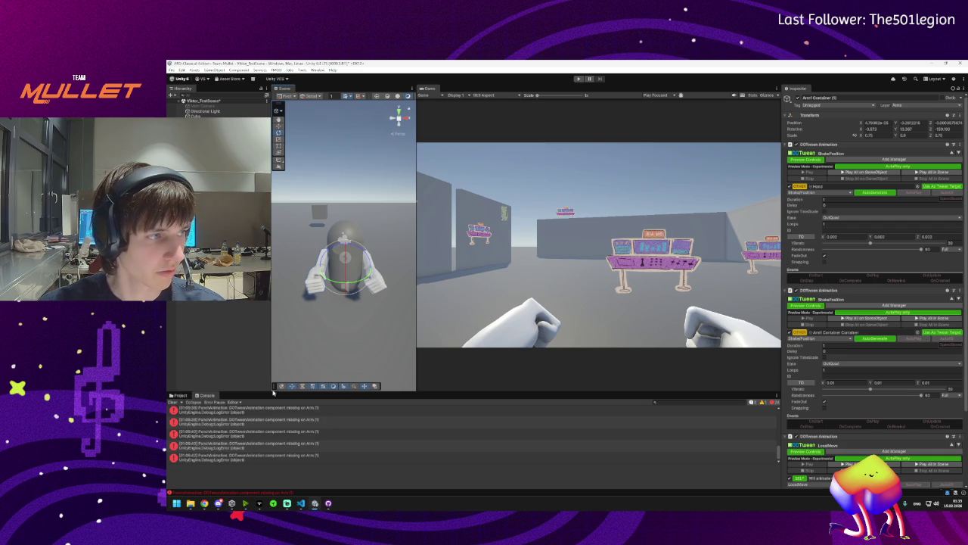
pyautogui.moveTo(218, 503)
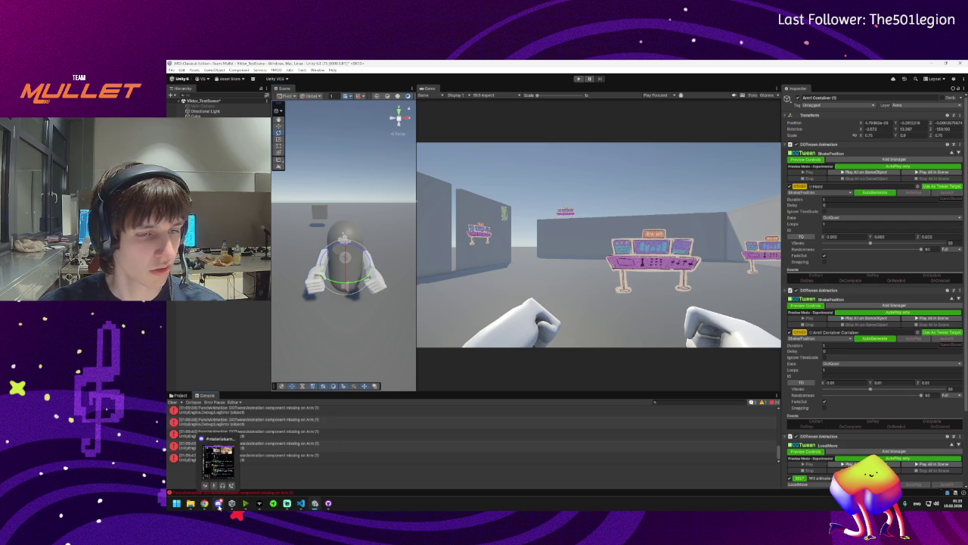
pyautogui.moveTo(363, 302)
pyautogui.mouseDown()
pyautogui.moveTo(351, 325)
pyautogui.moveTo(488, 361)
pyautogui.moveTo(622, 352)
pyautogui.mouseUp()
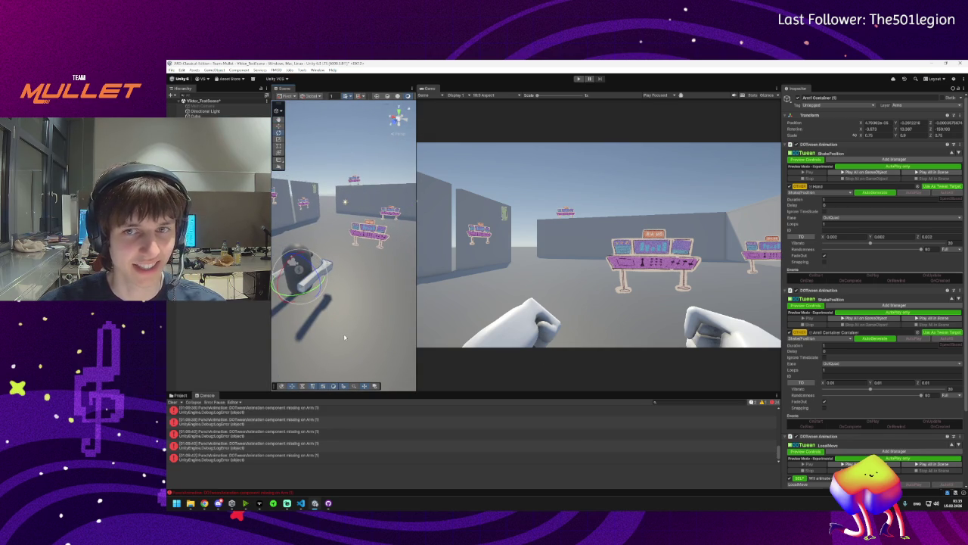
pyautogui.moveTo(331, 321)
pyautogui.mouseDown()
pyautogui.moveTo(333, 302)
pyautogui.moveTo(386, 257)
pyautogui.moveTo(325, 272)
pyautogui.moveTo(273, 309)
pyautogui.moveTo(280, 299)
pyautogui.mouseUp()
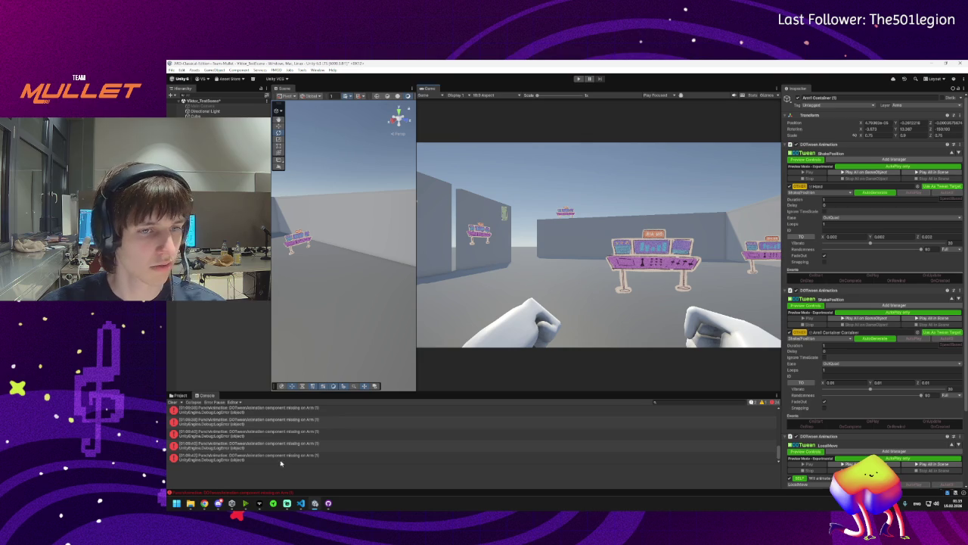
pyautogui.moveTo(352, 259)
pyautogui.mouseDown()
pyautogui.moveTo(416, 322)
pyautogui.moveTo(348, 211)
pyautogui.moveTo(334, 211)
pyautogui.mouseUp()
pyautogui.press('e')
pyautogui.moveTo(219, 503)
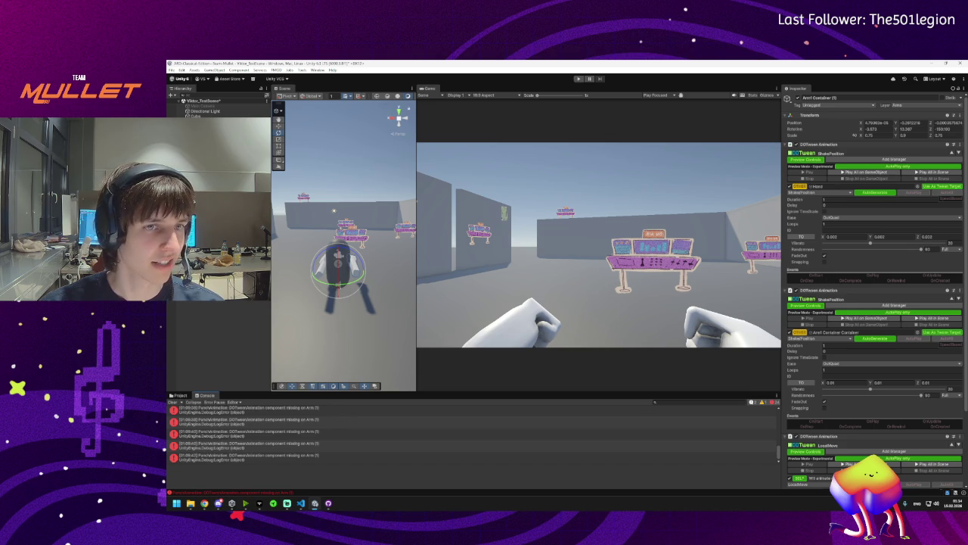
pyautogui.click(352, 265)
# Select Arm0 Container and show the missing-DOTweenAnimation error's stack trace in the Console
pyautogui.click(338, 265)
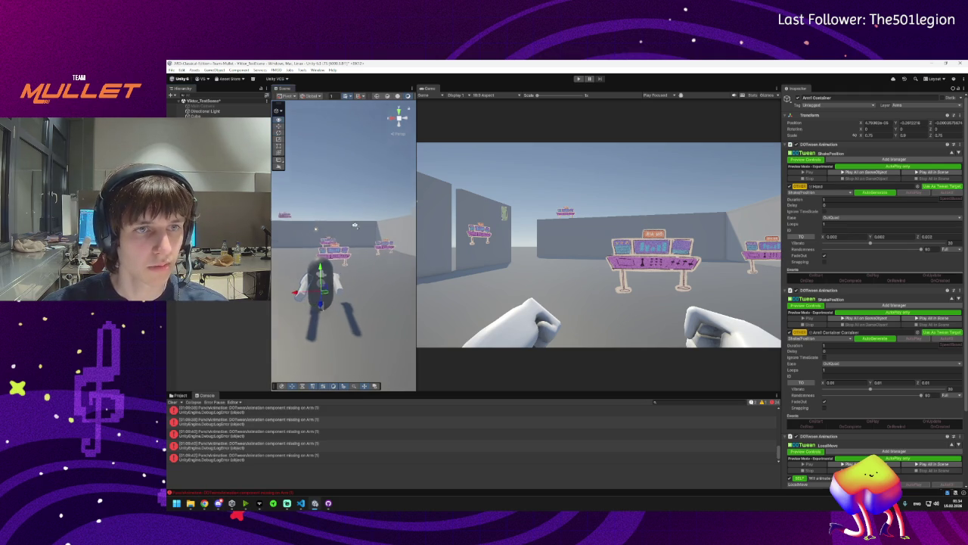
pyautogui.scroll(-3, 800, 283)
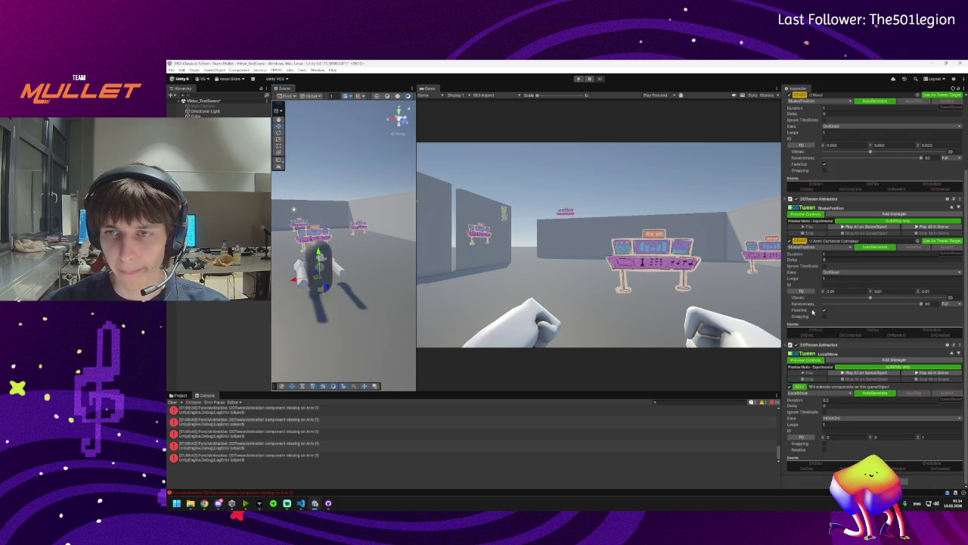
pyautogui.scroll(5, 813, 334)
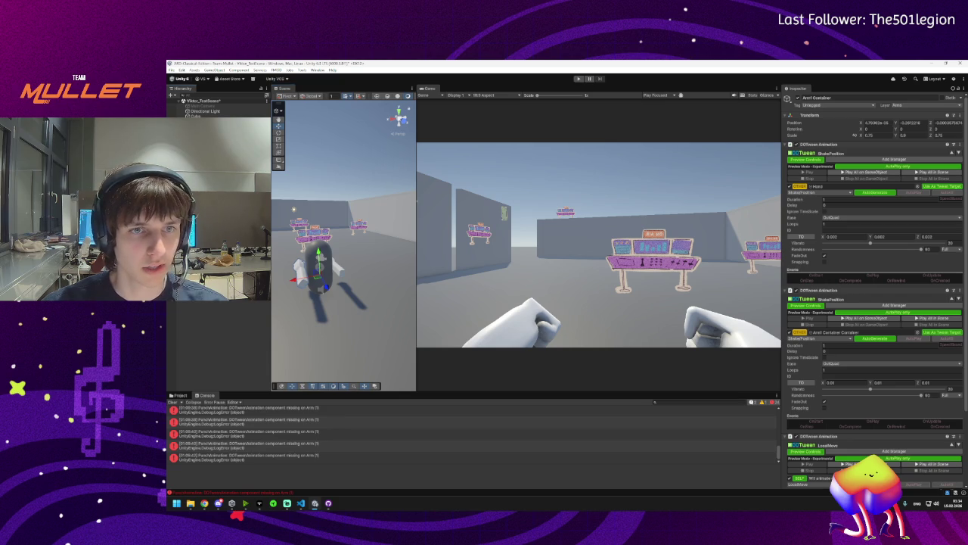
pyautogui.click(259, 455)
pyautogui.scroll(-1, 249, 442)
pyautogui.click(241, 450)
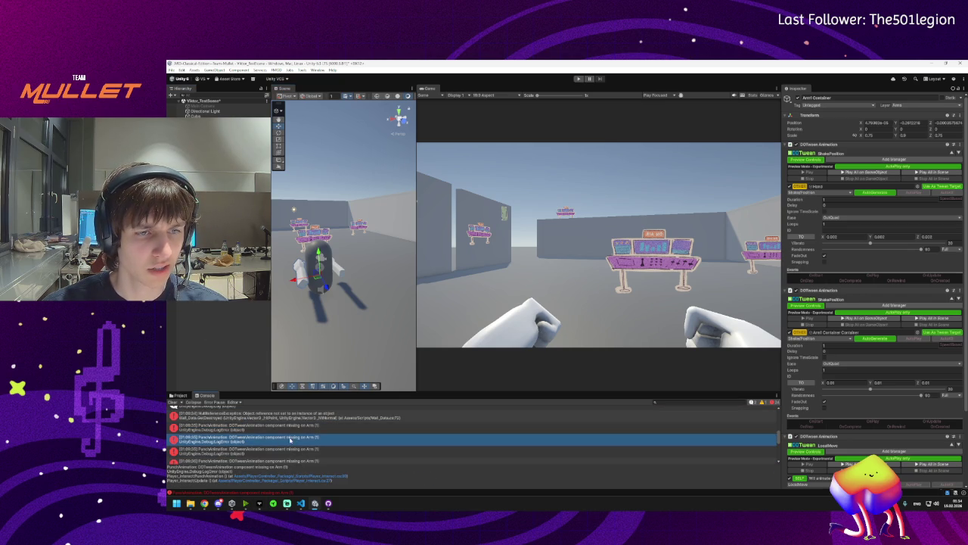
# Check the stack traces of several missing-DOTweenAnimation error entries in the Console
pyautogui.click(286, 460)
pyautogui.scroll(-1, 287, 450)
pyautogui.click(286, 435)
pyautogui.click(285, 420)
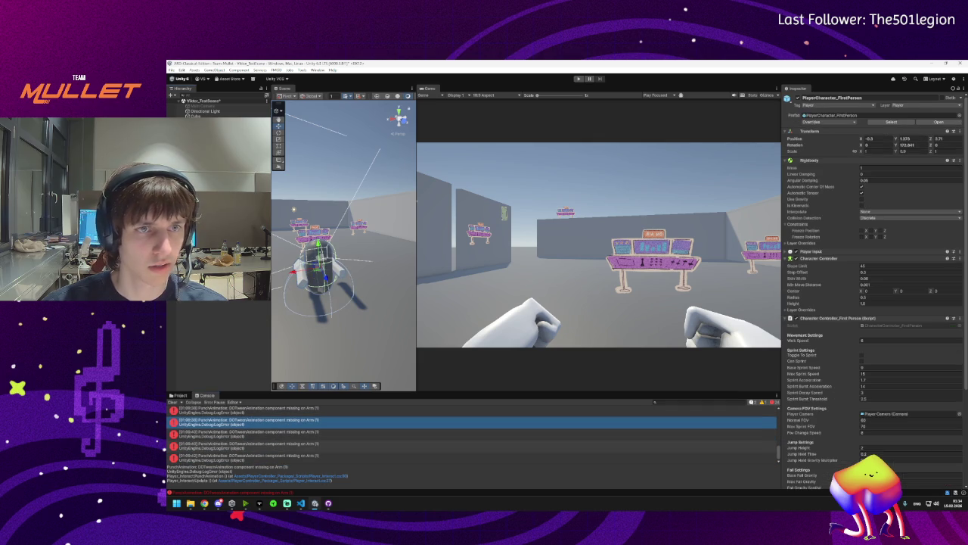
pyautogui.scroll(-3, 823, 431)
# Paste the second arm container into Arms Visuals Element 1 and enter play mode
pyautogui.click(878, 440)
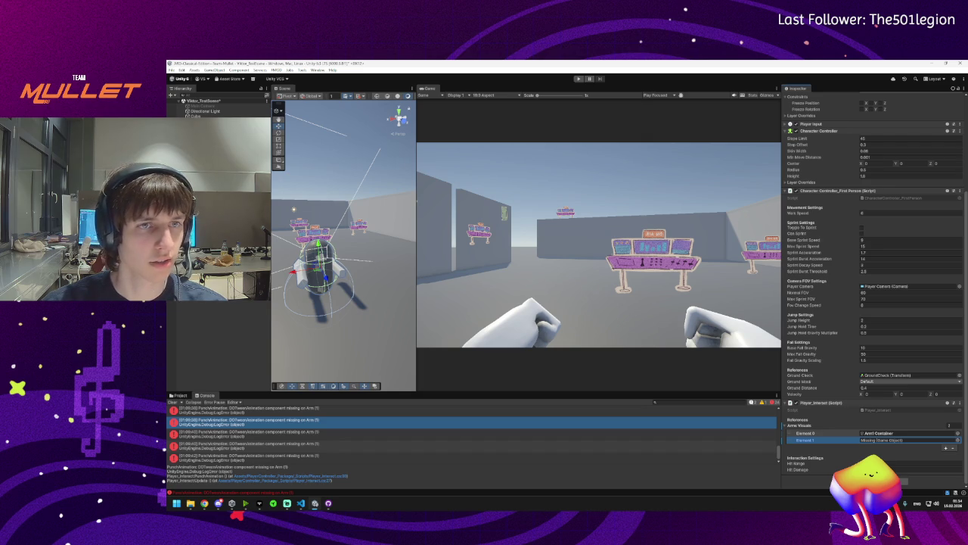
pyautogui.hotkey('ctrl', 'v')
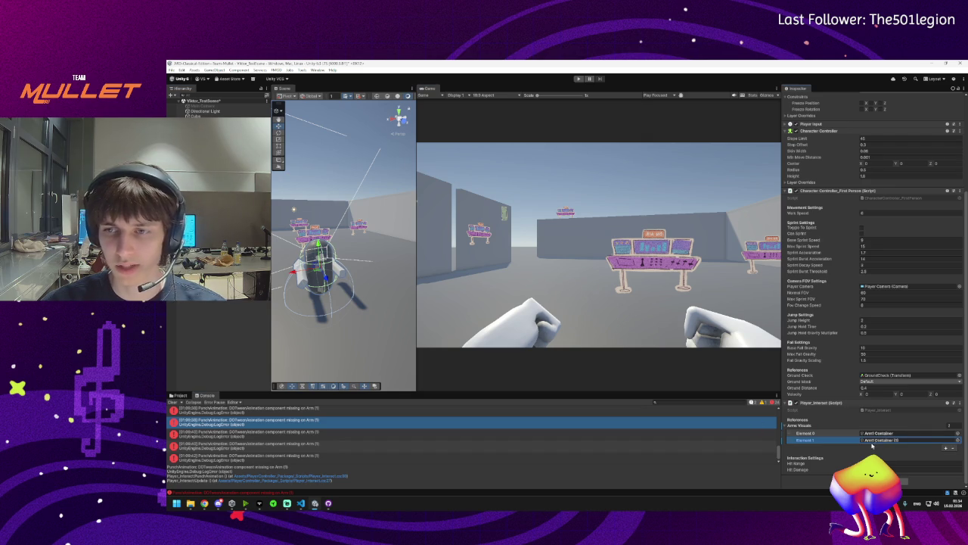
pyautogui.click(579, 78)
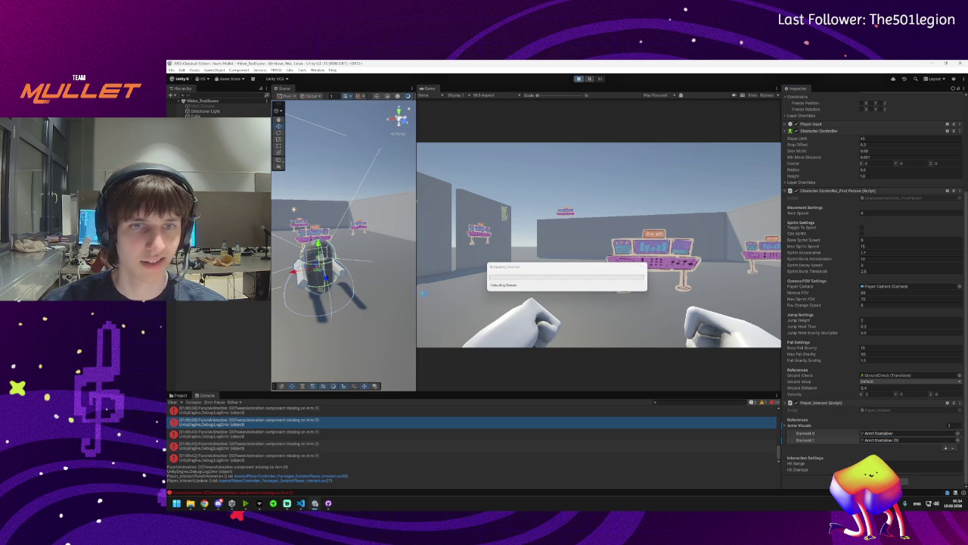
pyautogui.moveTo(218, 505)
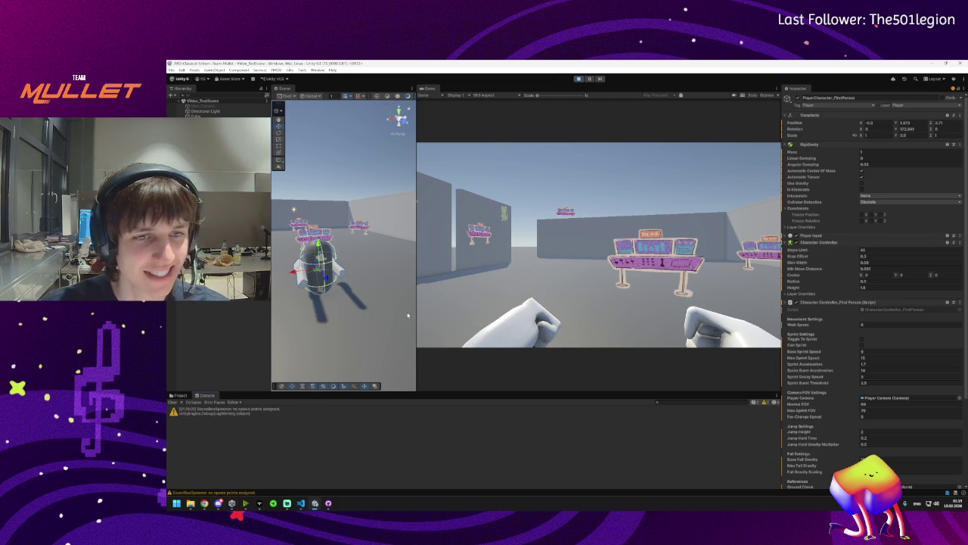
# Throw repeated alternating left and right punches around the room, then exit play mode
pyautogui.click(597, 245)
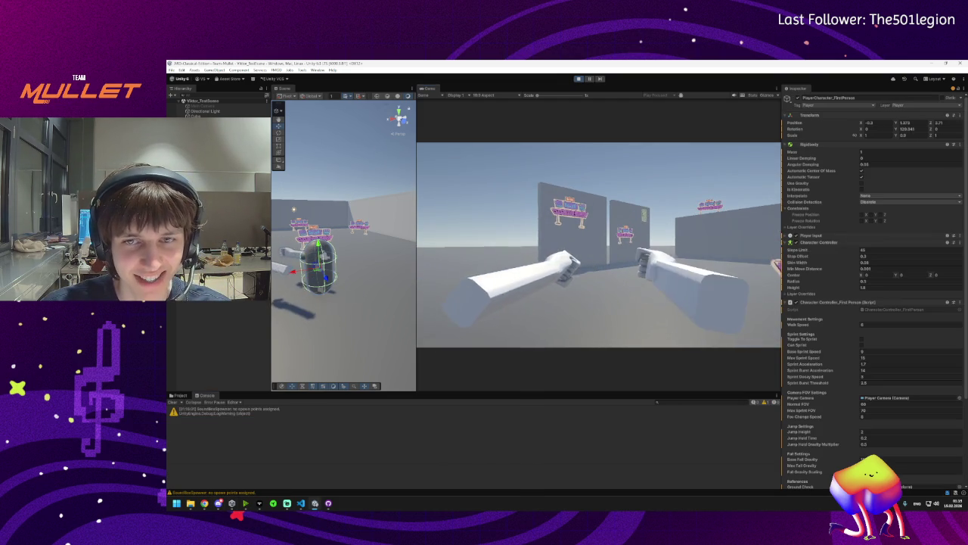
pyautogui.click(598, 245)
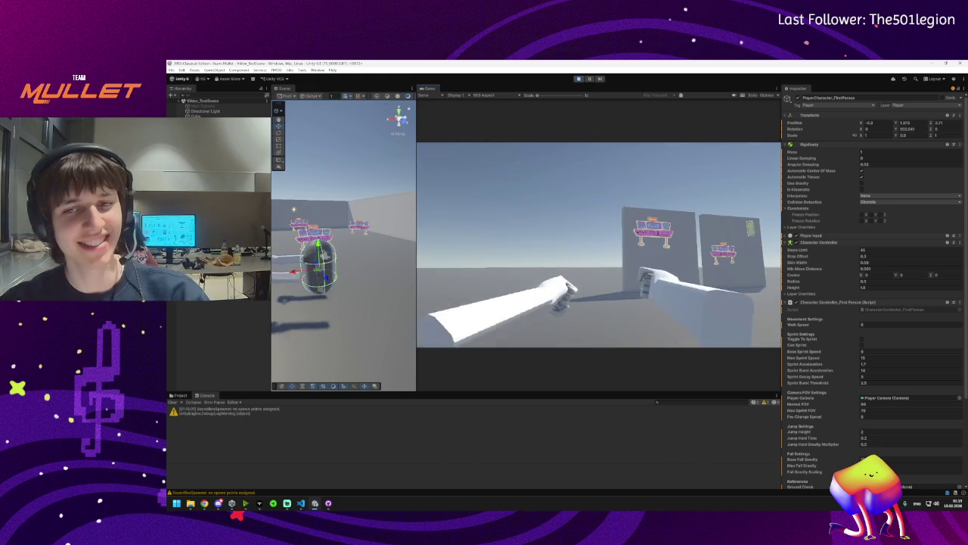
pyautogui.click(597, 246)
pyautogui.click(598, 246)
pyautogui.click(598, 245)
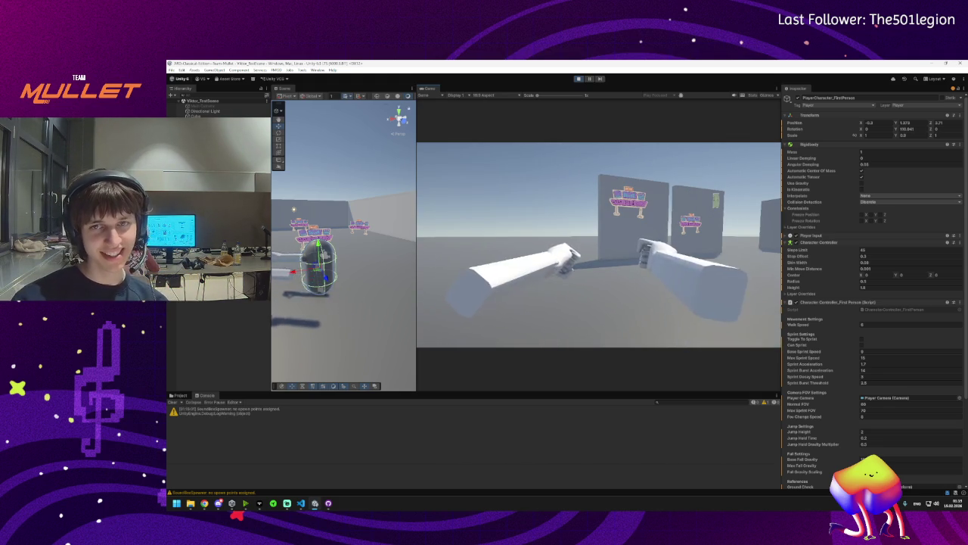
pyautogui.click(597, 245)
pyautogui.click(597, 245)
pyautogui.click(598, 245)
pyautogui.click(597, 245)
pyautogui.click(598, 245)
pyautogui.click(597, 245)
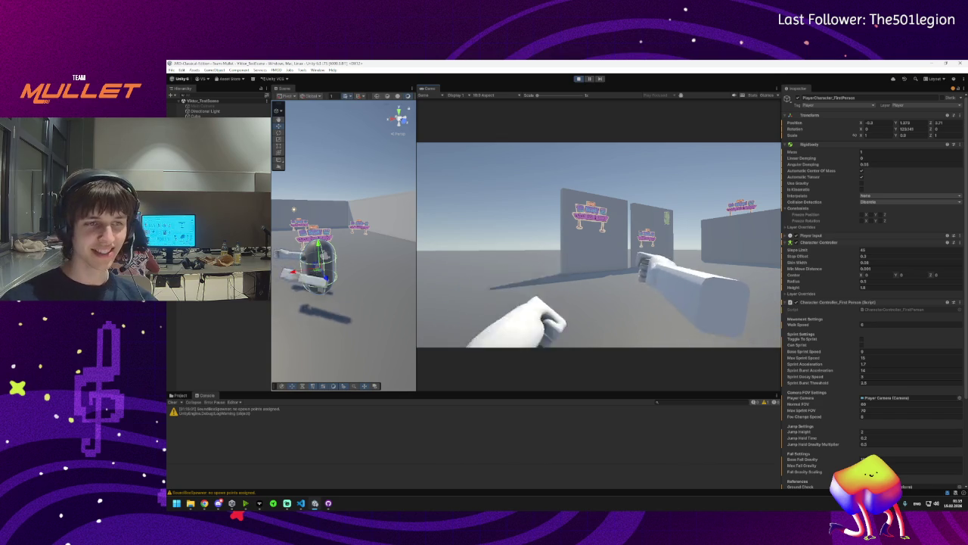
pyautogui.click(598, 245)
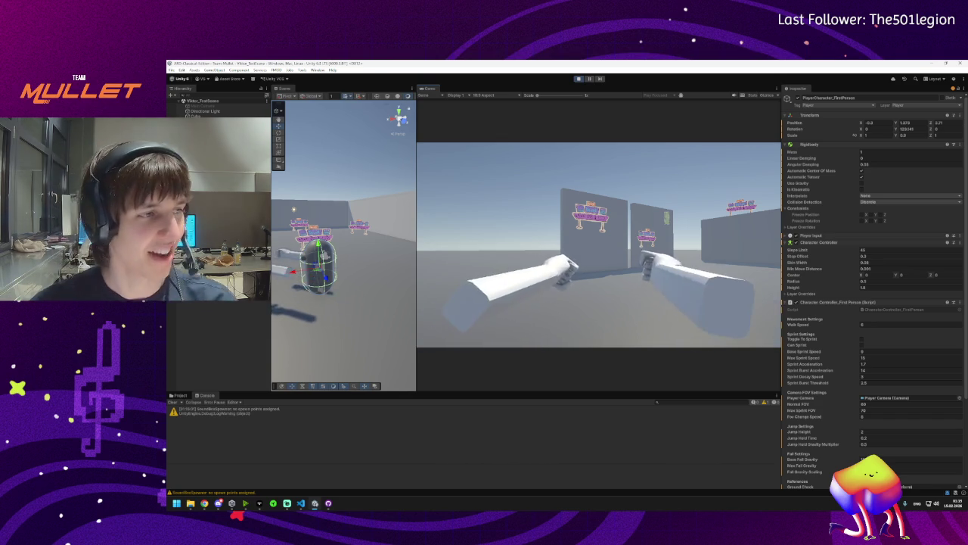
pyautogui.click(598, 245)
pyautogui.click(597, 245)
pyautogui.click(597, 245)
pyautogui.click(598, 245)
pyautogui.click(597, 245)
pyautogui.click(597, 245)
pyautogui.click(598, 245)
pyautogui.click(598, 245)
pyautogui.click(598, 245)
pyautogui.click(597, 245)
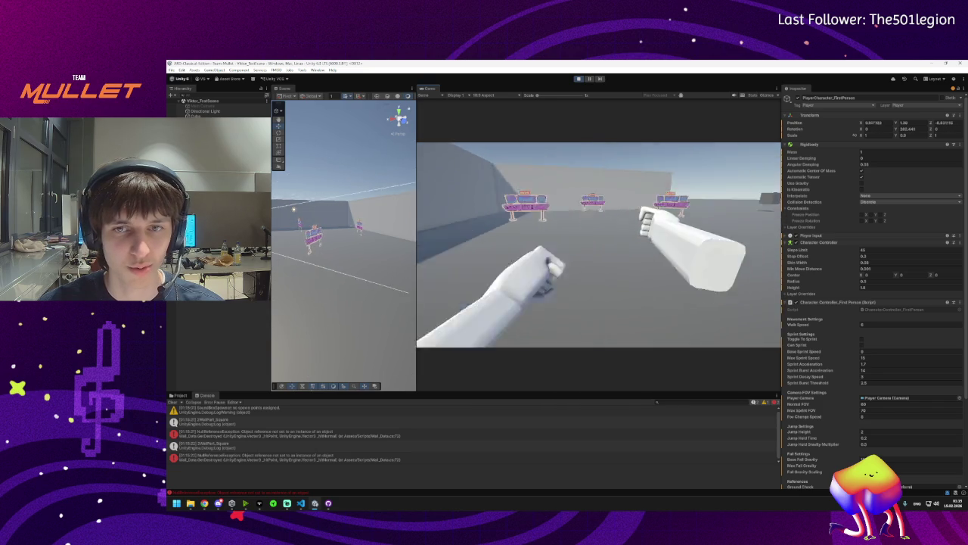
pyautogui.click(598, 245)
pyautogui.click(598, 245)
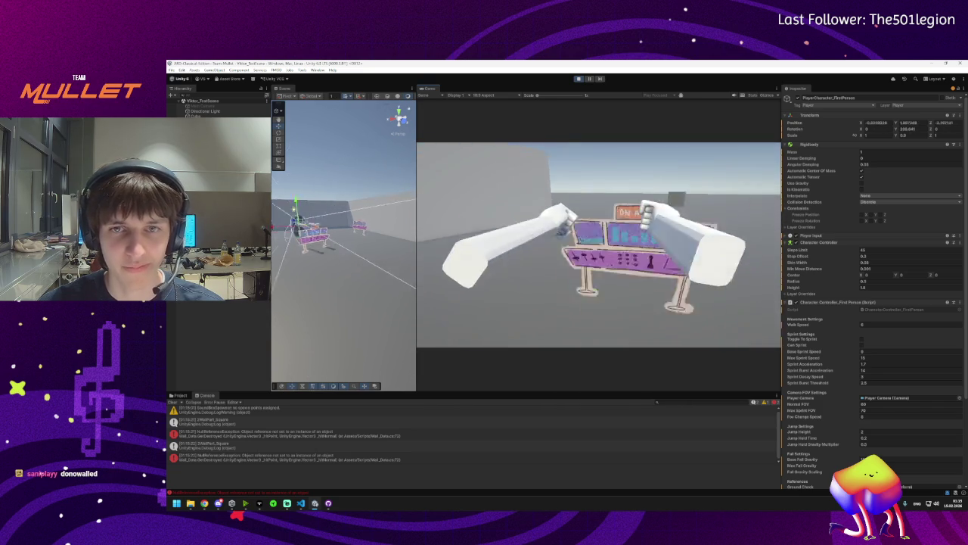
pyautogui.click(598, 245)
pyautogui.click(597, 245)
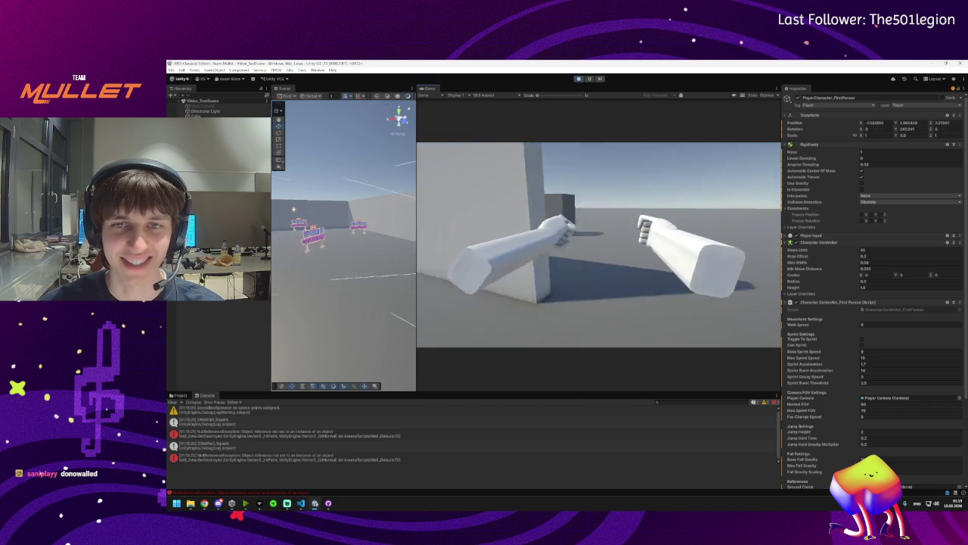
pyautogui.click(598, 245)
pyautogui.click(598, 245)
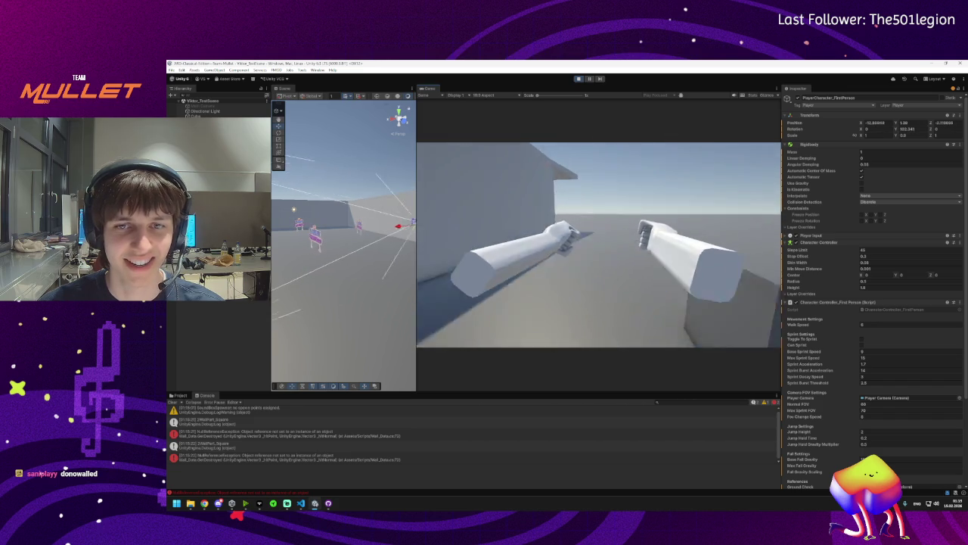
pyautogui.press('super')
pyautogui.click(578, 79)
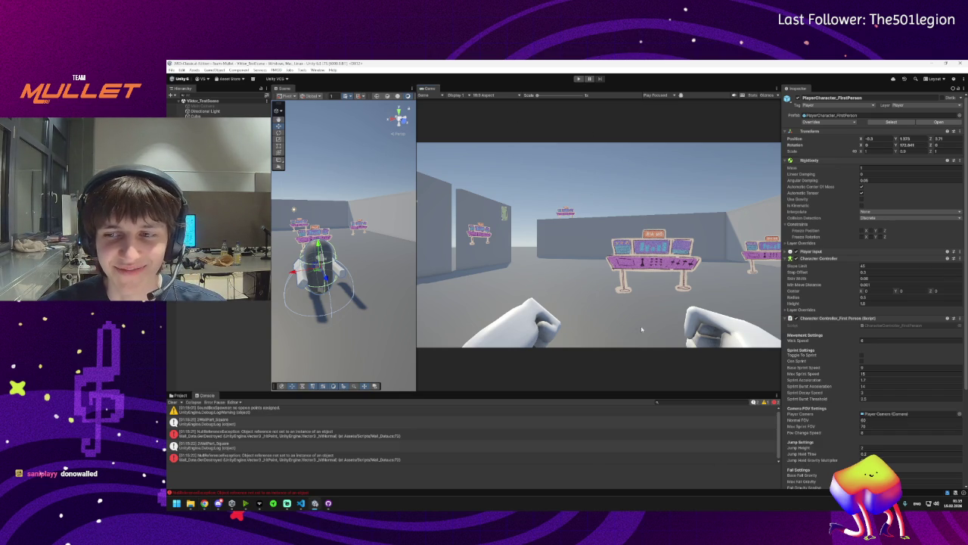
# Scroll to Player_Interact's Arms Visuals and inspect the Element 1 arm container reference
pyautogui.scroll(-5, 862, 443)
pyautogui.click(863, 440)
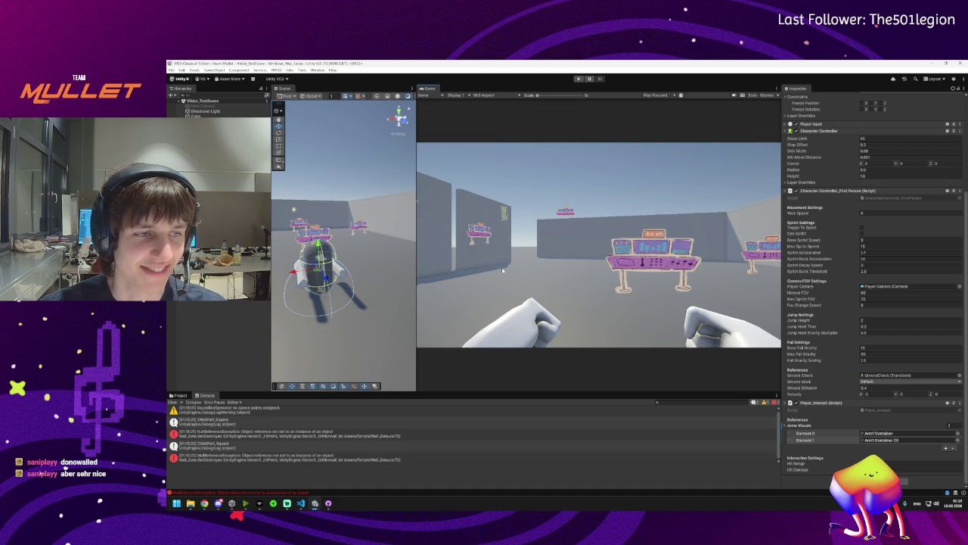
pyautogui.scroll(-5, 380, 278)
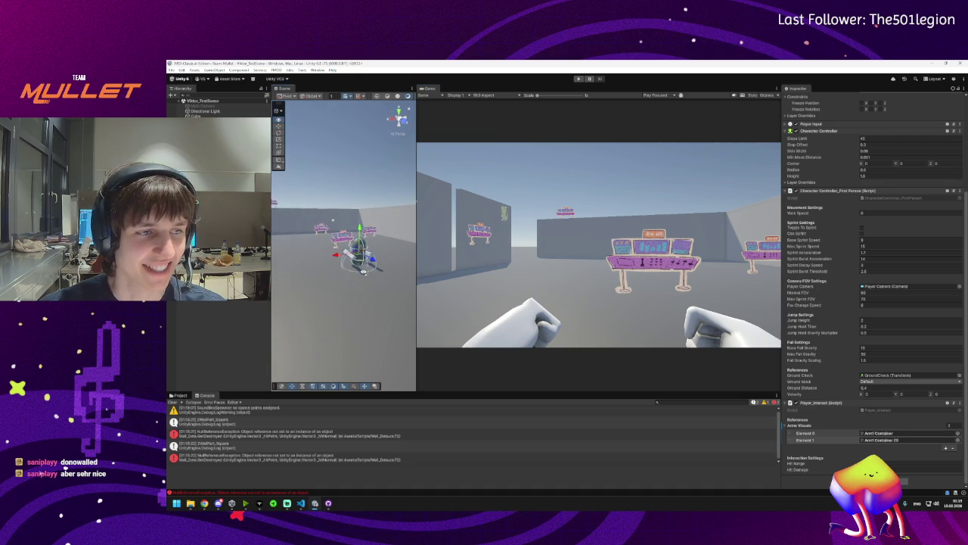
pyautogui.scroll(3, 344, 249)
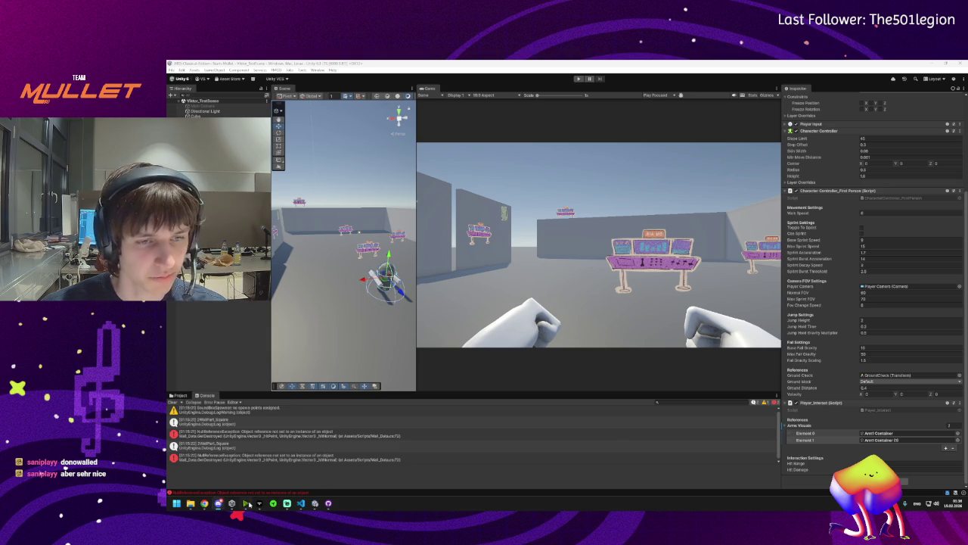
pyautogui.moveTo(316, 504)
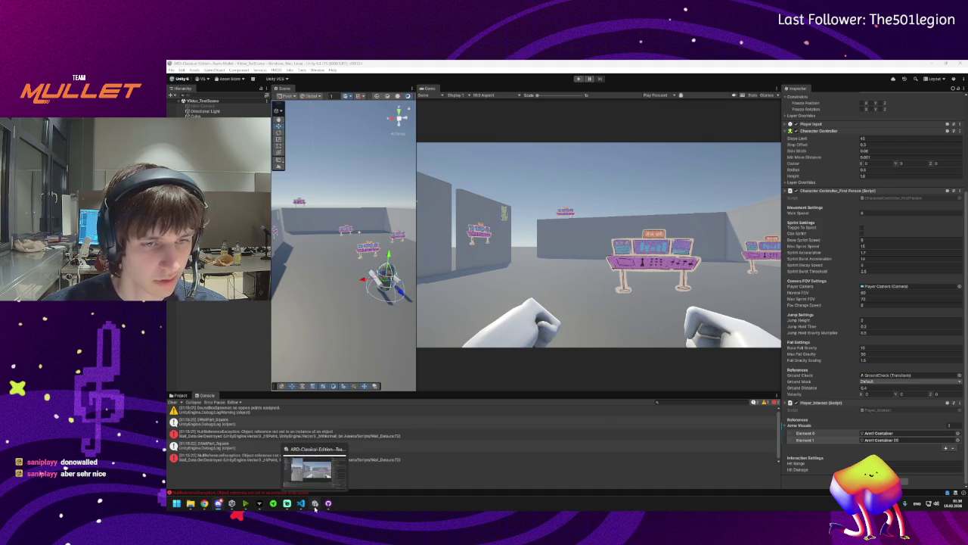
pyautogui.moveTo(245, 505)
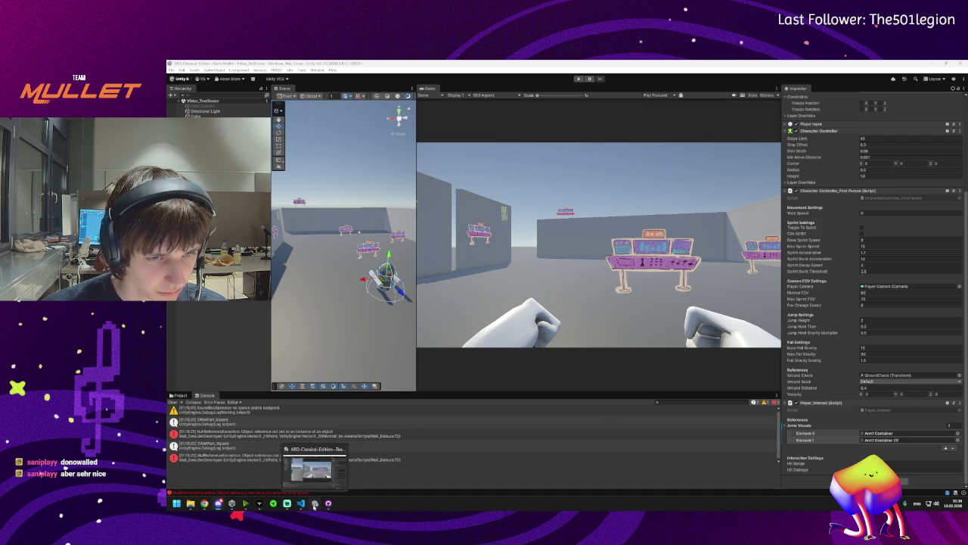
pyautogui.click(328, 504)
# Enter the commit summary 'Dotween Arms Animation' and fetch from origin
pyautogui.click(273, 404)
pyautogui.write('Default Arms Animation')
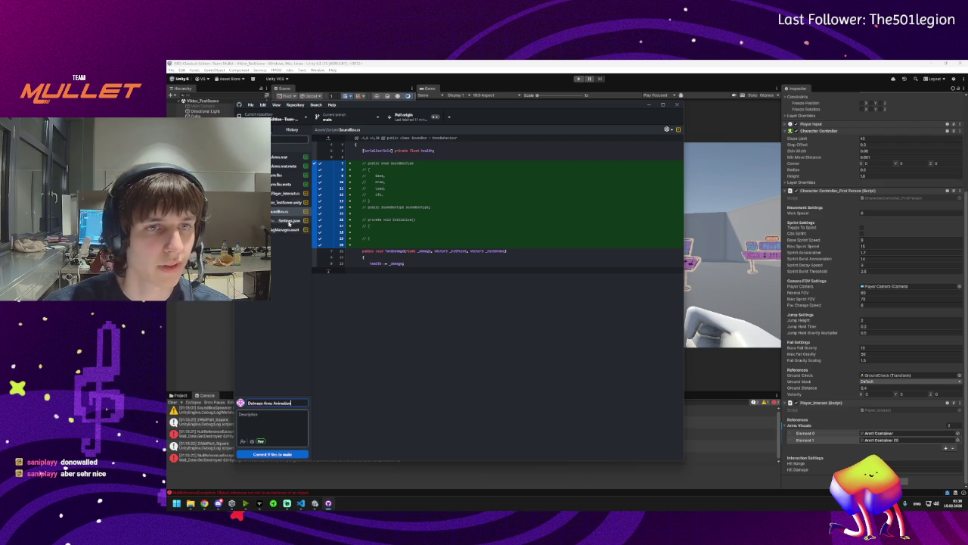
pyautogui.click(449, 117)
pyautogui.click(416, 132)
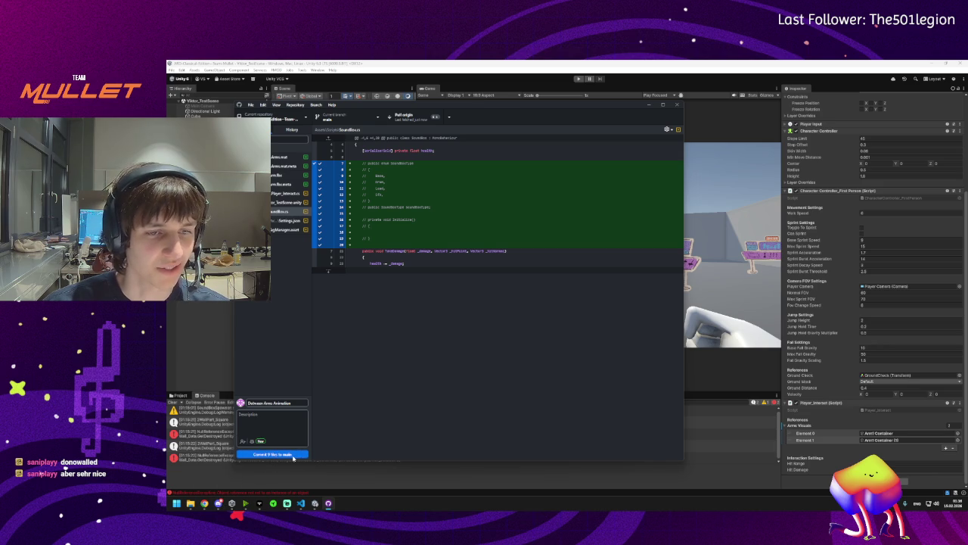
# Commit the changed files to main, pull and push origin, then hide GitHub Desktop
pyautogui.click(289, 455)
pyautogui.click(428, 119)
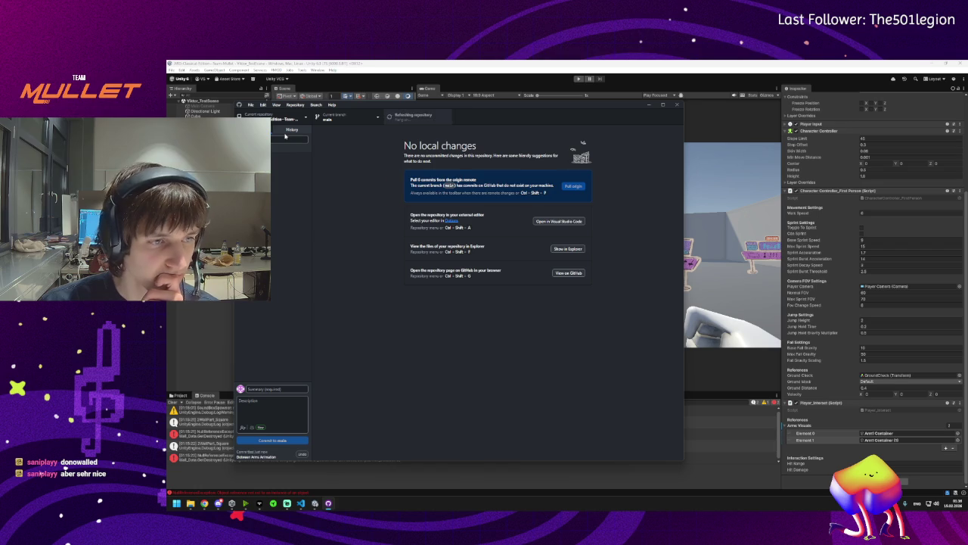
pyautogui.click(413, 115)
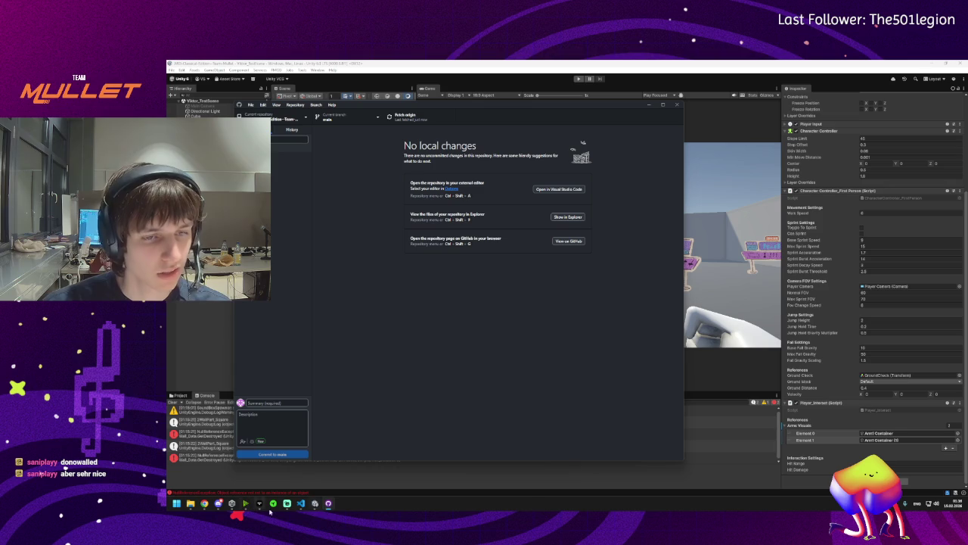
pyautogui.moveTo(318, 505)
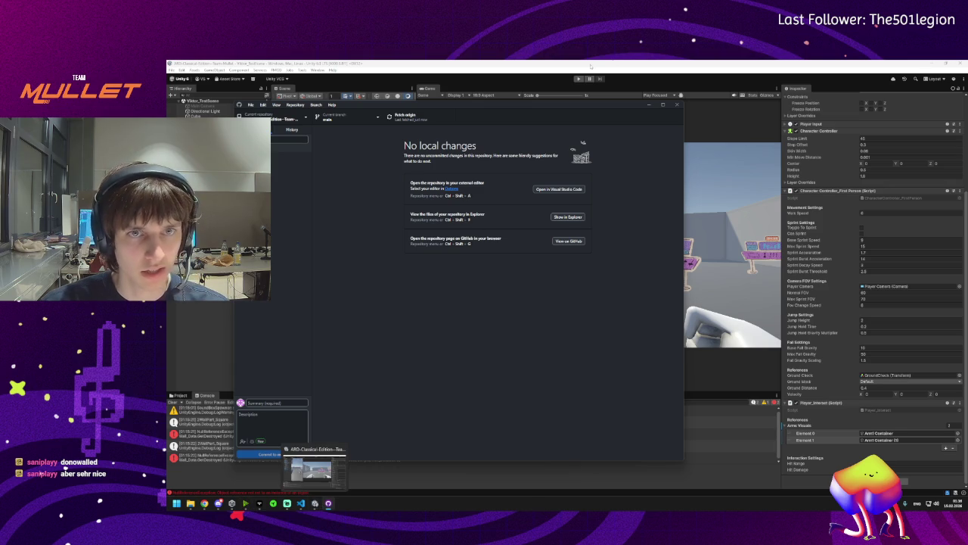
pyautogui.click(649, 107)
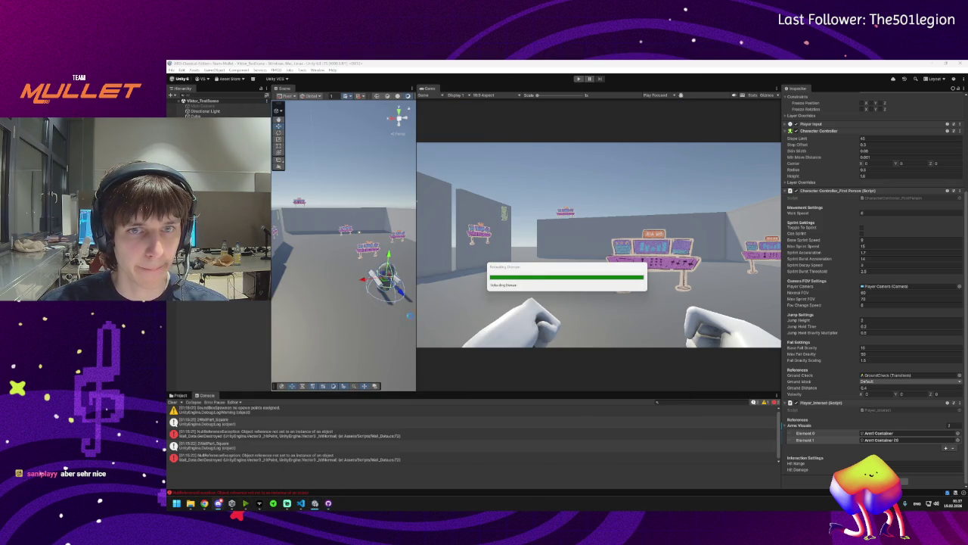
# Browse the recent History commits, including the latest 45-file merge, and fetch origin
pyautogui.click(327, 503)
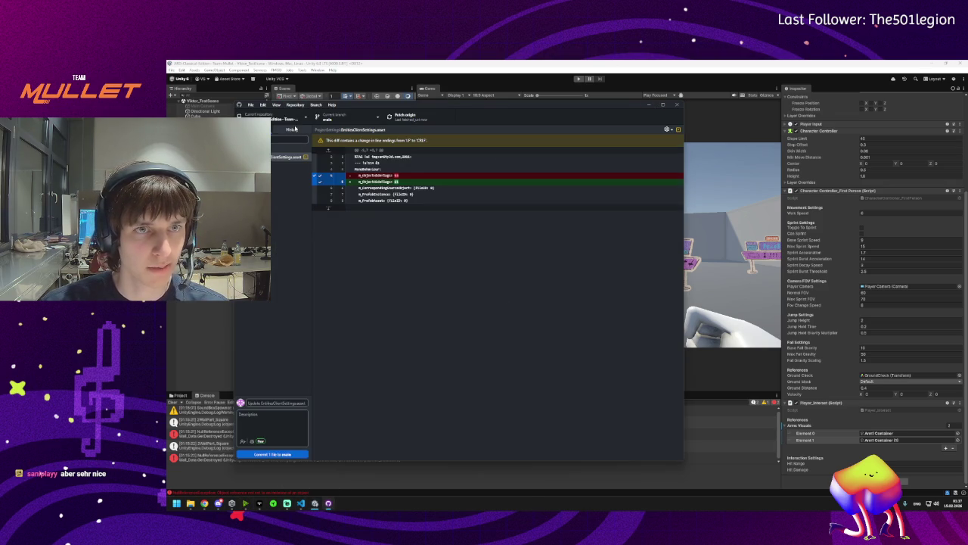
pyautogui.click(292, 277)
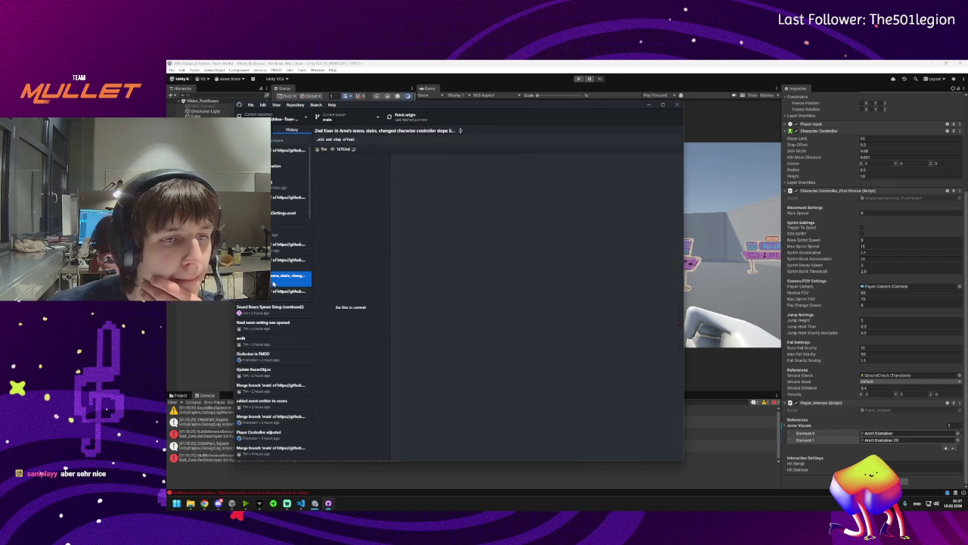
pyautogui.click(284, 263)
pyautogui.click(284, 248)
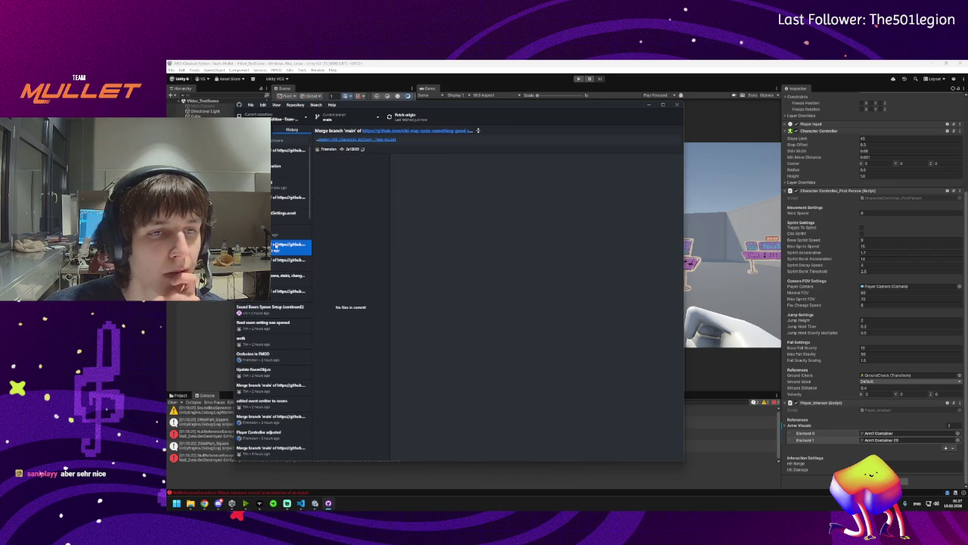
pyautogui.click(284, 239)
pyautogui.click(292, 213)
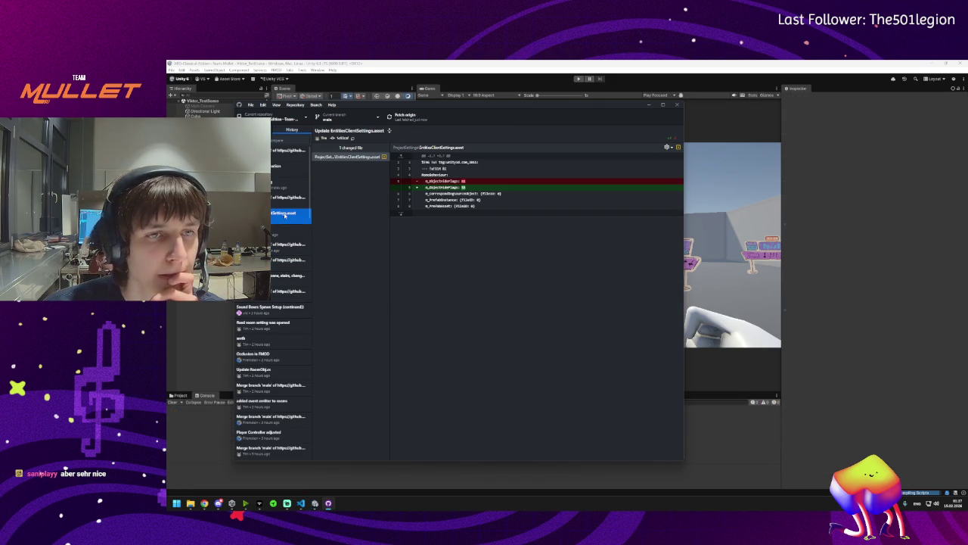
pyautogui.click(288, 182)
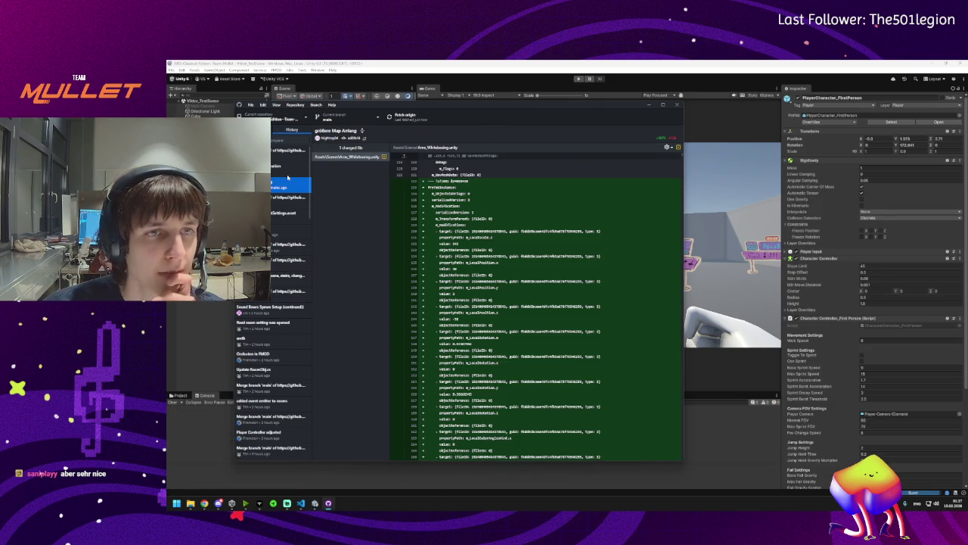
pyautogui.click(288, 165)
pyautogui.click(288, 150)
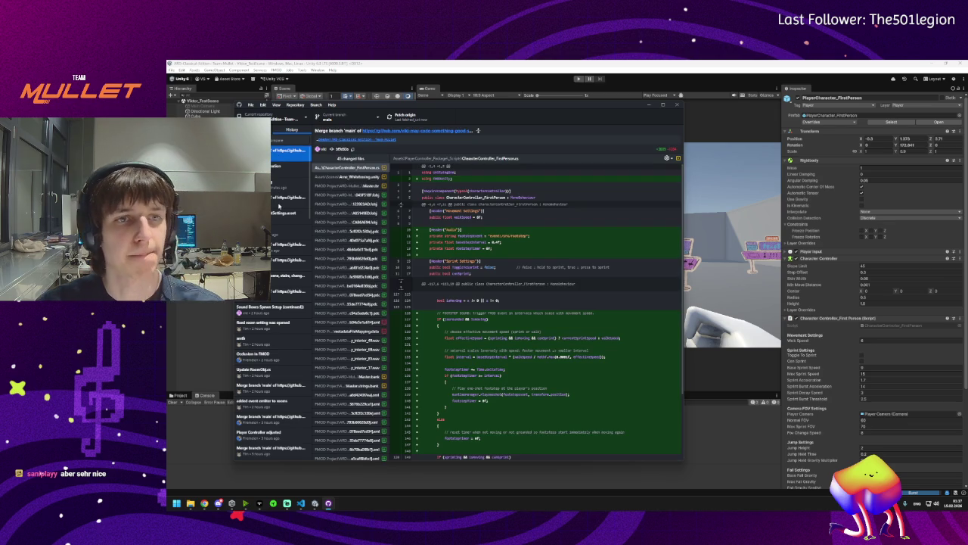
pyautogui.click(412, 116)
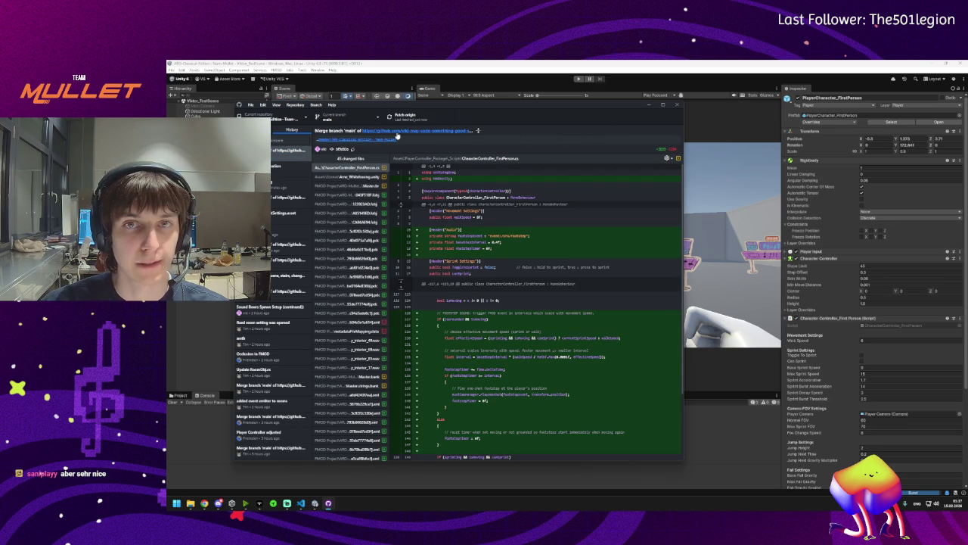
# Back in Unity, widen the Scene view beside the Game view and frame the player capsule
pyautogui.click(649, 107)
pyautogui.moveTo(417, 251); pyautogui.dragTo(511, 252)
pyautogui.moveTo(312, 250)
pyautogui.mouseDown()
pyautogui.moveTo(435, 239)
pyautogui.moveTo(346, 204)
pyautogui.mouseUp()
pyautogui.press('f')
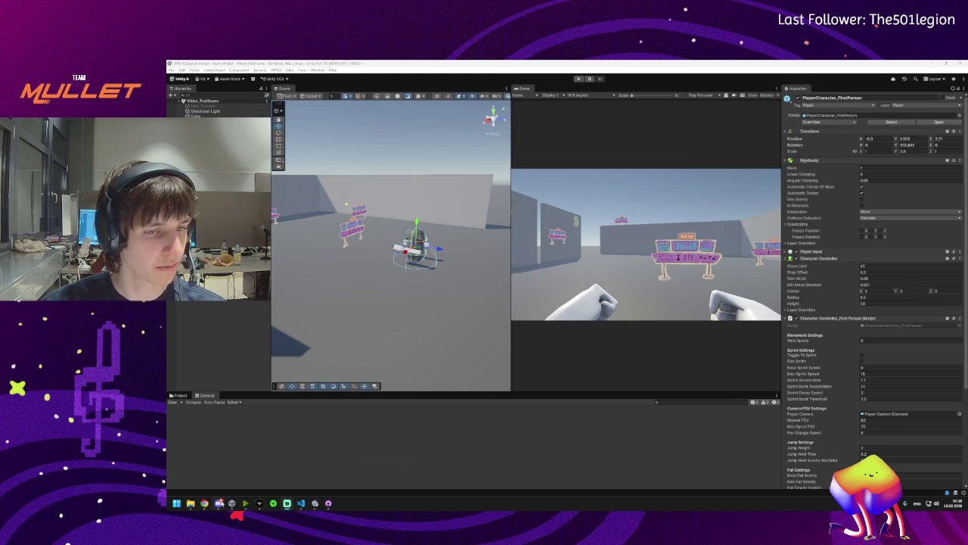
# Switch Chrome to the ARD Gamejam 2026 Miro tab and zoom to the Art Assets frame
pyautogui.moveTo(212, 507)
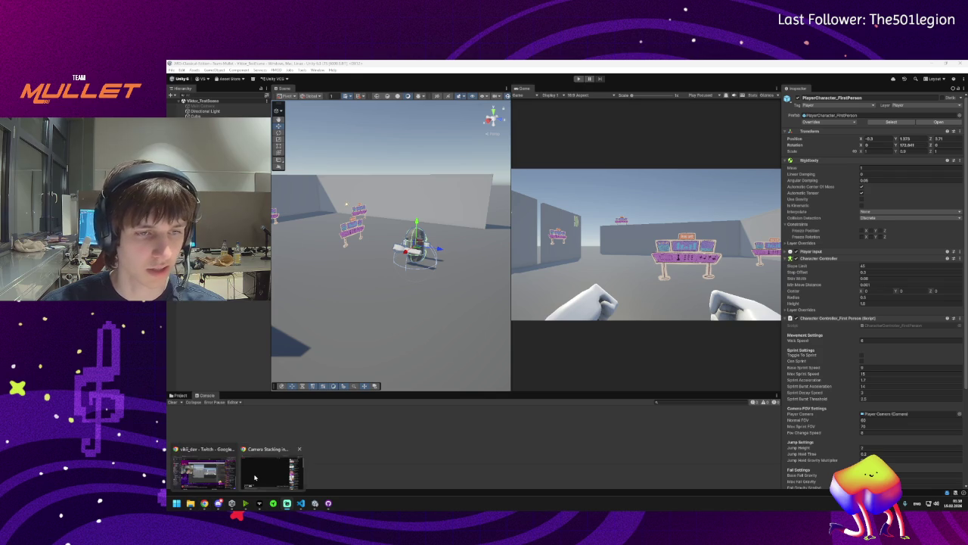
pyautogui.click(255, 477)
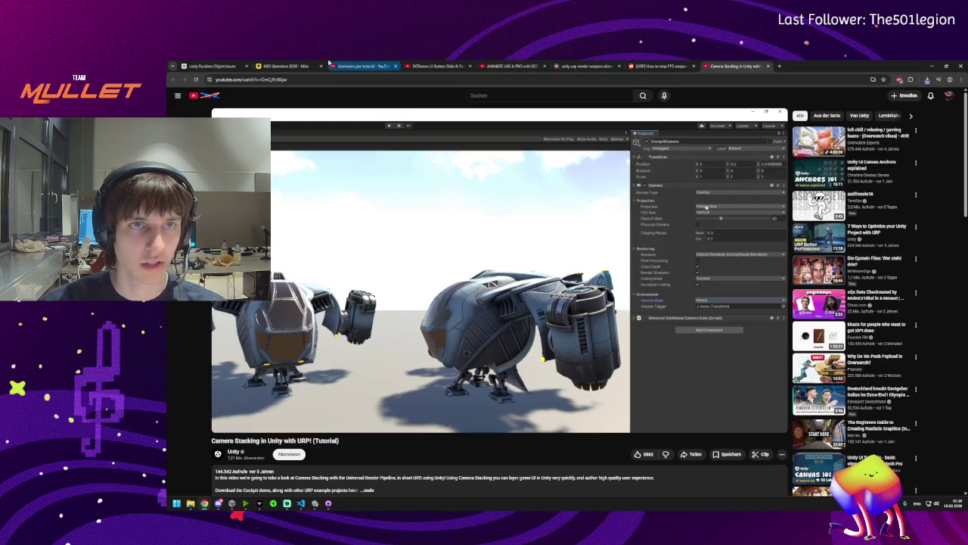
pyautogui.click(284, 66)
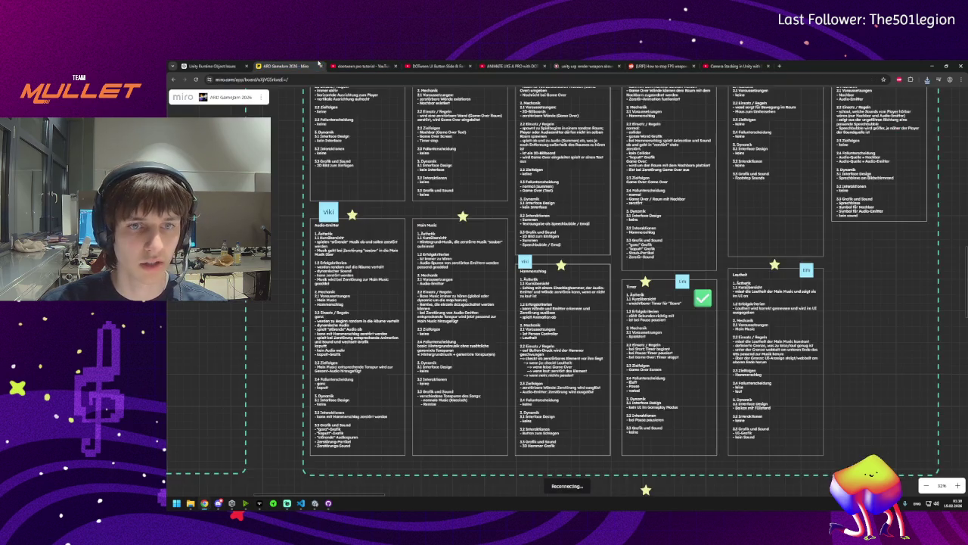
pyautogui.scroll(-3, 387, 270)
pyautogui.scroll(-3, 388, 270)
pyautogui.scroll(8, 600, 247)
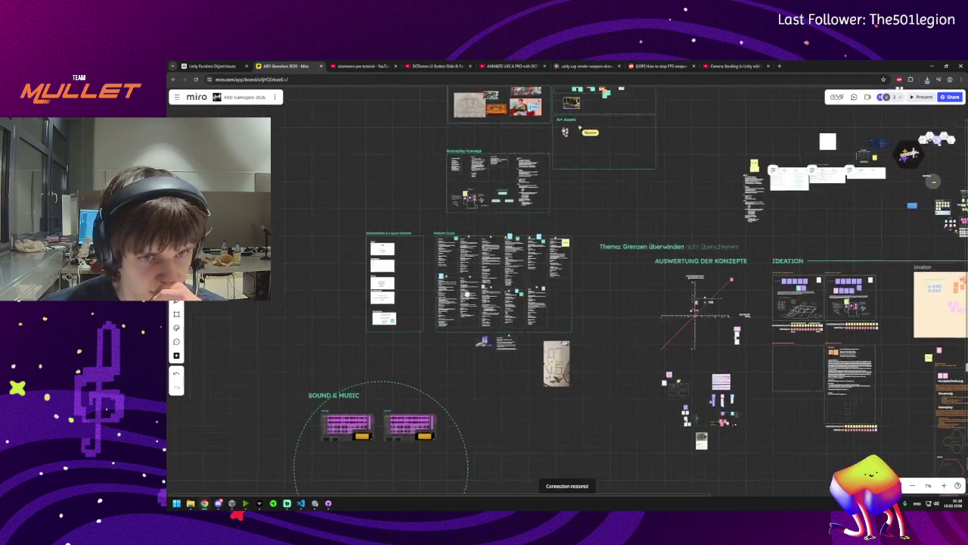
pyautogui.scroll(5, 537, 236)
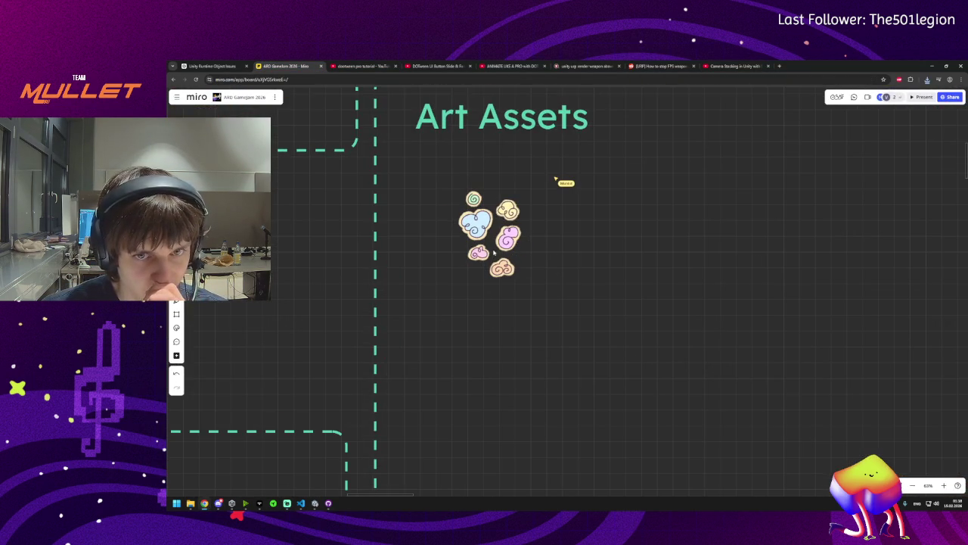